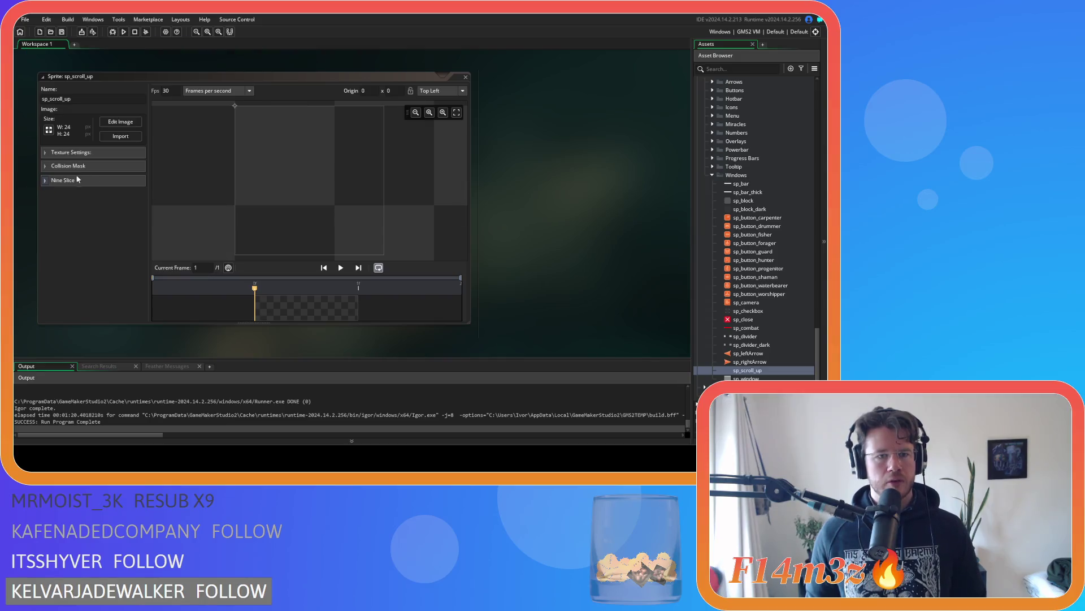
Step: Flood-fill the empty 24×24 sp_scroll_up canvas solid dark grey in the image editor
click(124, 123)
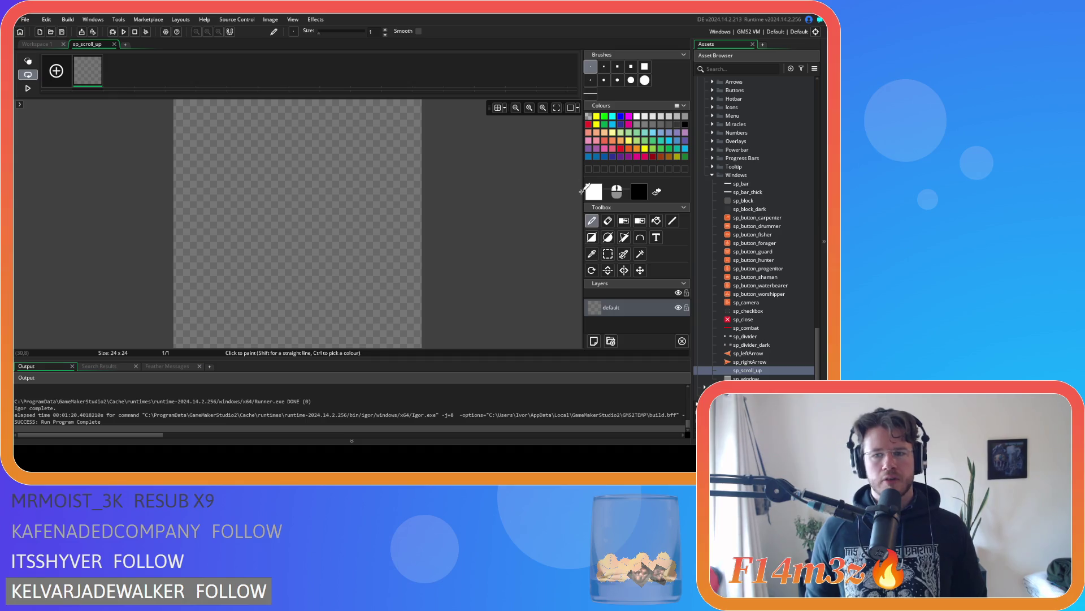
click(657, 221)
click(677, 124)
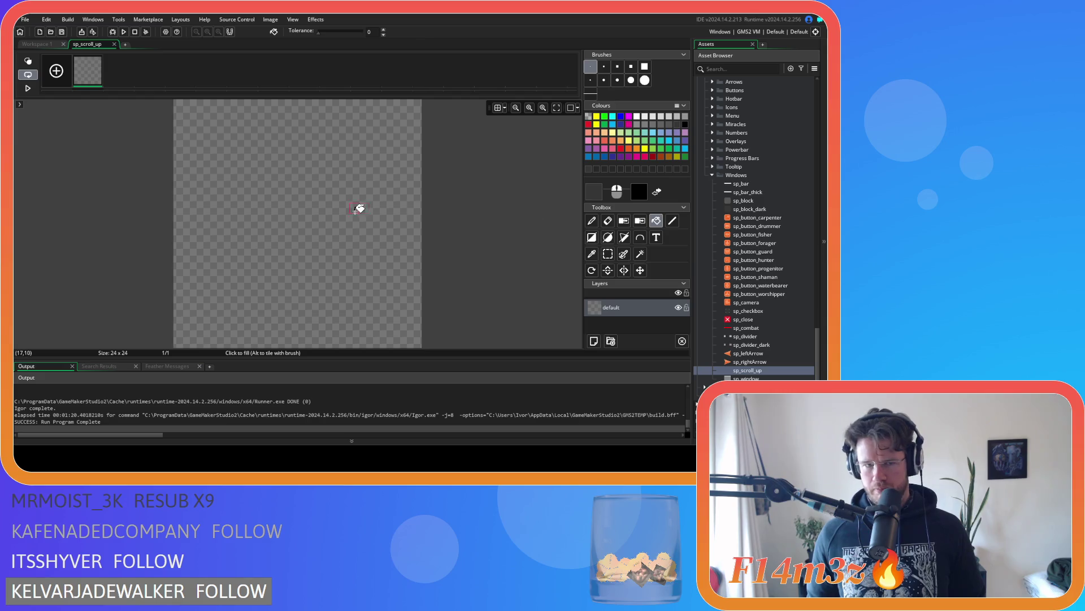
click(360, 208)
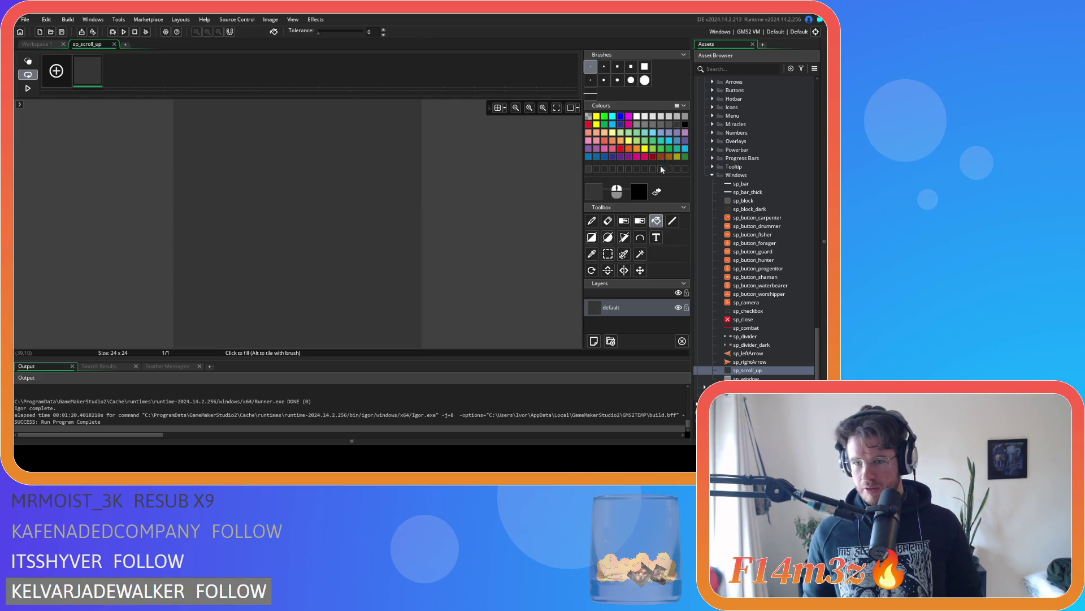
click(591, 237)
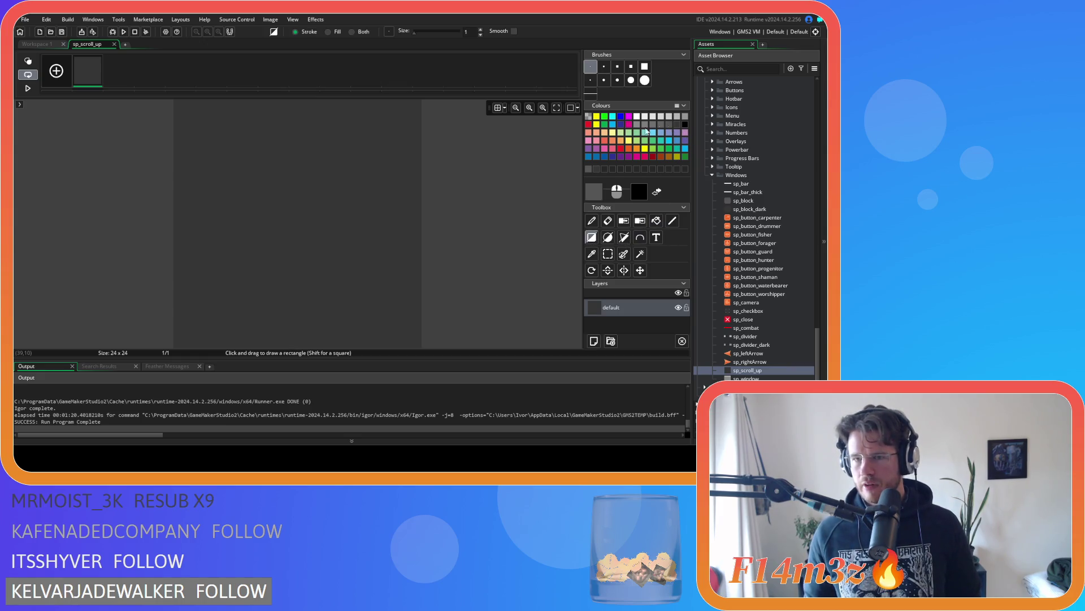
Step: Draw a grey border around the canvas, overlay a 4×4 grid, and draw the arrow's base line
drag(179, 112, 411, 335)
click(672, 221)
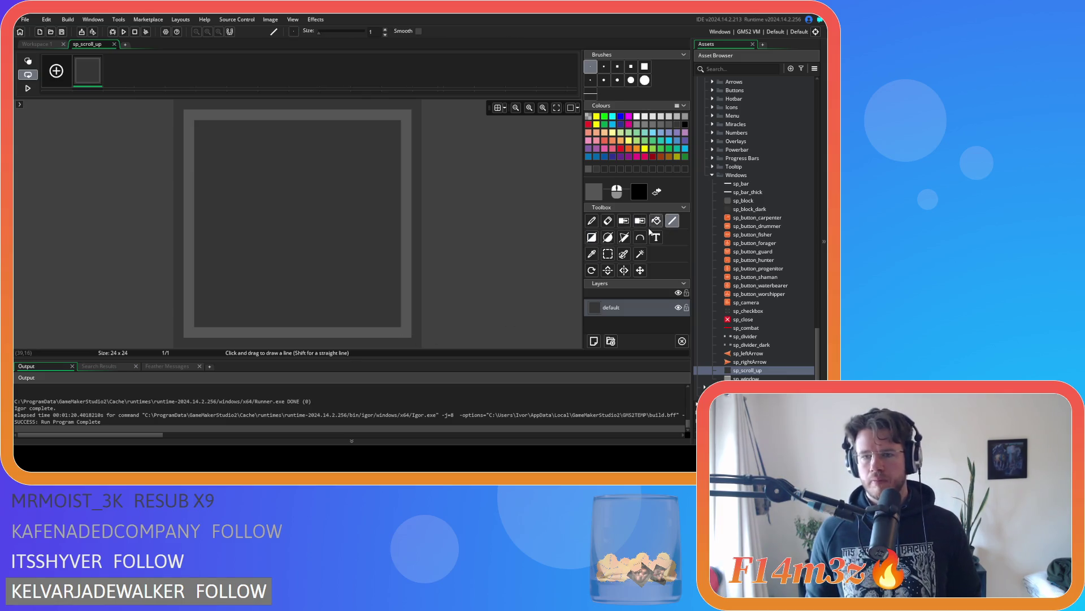
click(498, 108)
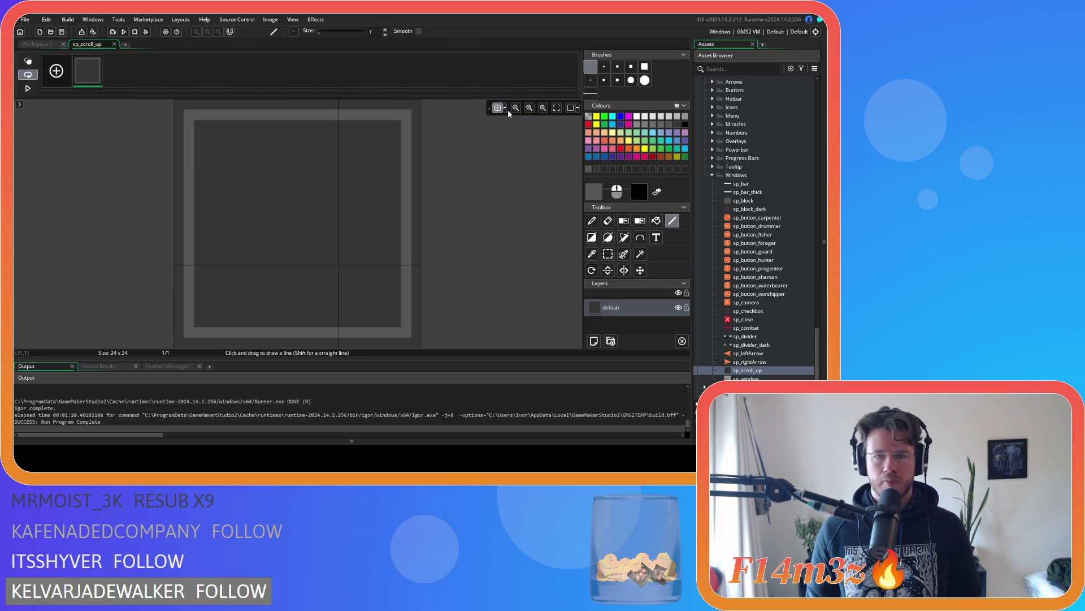
click(504, 109)
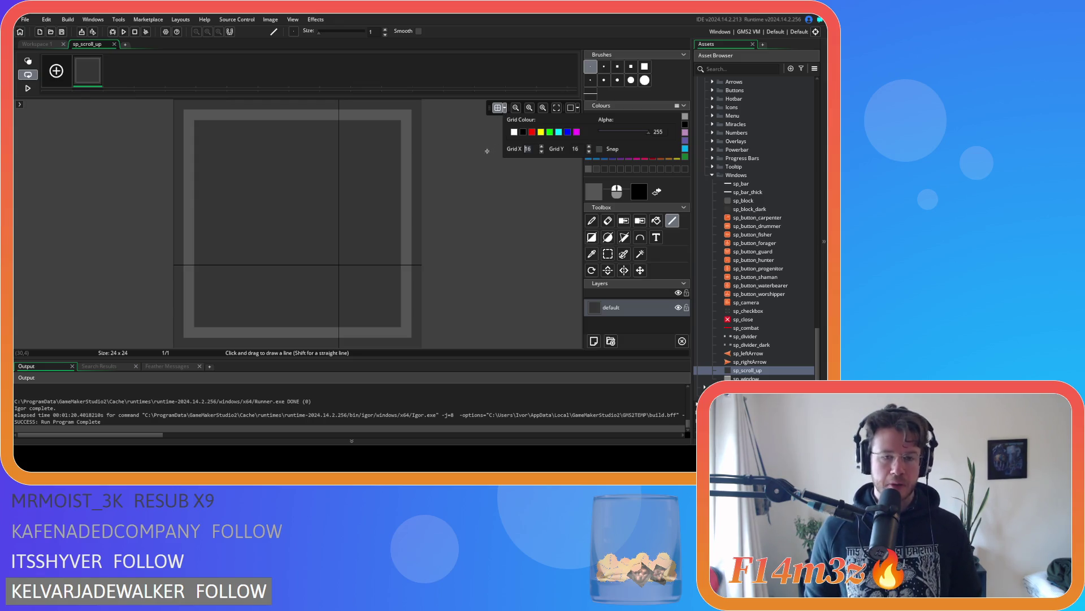
text(4)
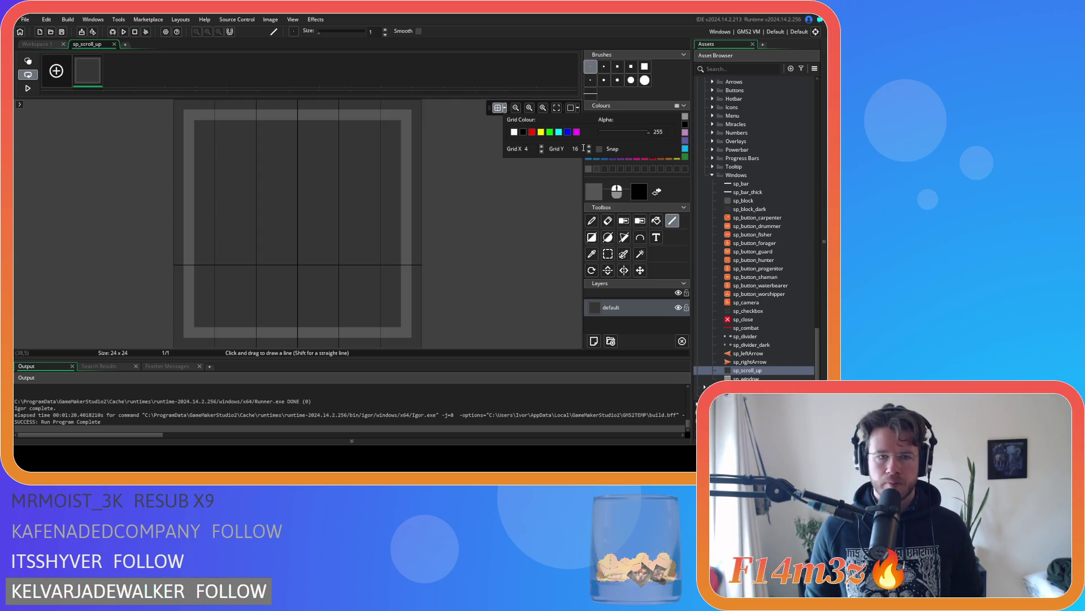
text(4)
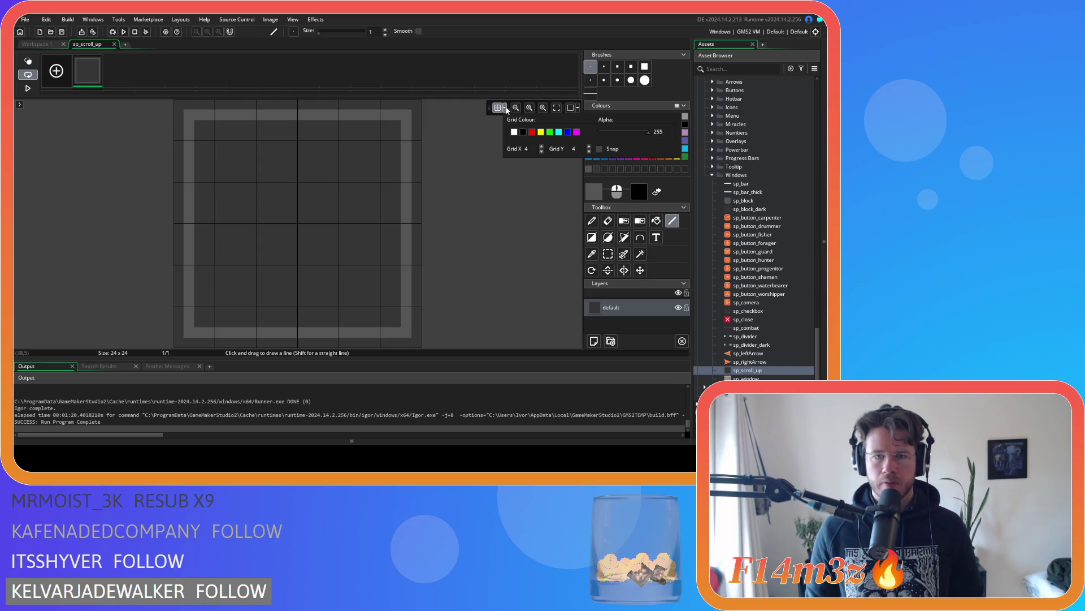
drag(240, 259, 351, 260)
Step: Draw a diagonal triangle edge and grey fill, then undo that first triangle attempt
mouse_move(239, 260)
mouse_down()
mouse_move(293, 189)
mouse_move(295, 209)
mouse_move(355, 259)
mouse_up()
click(656, 221)
click(295, 232)
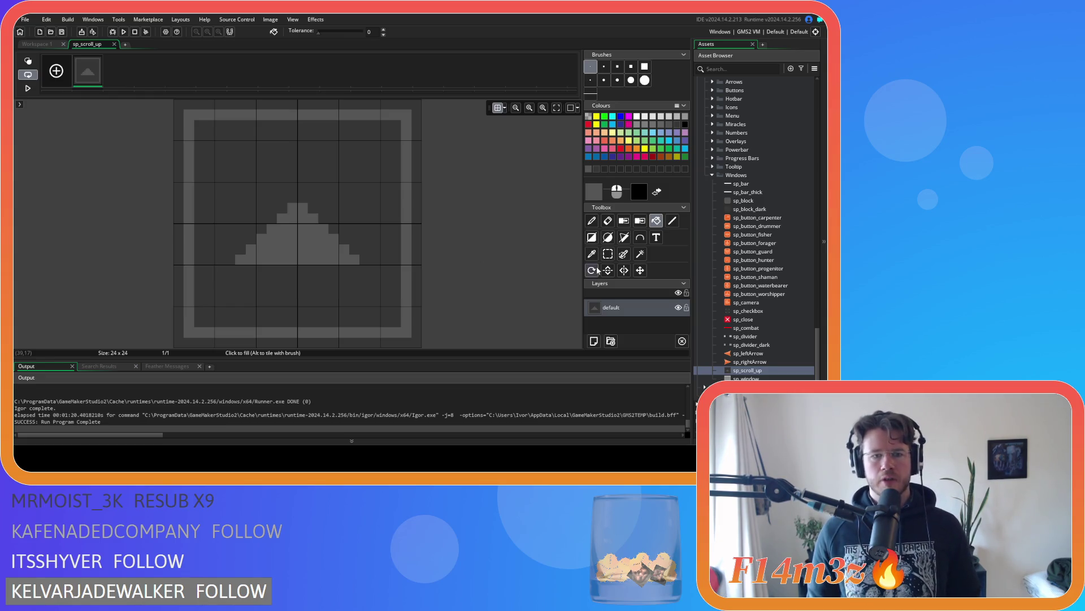
key(ctrl+z)
key(ctrl+z)
key(ctrl+z)
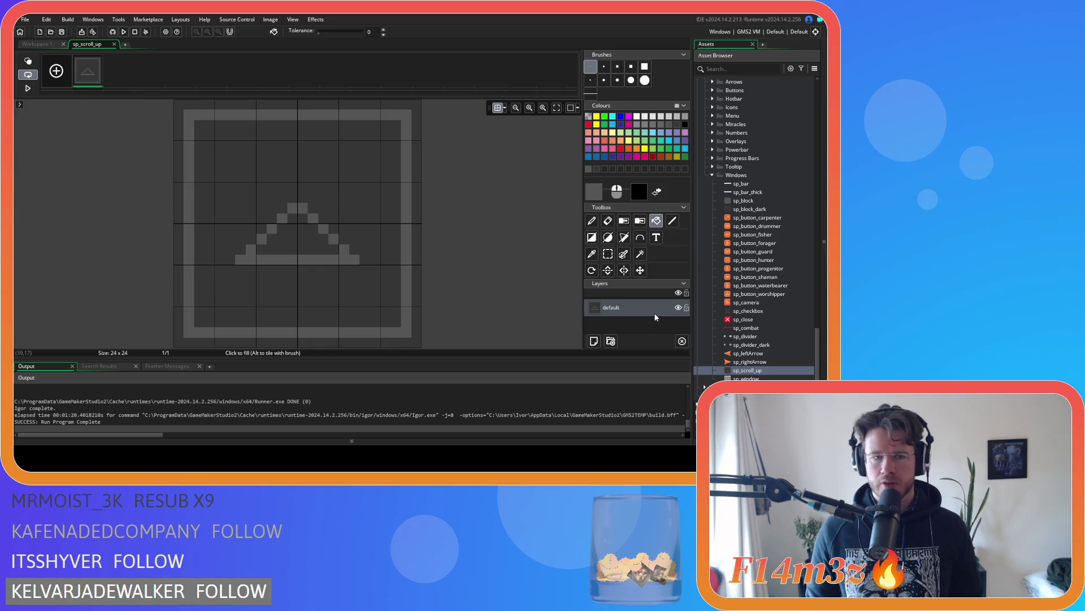
Step: On a new layer, draw the triangle's edges and fill its interior grey
click(598, 342)
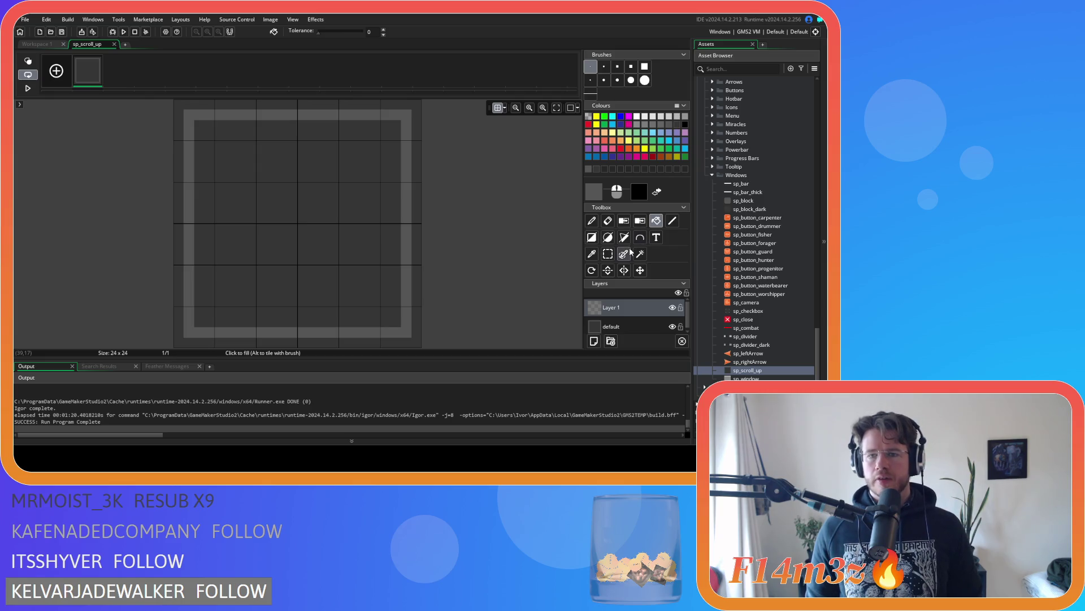
click(672, 220)
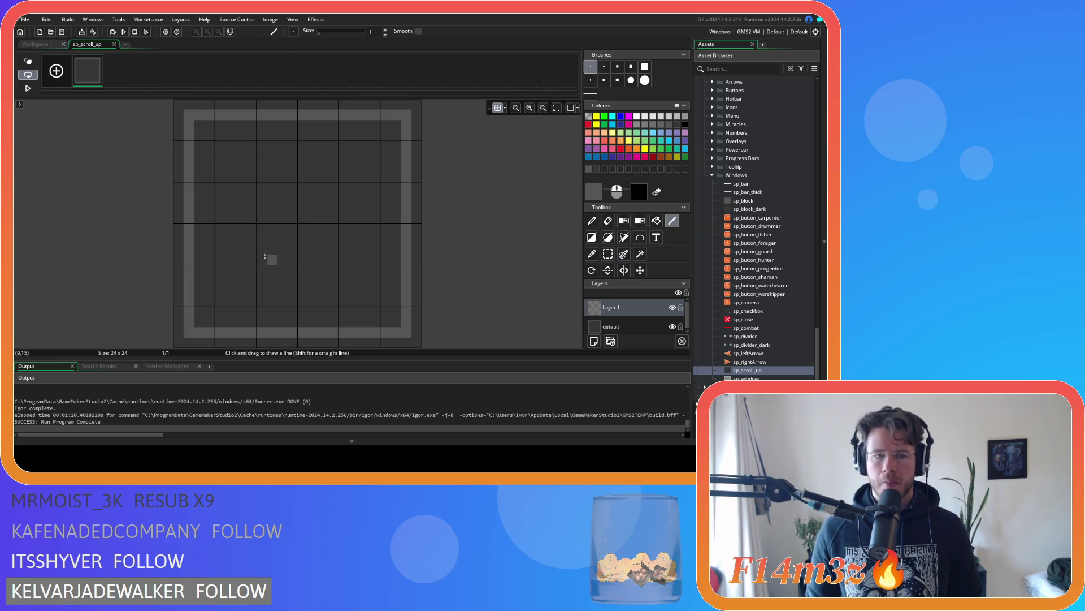
mouse_move(237, 259)
mouse_down()
mouse_move(351, 264)
mouse_move(315, 217)
mouse_move(289, 210)
mouse_move(244, 241)
mouse_move(237, 259)
mouse_up()
click(396, 259)
key(ctrl+z)
click(656, 220)
click(288, 246)
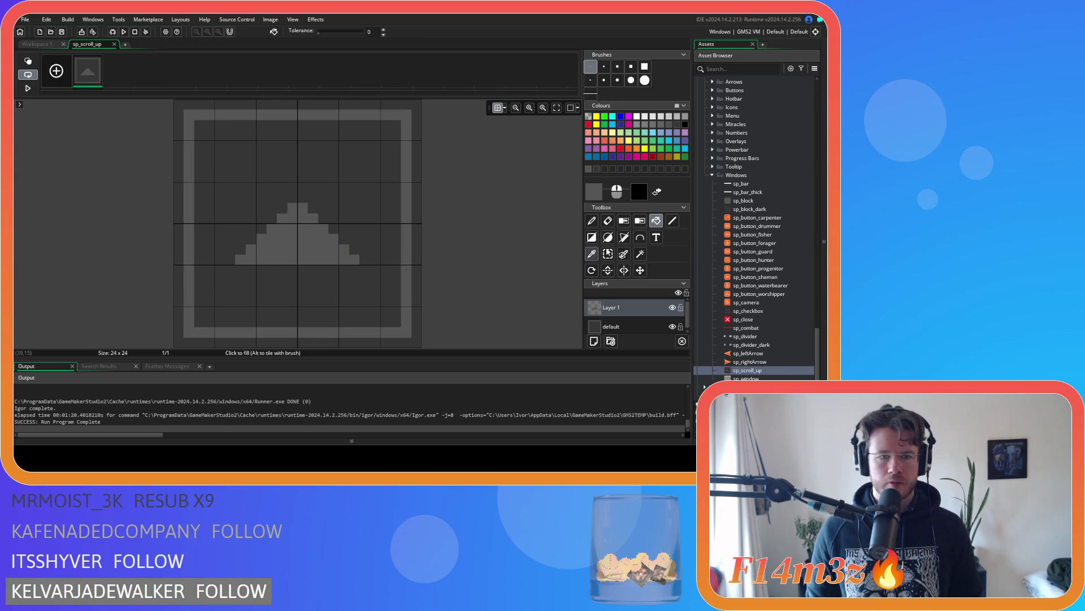
Step: Nudge the triangle up one pixel and return to the sprite window
click(640, 270)
drag(315, 252, 316, 240)
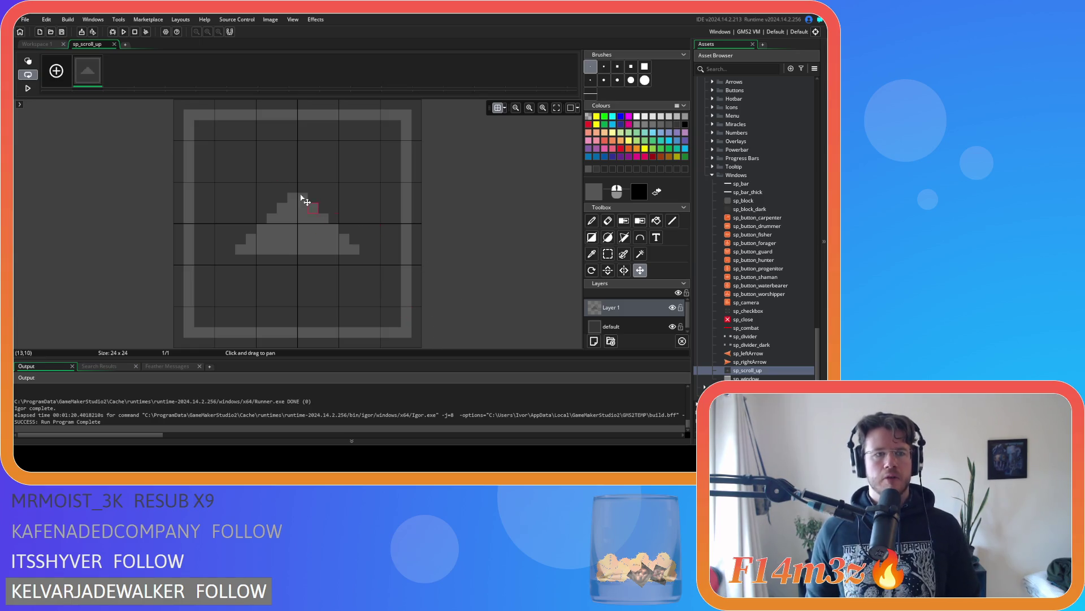
click(114, 45)
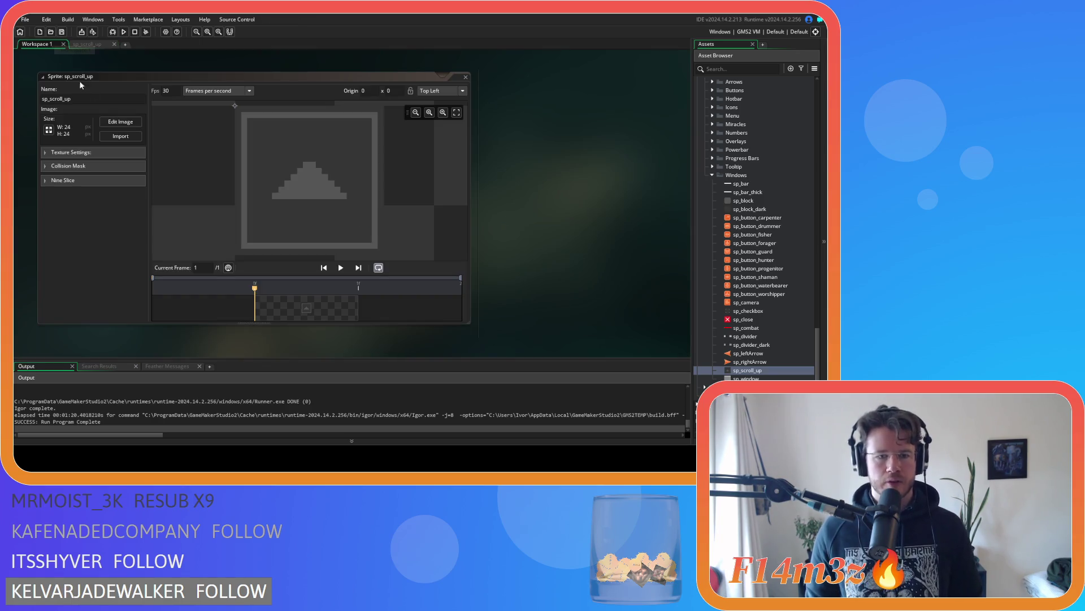
Step: Reopen sp_scroll_up's image editor, test a grey fill and undo it, keeping the arrow intact
click(79, 44)
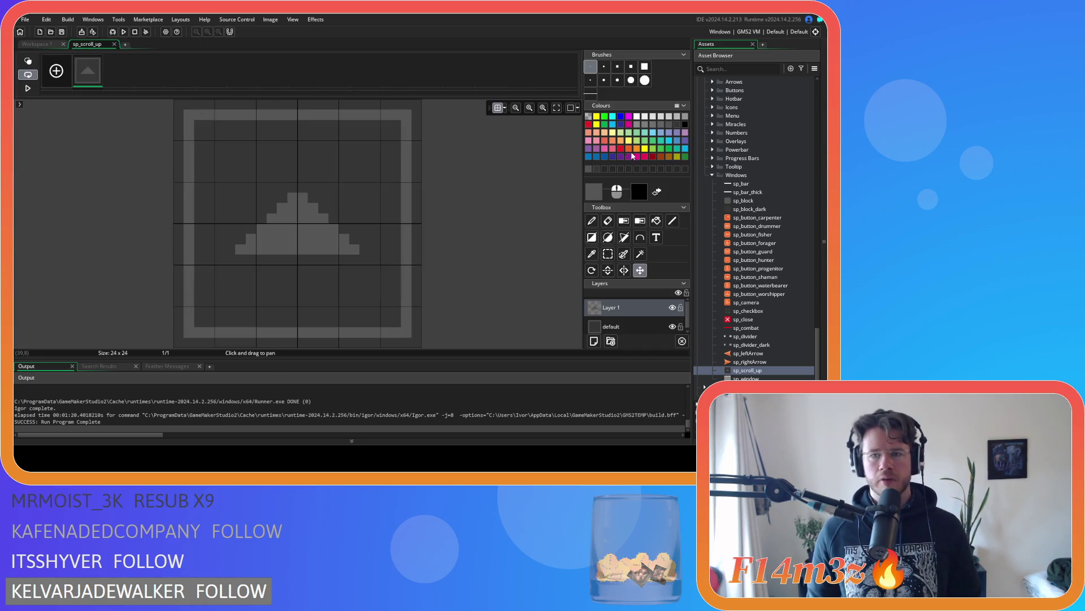
click(656, 221)
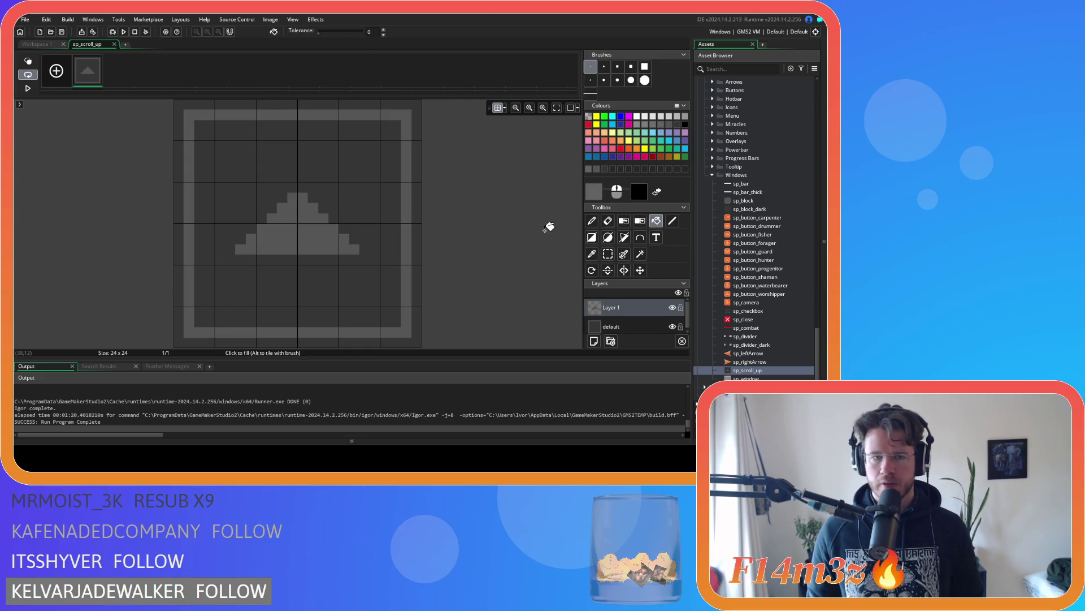
click(300, 224)
click(410, 195)
key(ctrl+z)
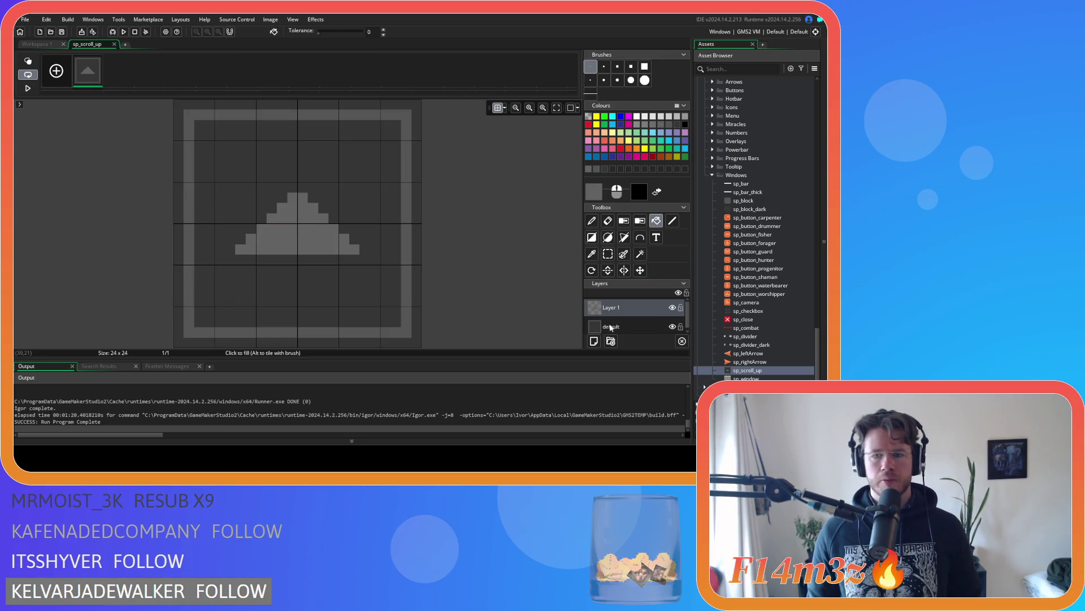
key(ctrl+z)
click(37, 44)
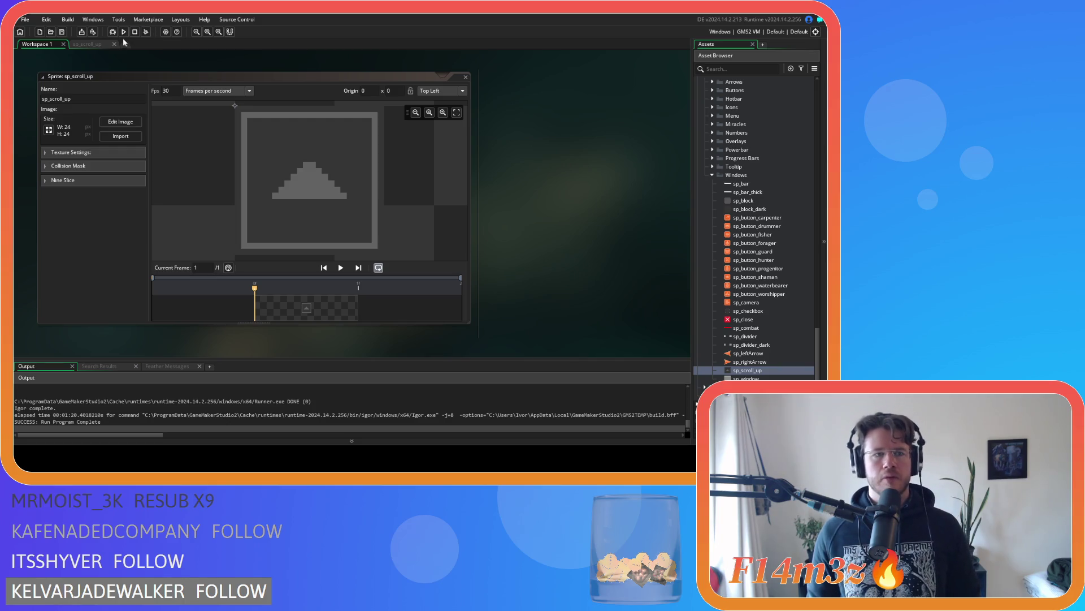
click(102, 43)
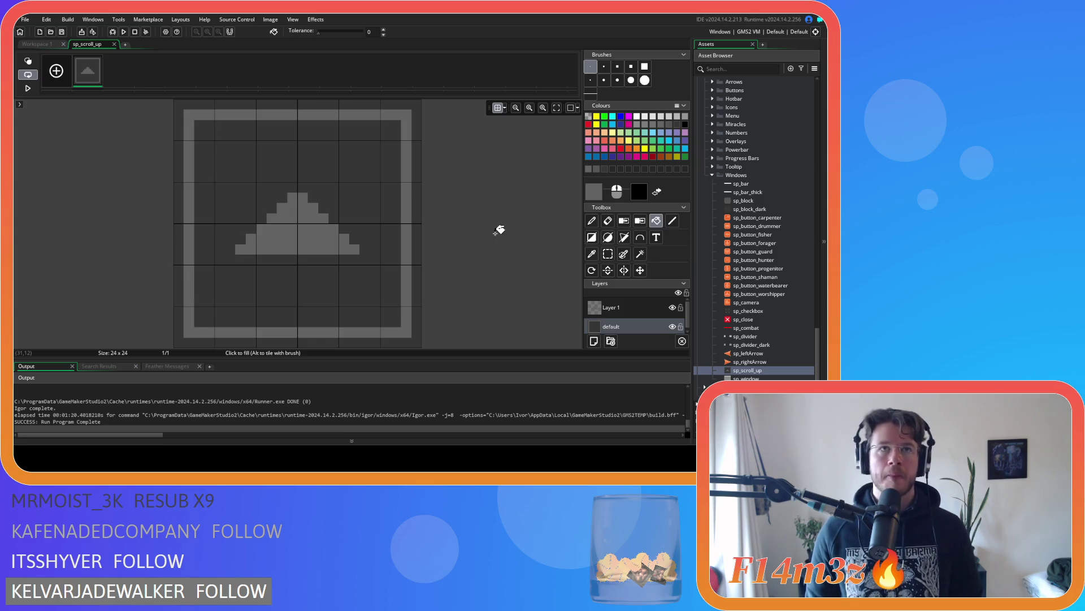
Step: Fill the arrow on Layer 1 dark grey
click(677, 125)
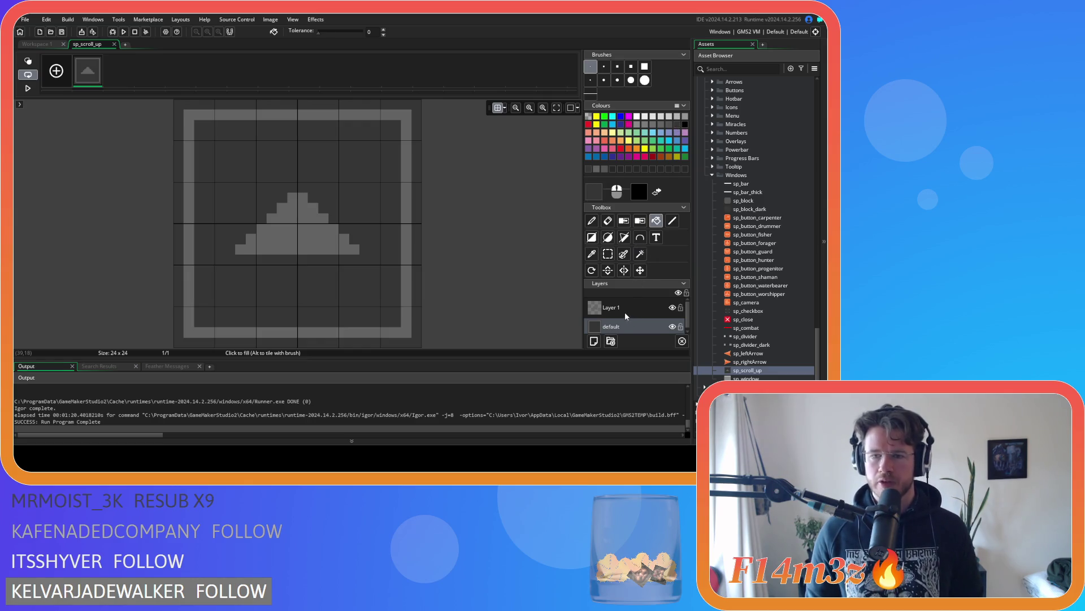
click(625, 309)
click(330, 235)
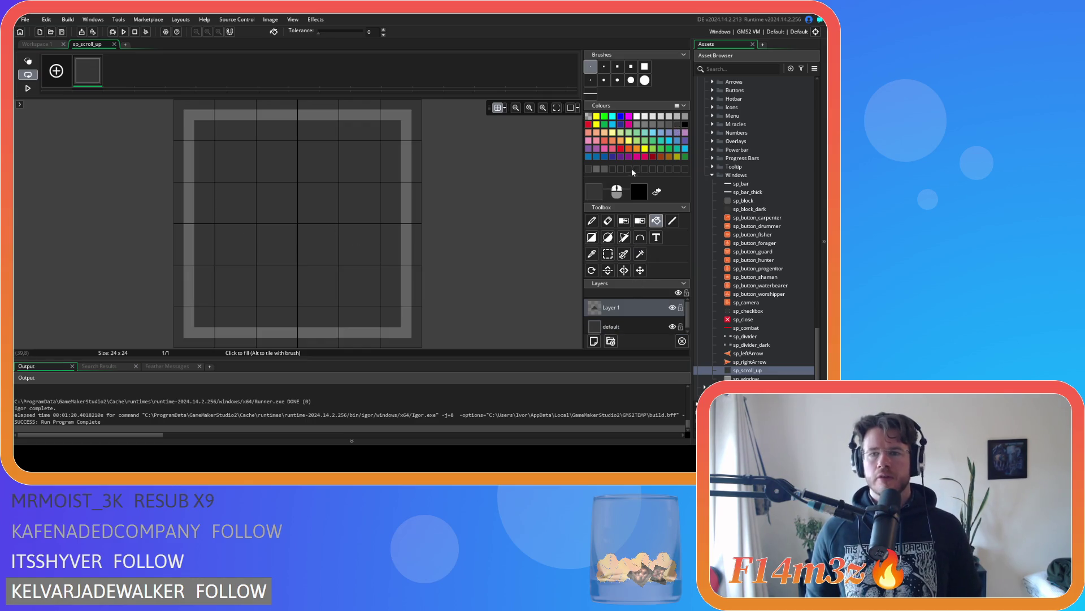
Step: Fill the default layer's background and old border light grey
click(660, 125)
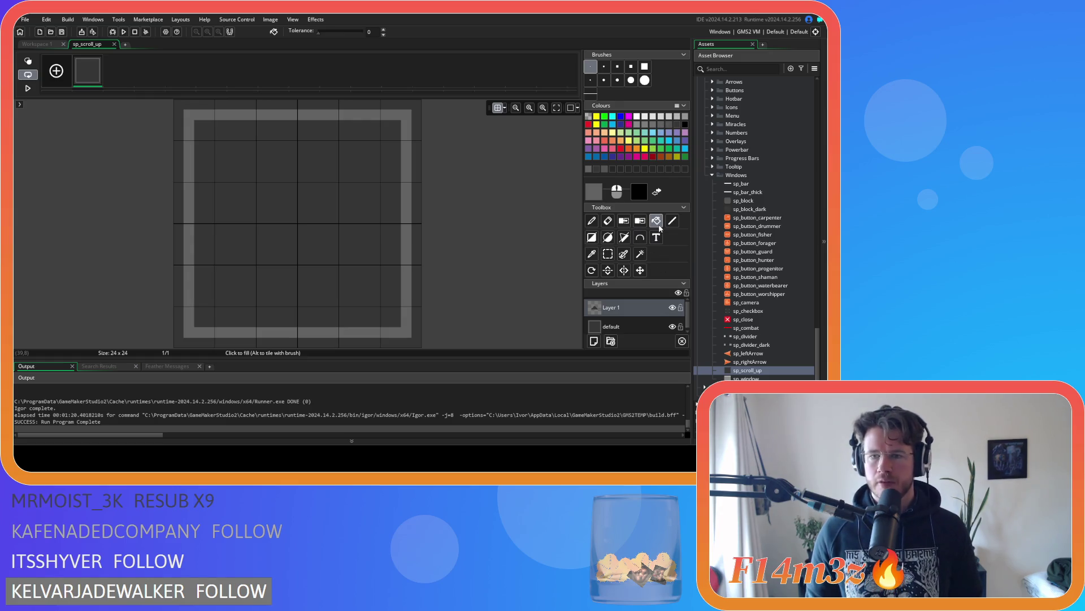
click(633, 326)
click(375, 240)
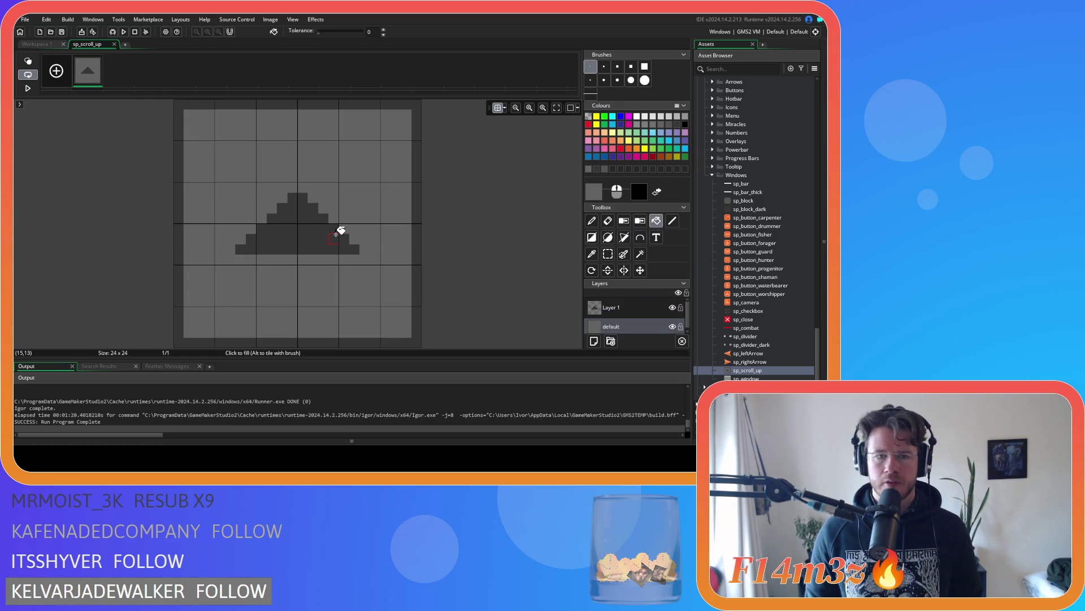
click(417, 215)
Step: Draw a dark grey rectangle outline around the sprite's edge and preview in the sprite window
click(677, 125)
click(592, 237)
mouse_move(188, 113)
mouse_down()
mouse_move(352, 307)
mouse_move(404, 332)
mouse_up()
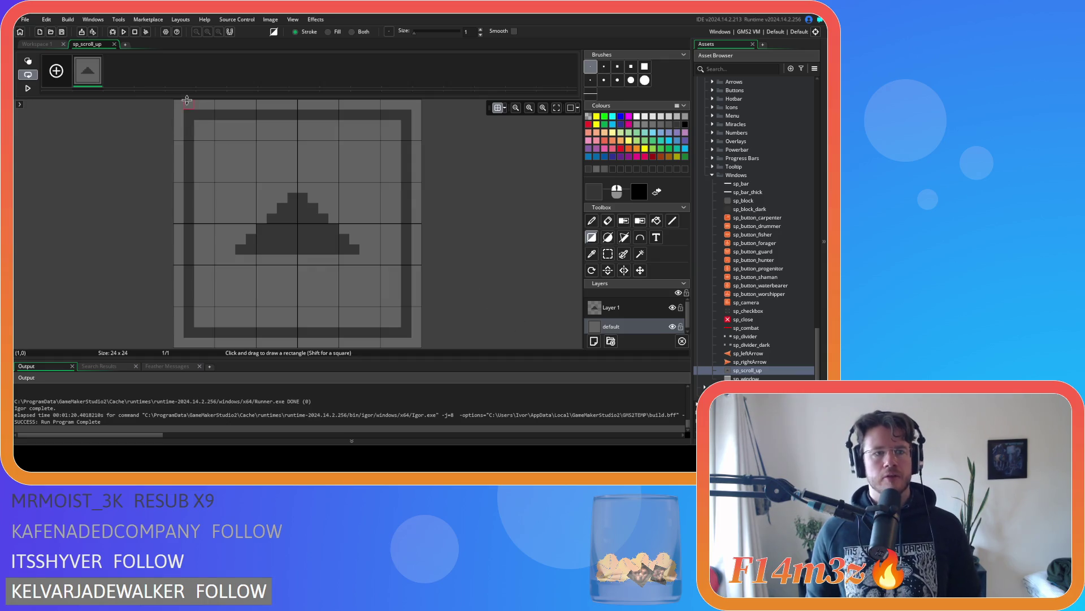
click(40, 45)
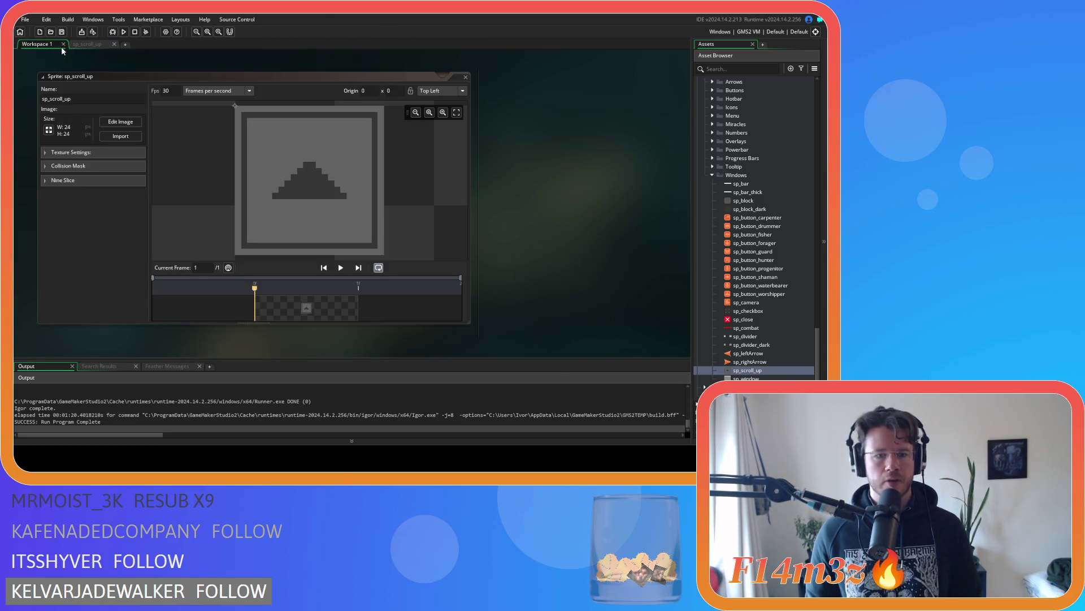
Step: Check the sp_scroll_up image once more, then close its sprite window
click(91, 45)
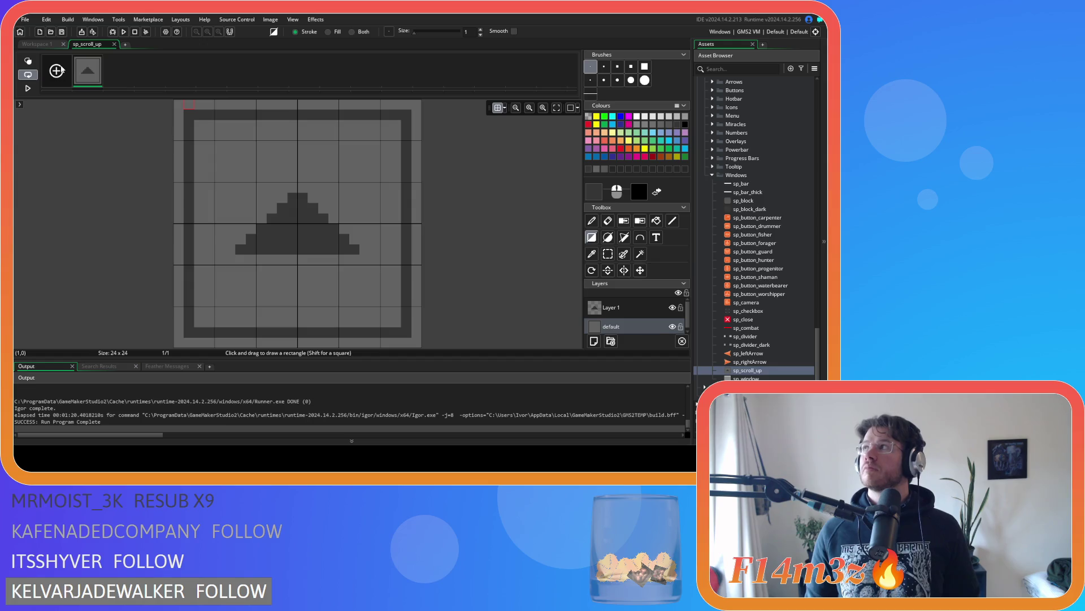
click(33, 45)
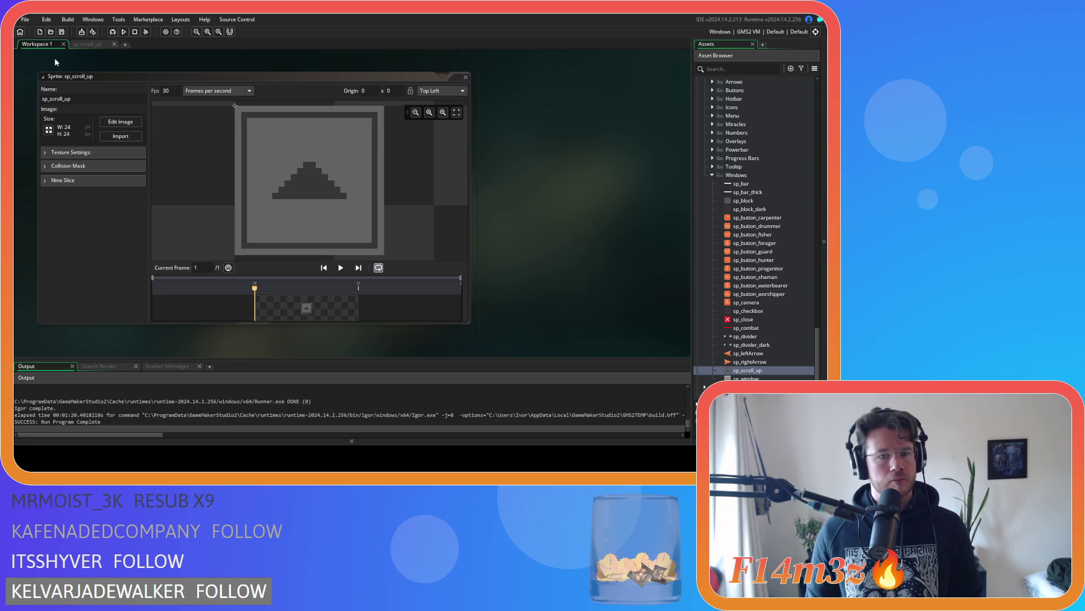
click(91, 45)
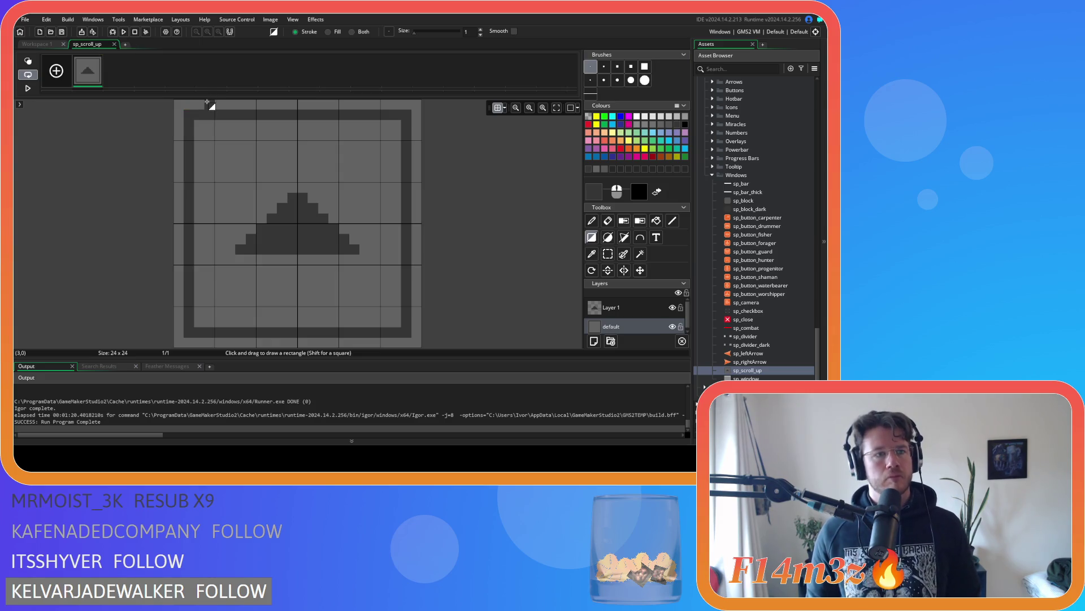
click(42, 45)
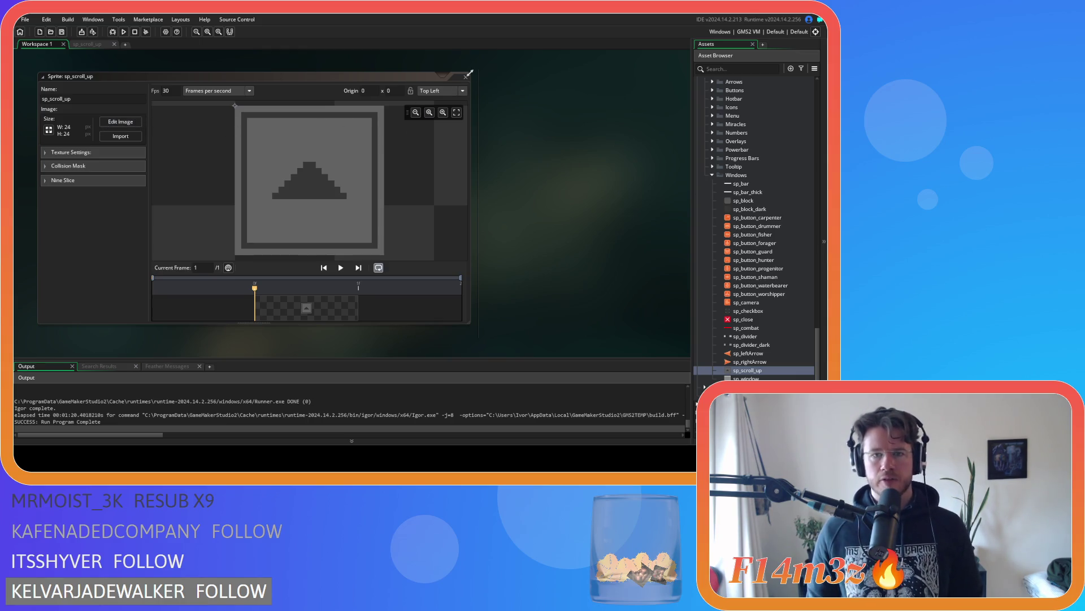
click(453, 76)
click(762, 361)
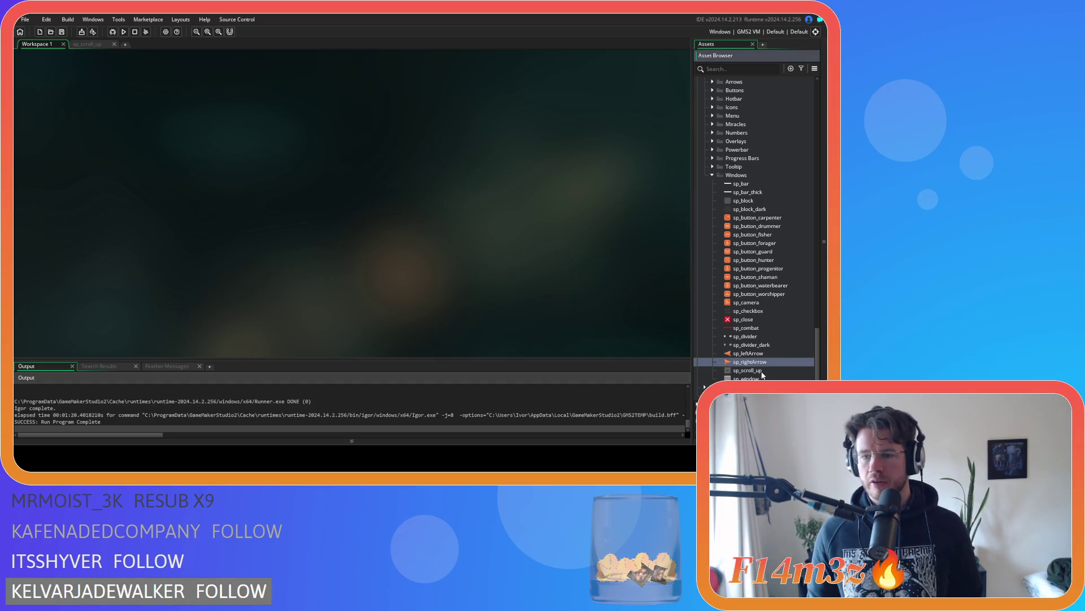
Step: Duplicate sp_scroll_up with Ctrl+D and rename the copy sp_scroll_down
click(762, 371)
key(ctrl+d)
key(BackSpace)
text(down)
key(Return)
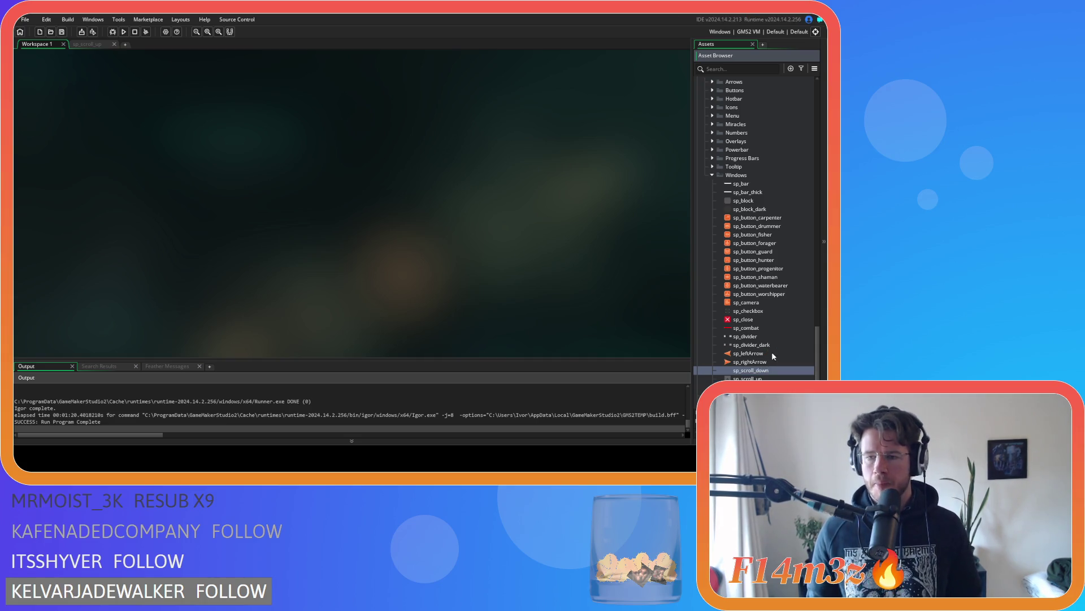
Step: In sp_scroll_down's image, cut the triangle, flip it vertically, and stamp it back pointing down
double_click(741, 370)
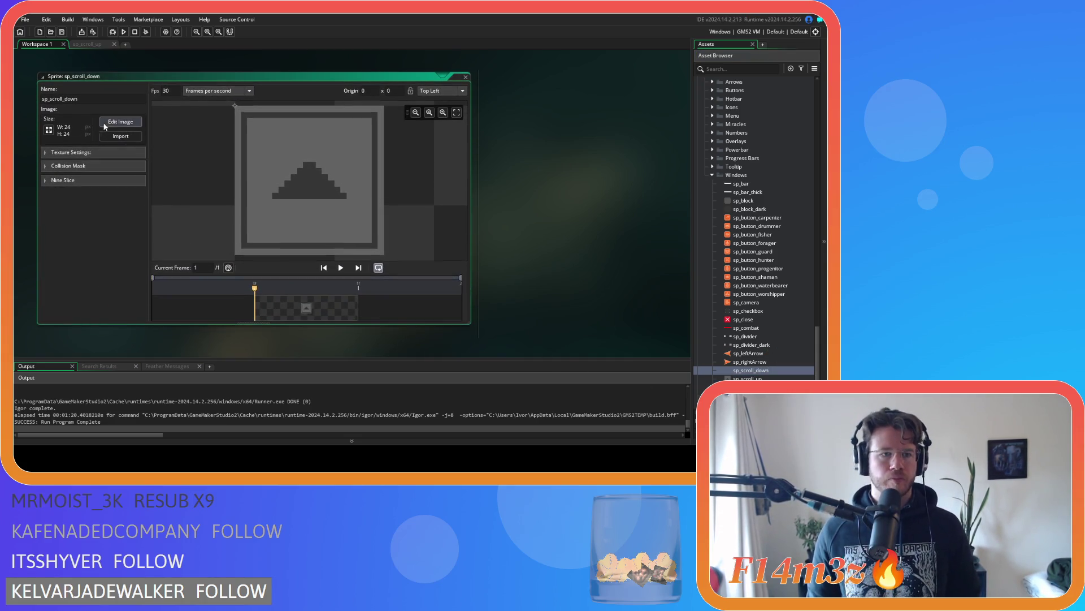
click(106, 123)
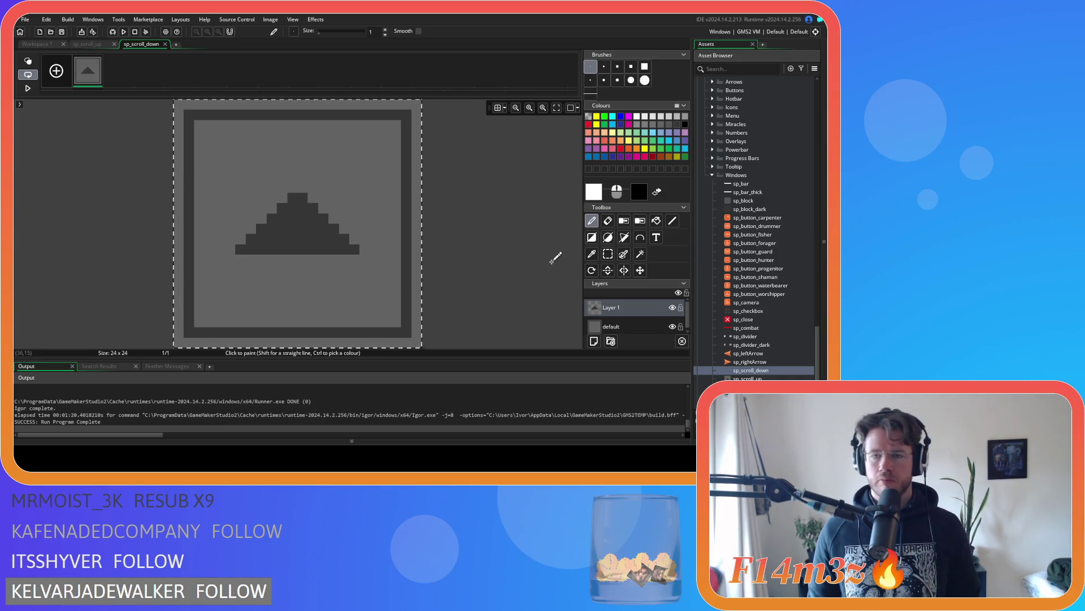
key(ctrl+x)
click(608, 271)
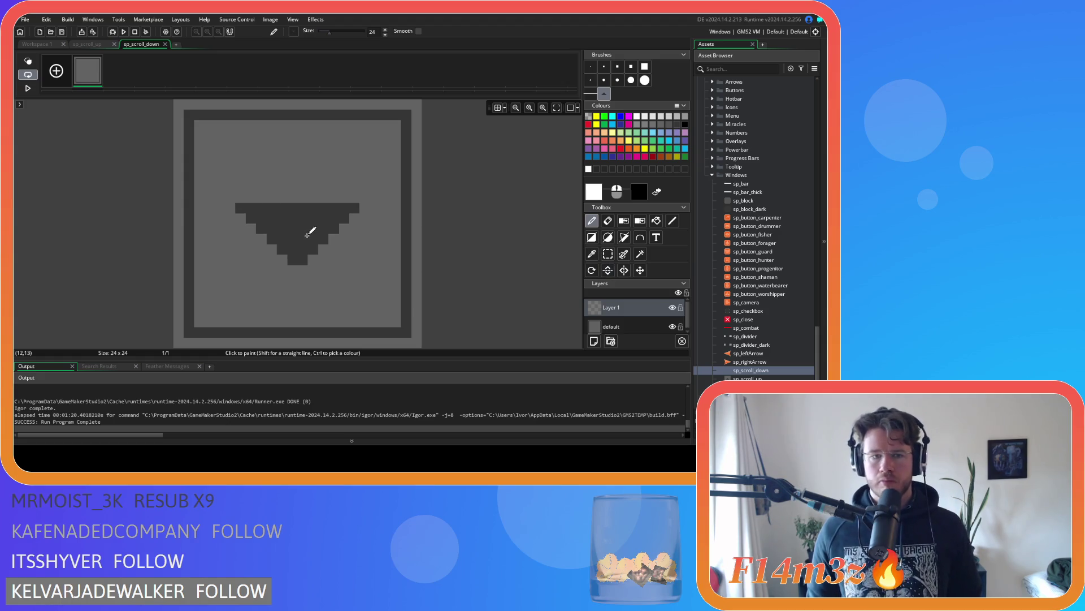
click(498, 108)
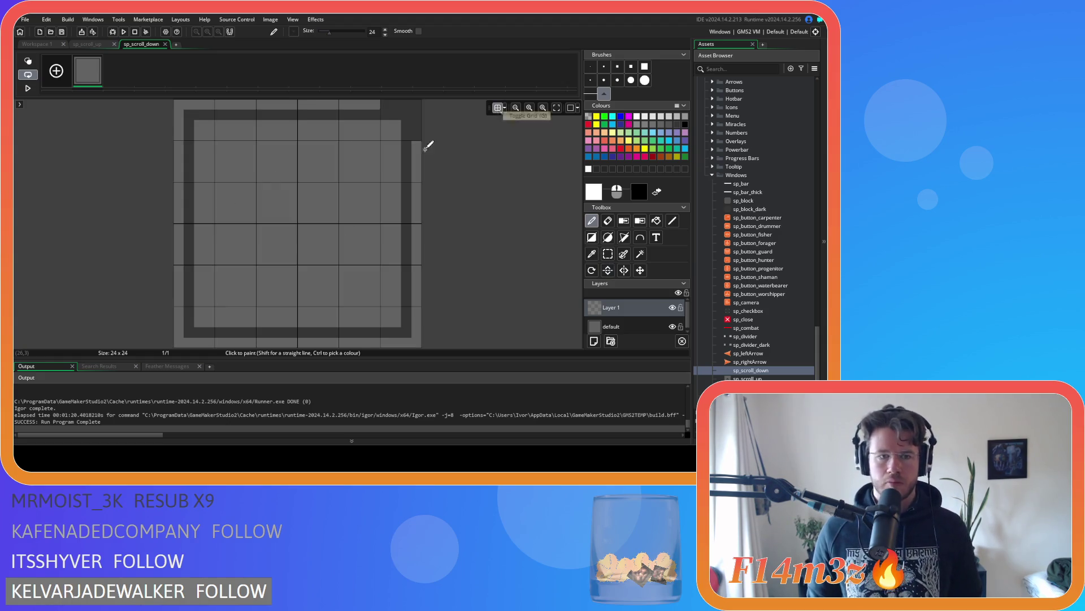
click(303, 229)
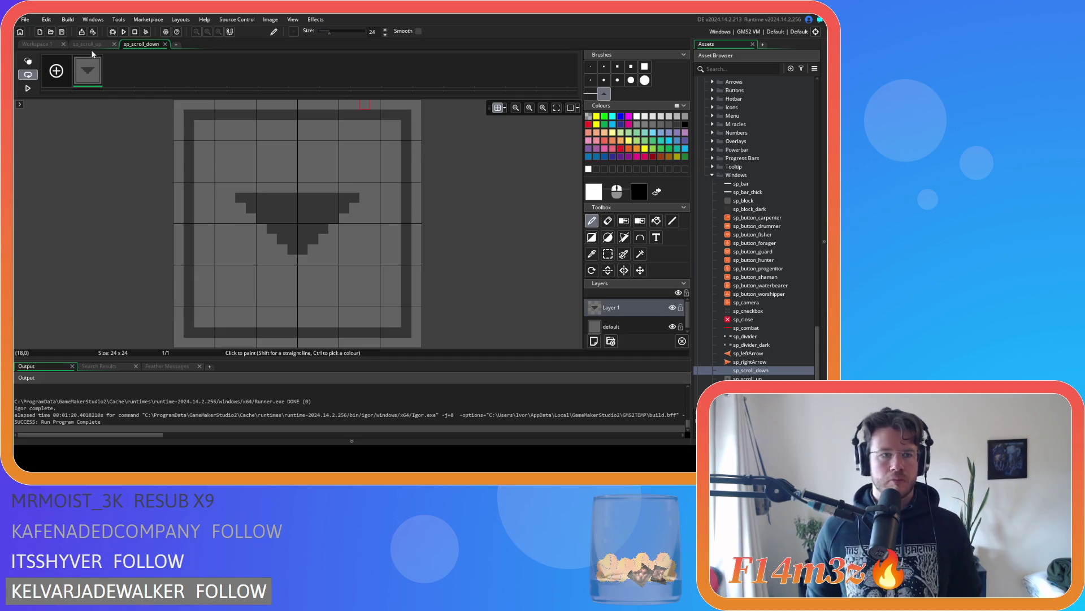
click(165, 44)
click(114, 45)
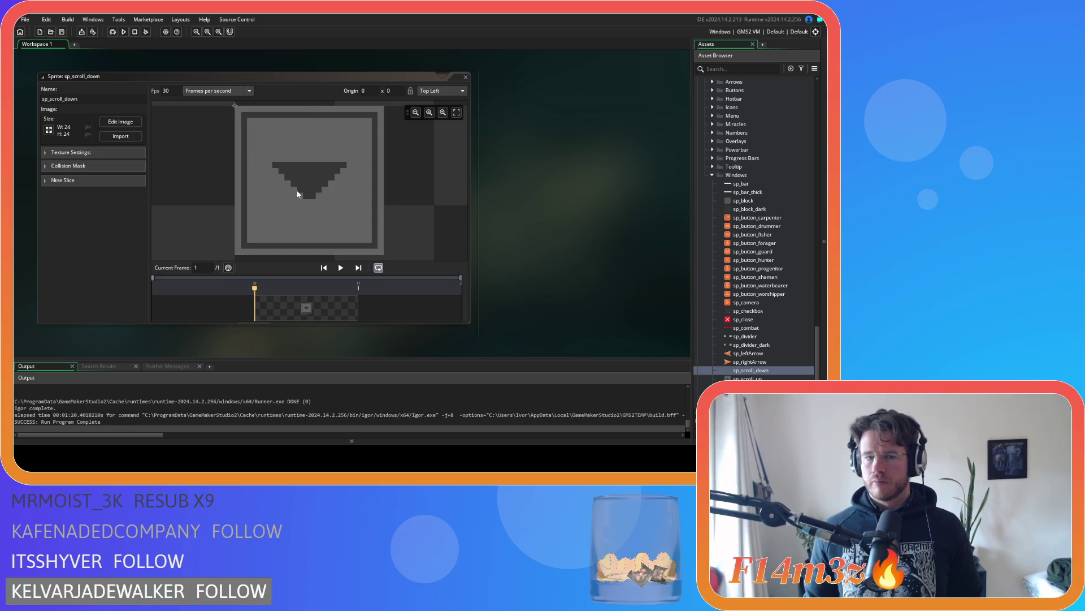
Step: Close sp_scroll_down's window, duplicate it with Ctrl+D, and rename the copy sp_scroll_back
click(313, 79)
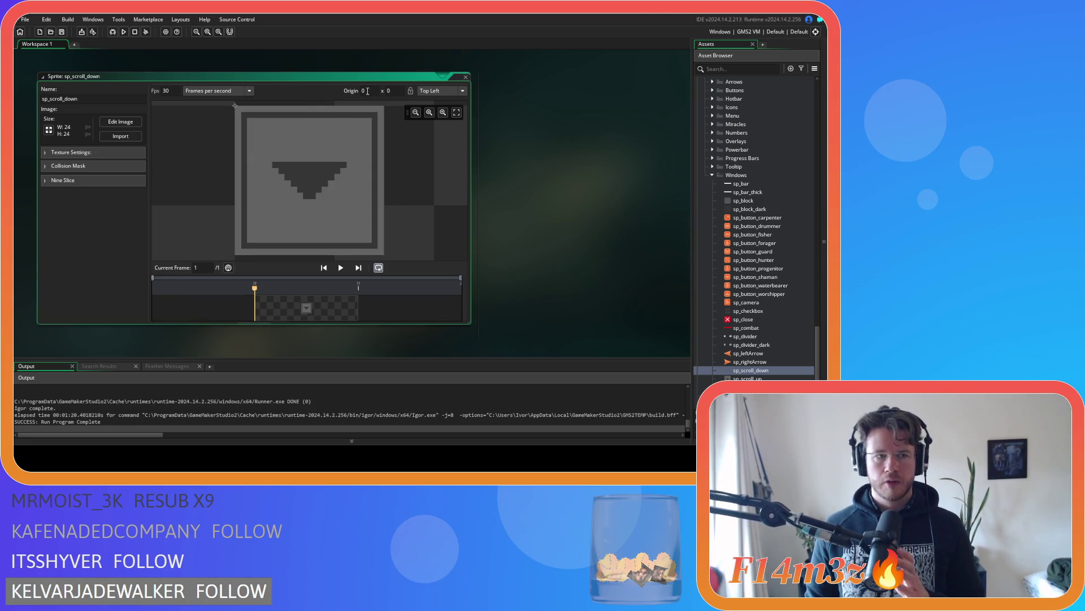
click(465, 77)
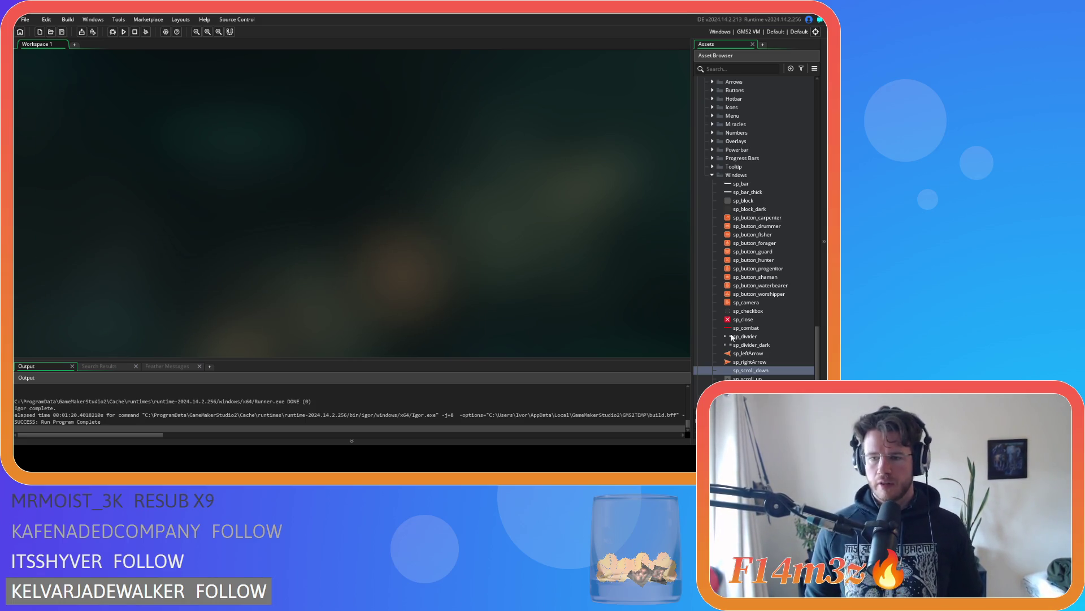
click(768, 370)
key(ctrl+d)
key(BackSpace)
key(BackSpace)
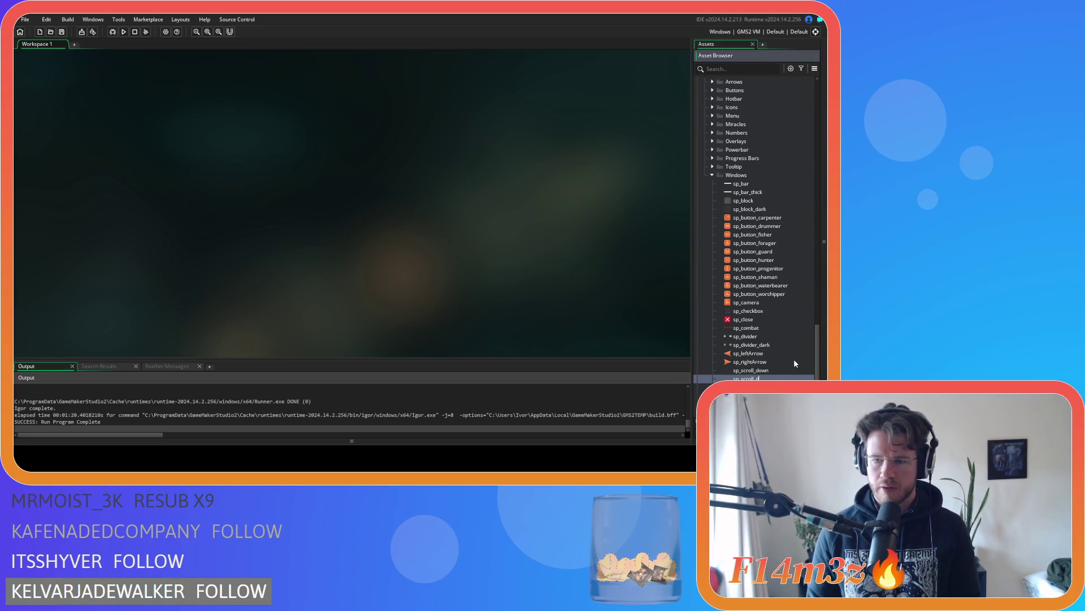
text(ck)
key(Return)
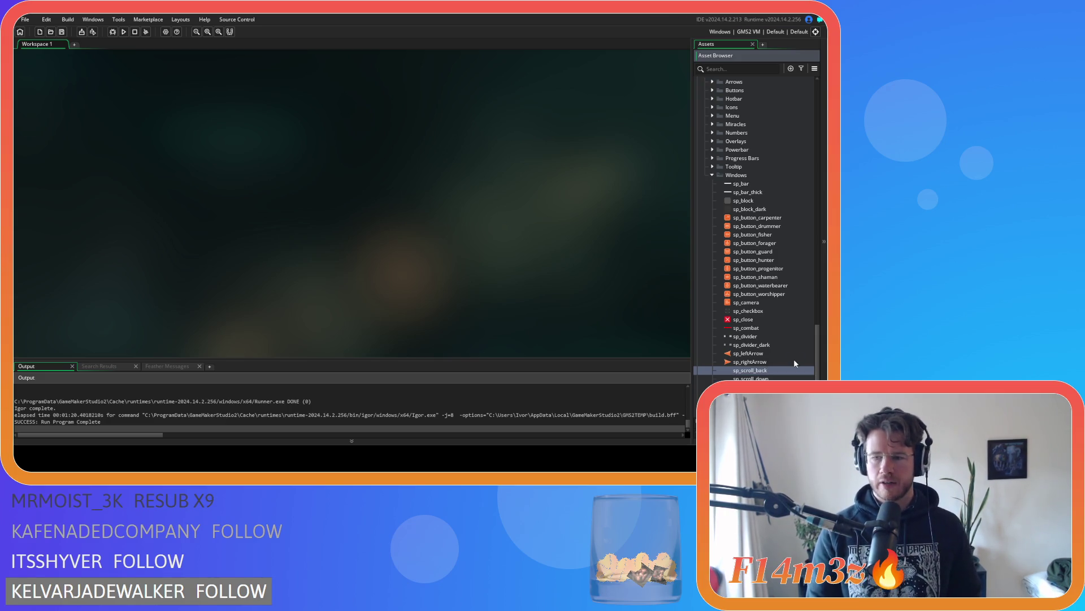
Step: Confirm the sp_scroll_back name, open its image, and delete the triangle layer
key(Return)
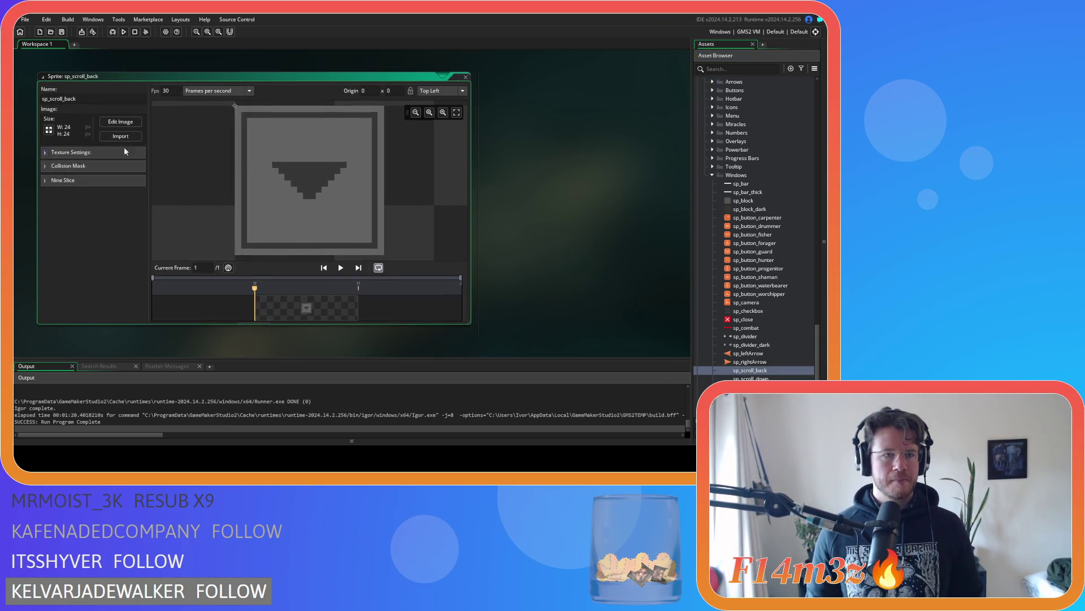
click(111, 125)
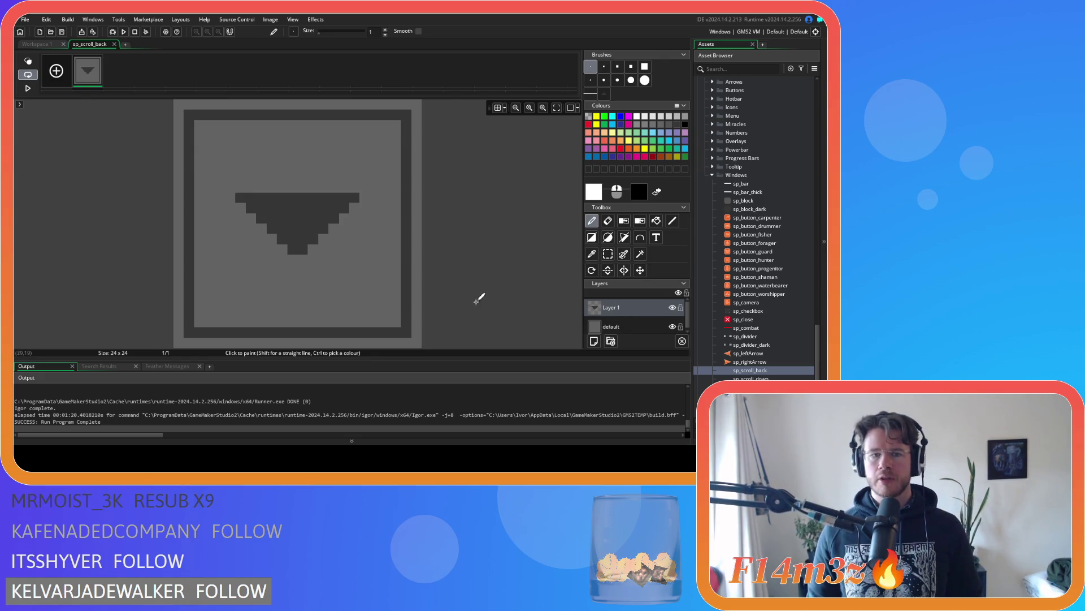
key(Delete)
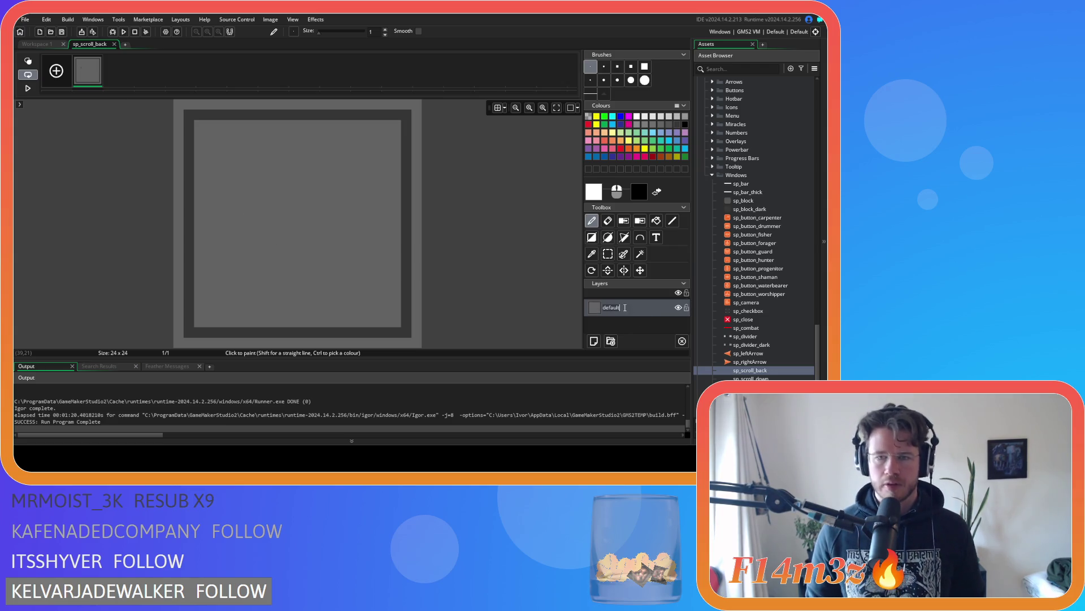
click(614, 330)
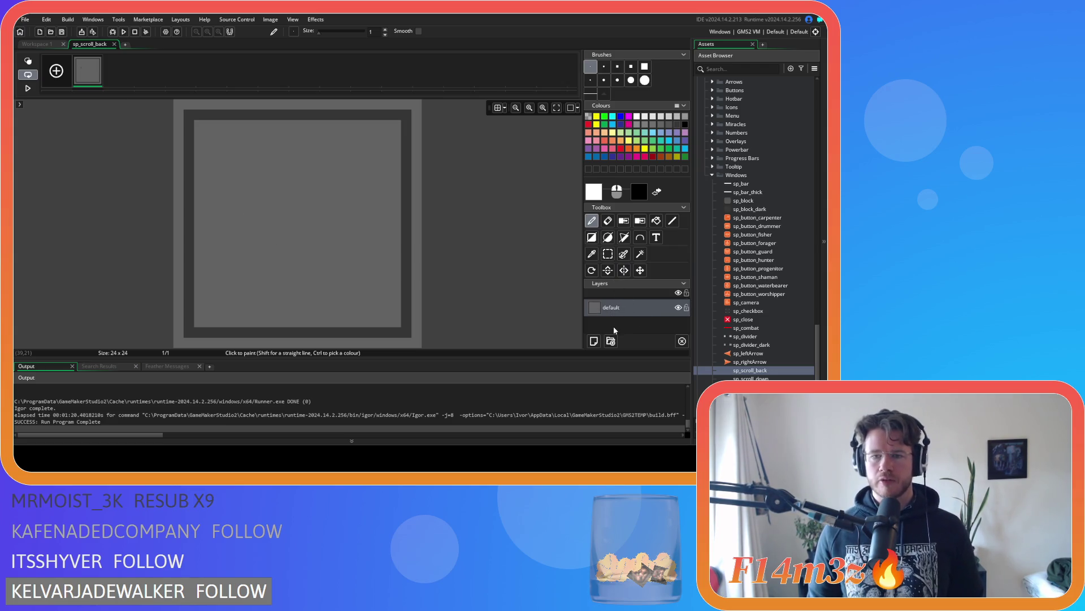
Step: Flood-fill the whole sp_scroll_back canvas, border included, with dark grey
click(660, 124)
click(657, 220)
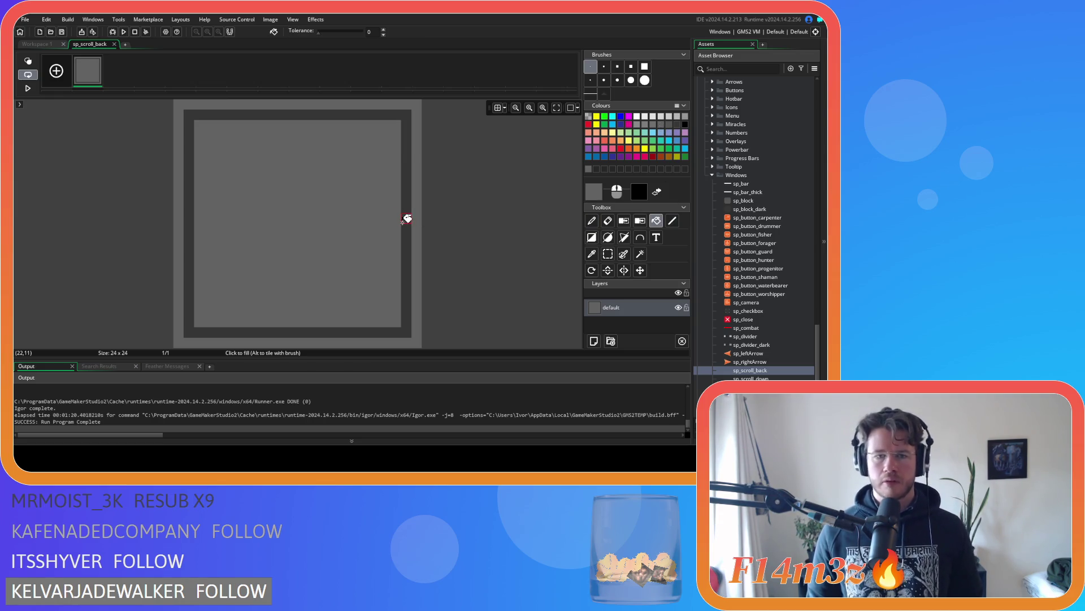
click(403, 221)
click(678, 124)
click(335, 246)
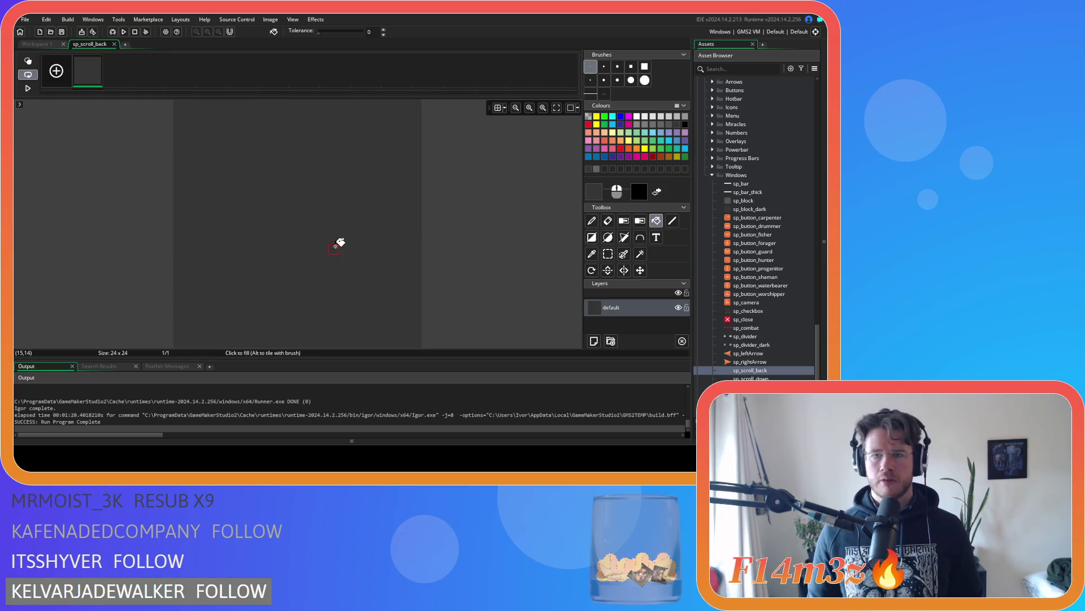
click(673, 224)
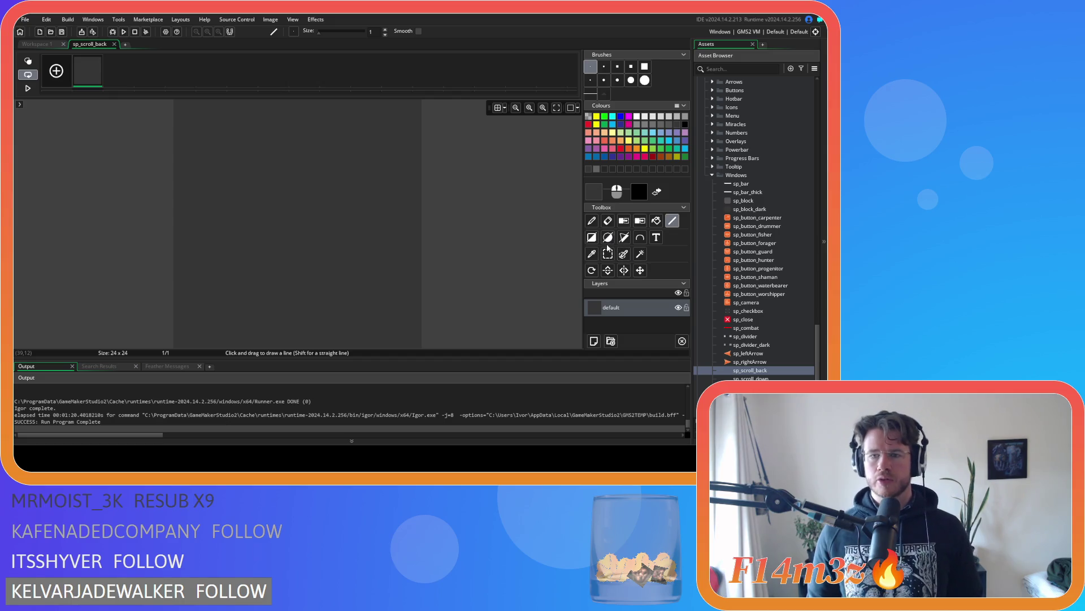
click(591, 237)
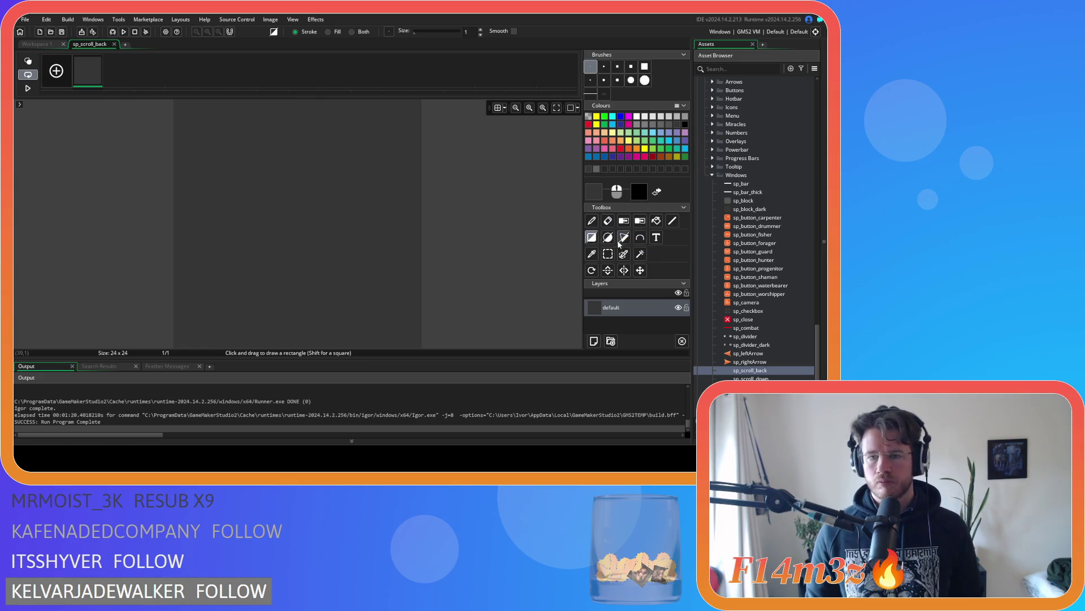
Step: Outline the sp_scroll_back canvas edge with a lighter grey rectangle and close the image editor
click(667, 129)
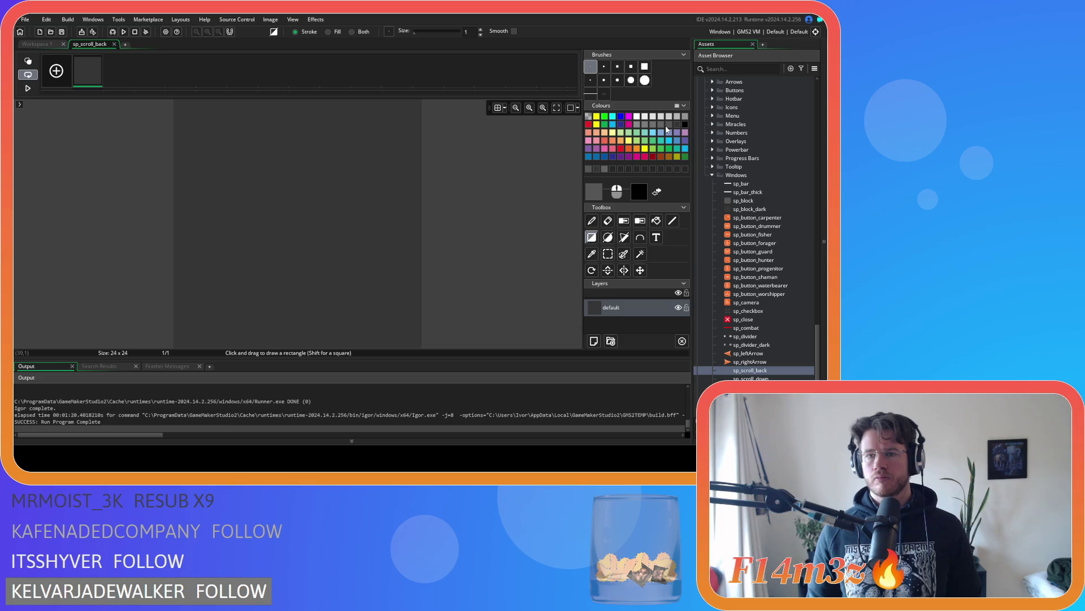
click(669, 125)
click(672, 125)
click(666, 126)
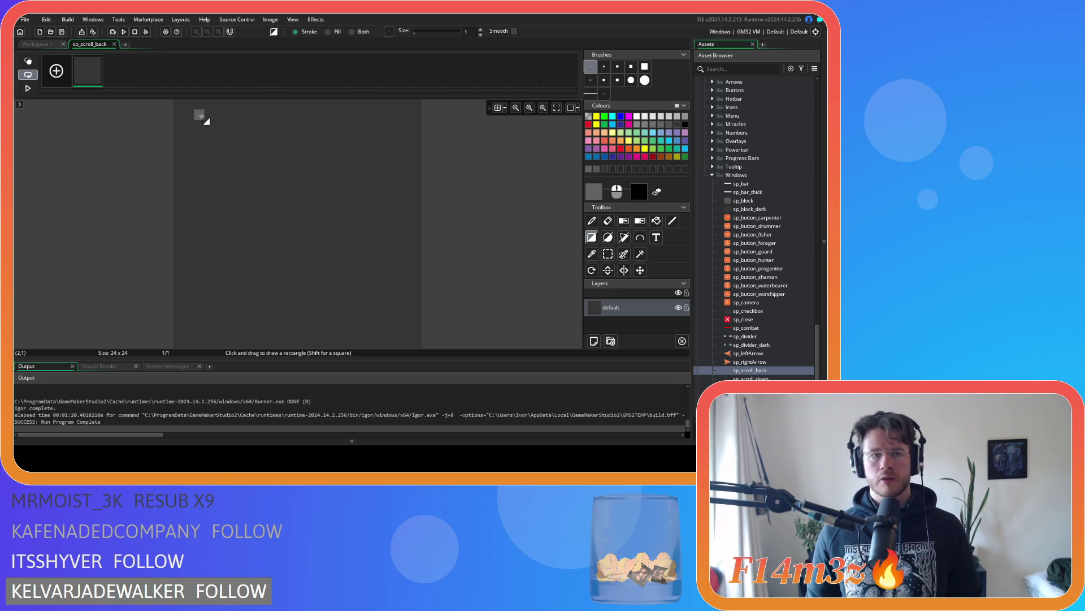
drag(186, 113, 403, 333)
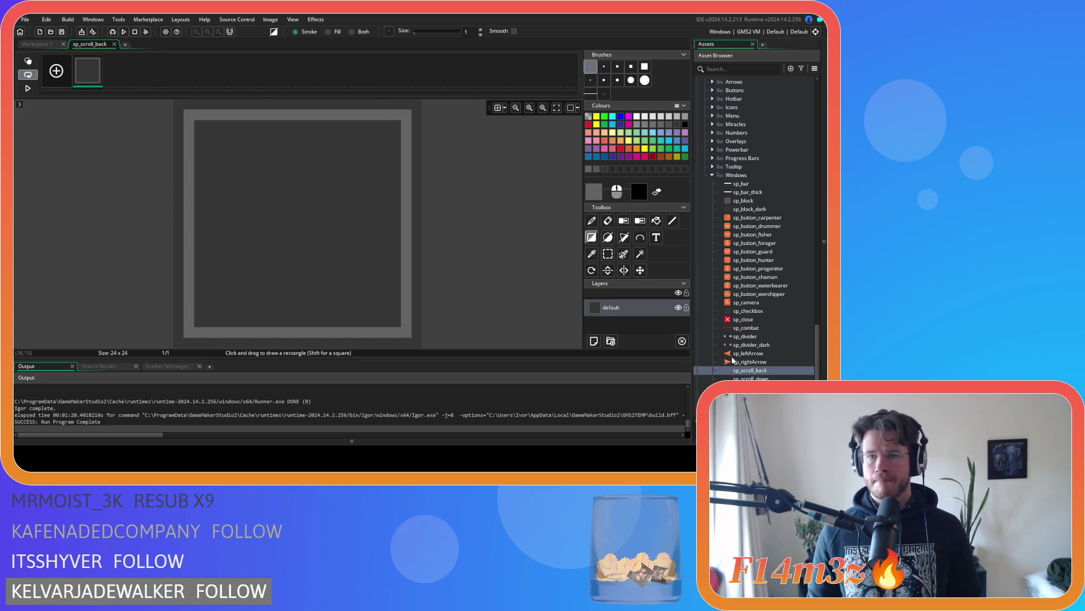
click(114, 44)
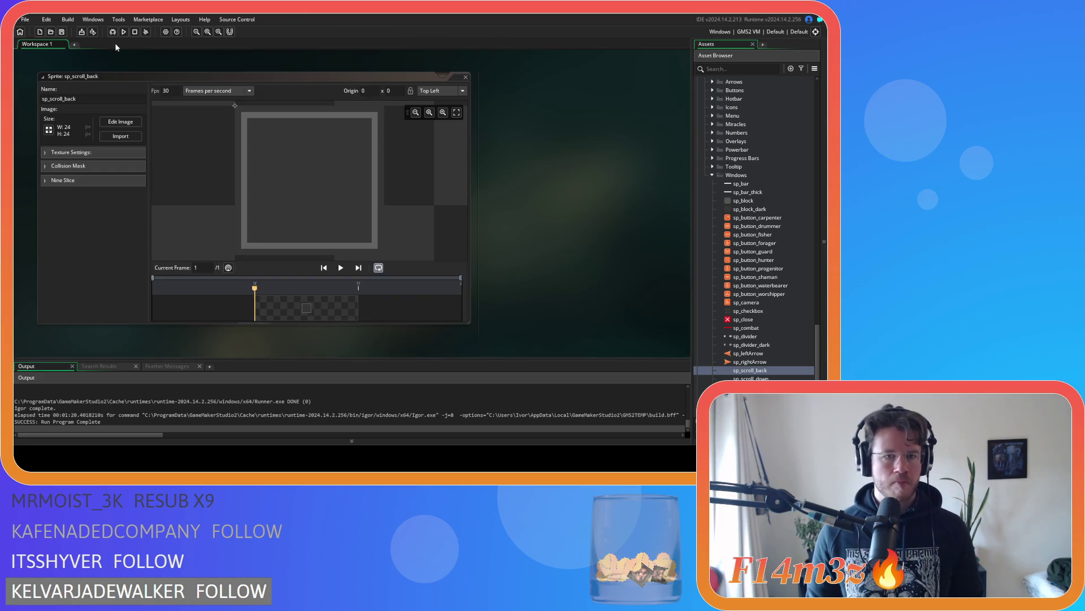
Step: Expand Nine Slice on sp_scroll_back and enter 4 for the left, right, top and bottom guides
click(49, 180)
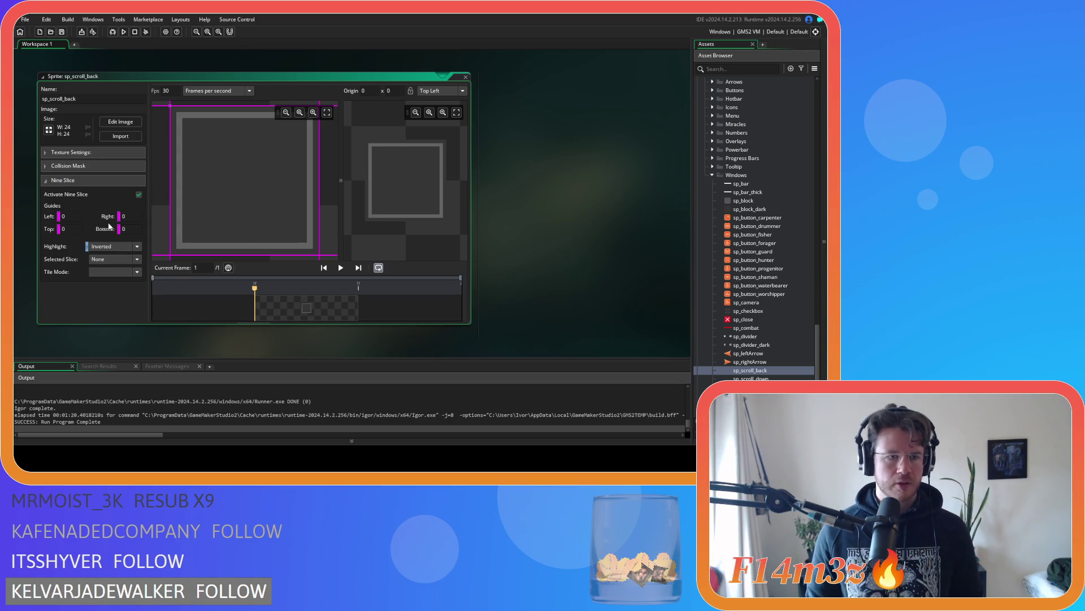
click(69, 216)
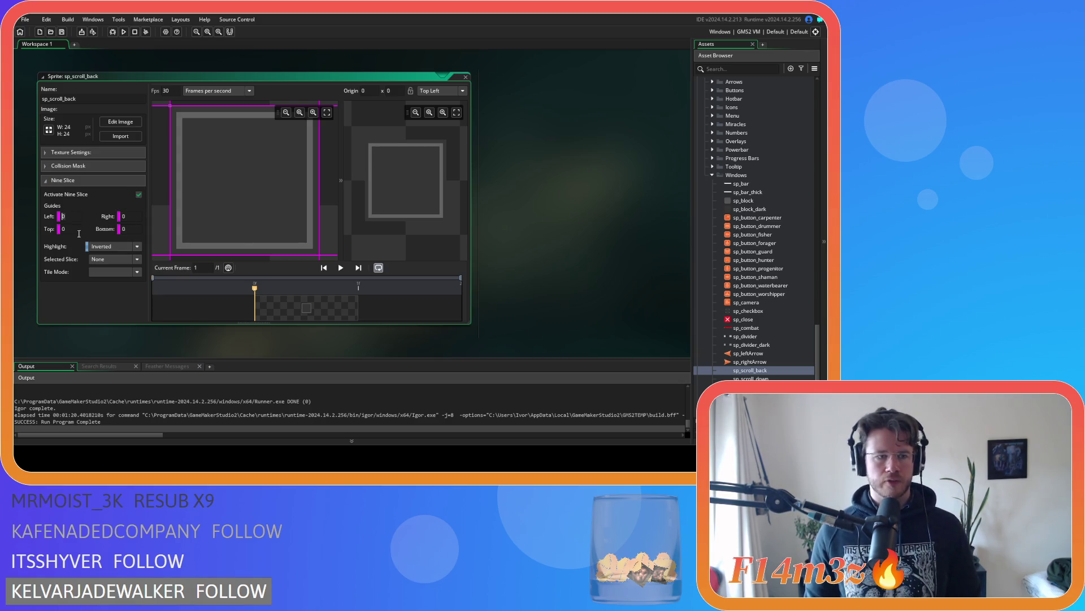
text(4)
key(Tab)
text(4)
key(Tab)
text(4)
click(70, 229)
text(4)
key(Return)
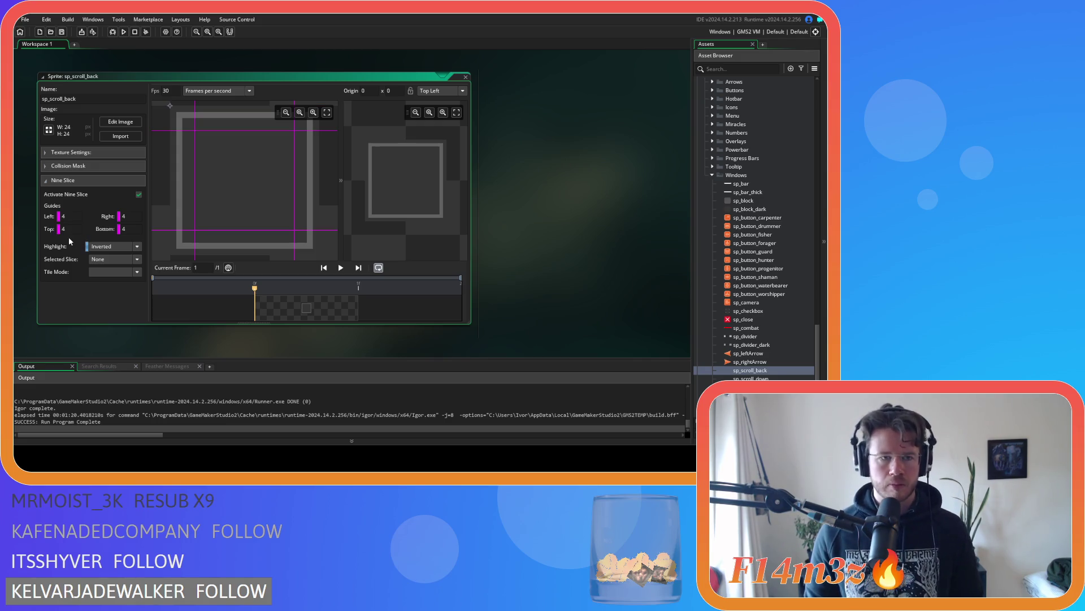
Step: Change all four nine-slice guides to 2 and close the sp_scroll_back sprite window
click(71, 216)
text(2)
click(80, 229)
text(2)
click(125, 216)
text(2)
click(136, 229)
key(Return)
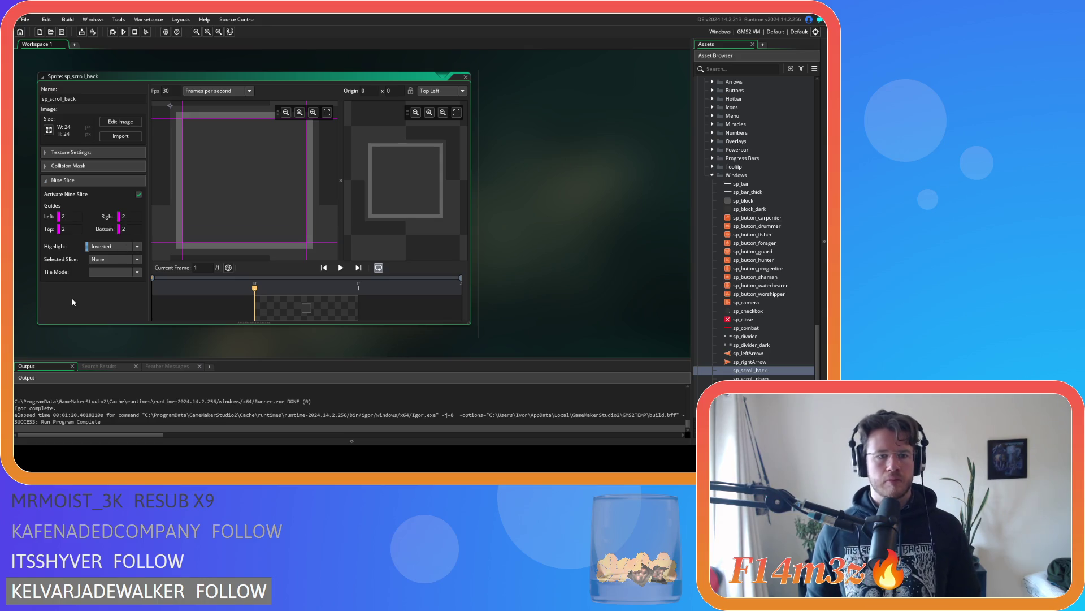
click(467, 78)
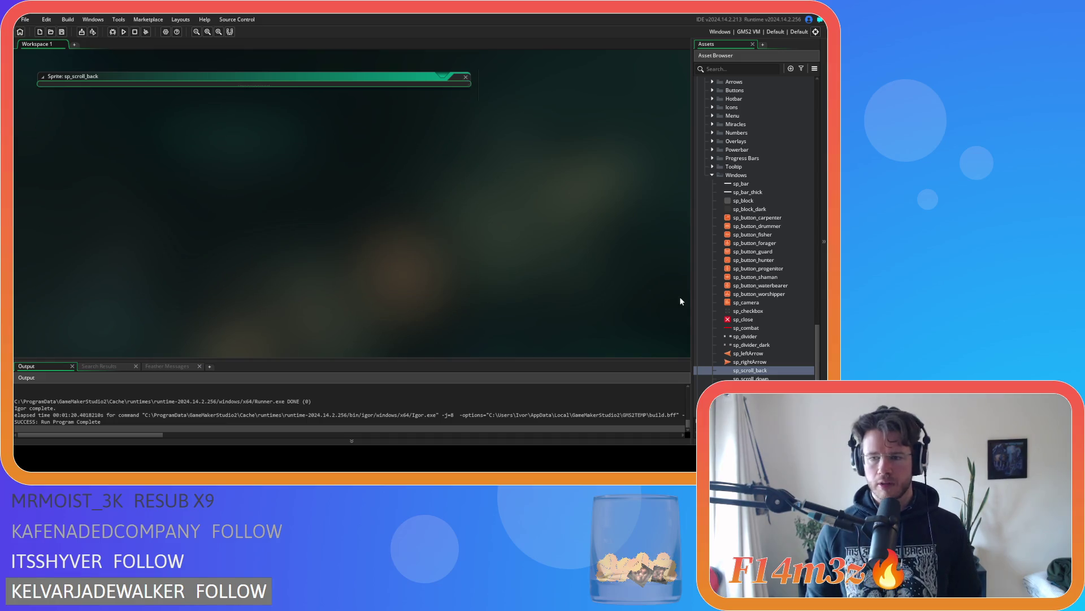
Step: Duplicate sp_scroll_back as sp_scroll_bar and open its image for editing
click(761, 370)
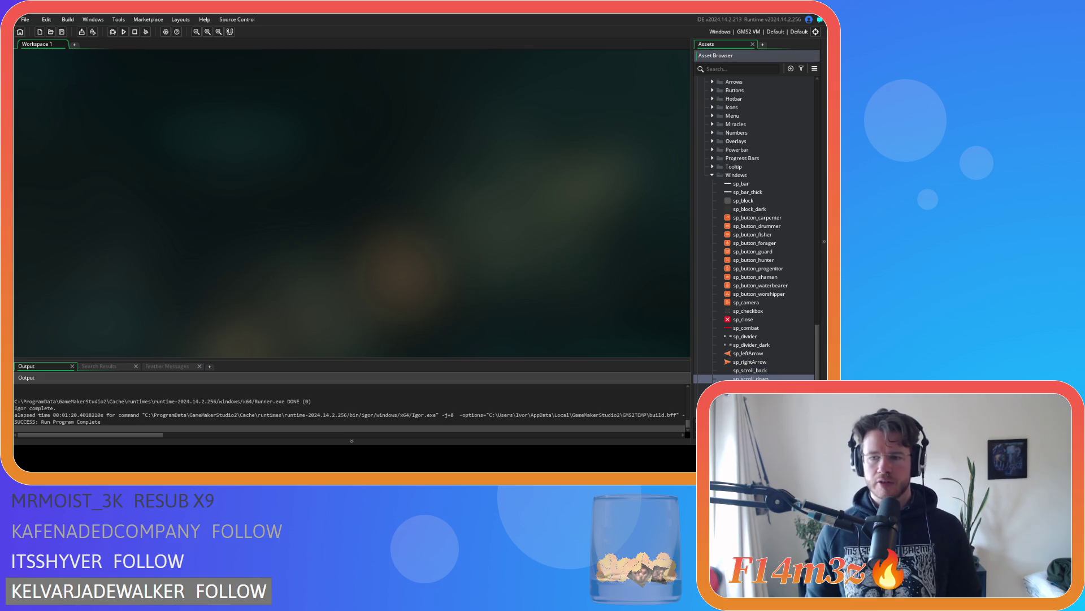
key(ctrl+d)
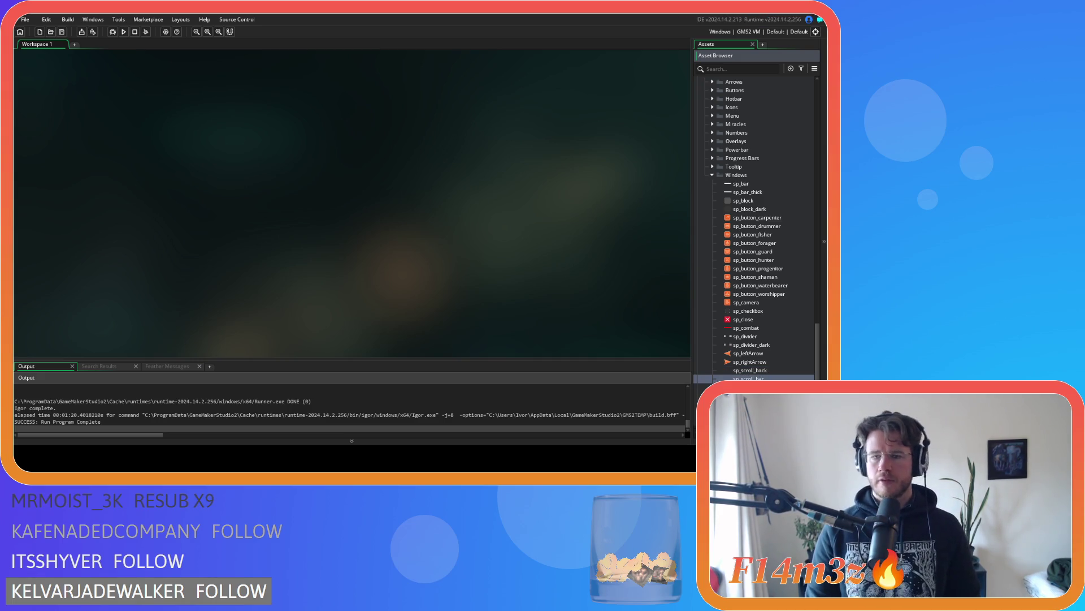
key(Return)
click(120, 125)
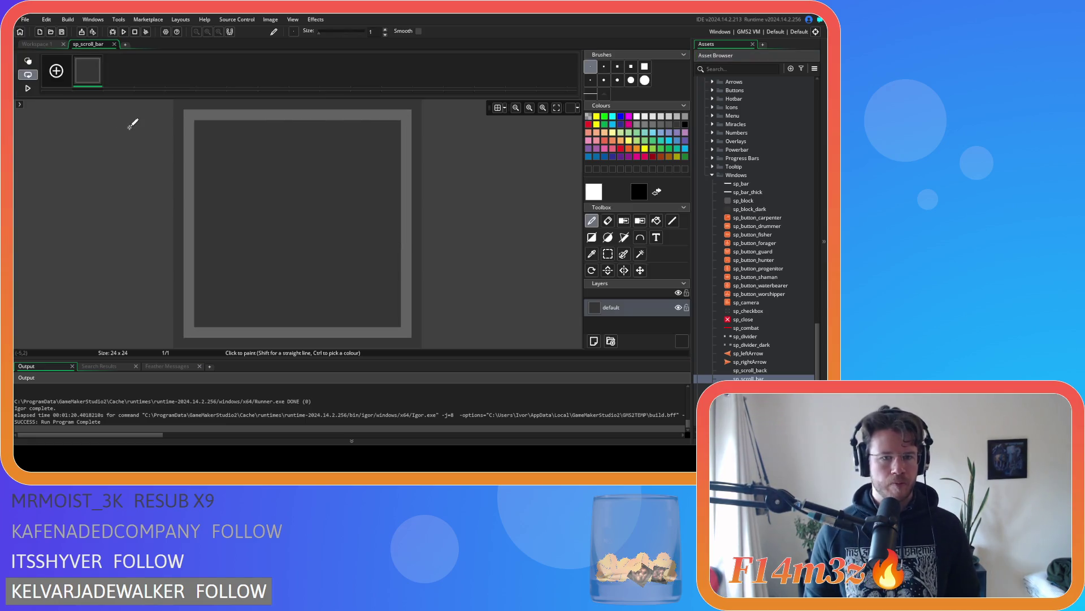
Step: Bucket-fill sp_scroll_bar's dark interior and border with the sampled grey, then pick a lighter grey
click(655, 226)
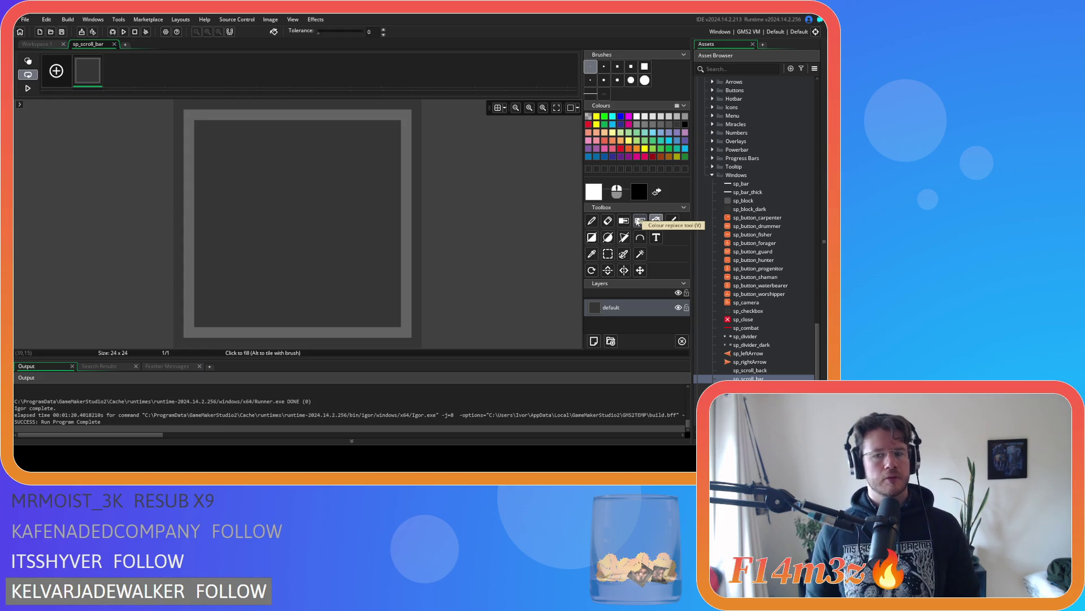
click(592, 254)
click(408, 193)
click(656, 221)
click(347, 210)
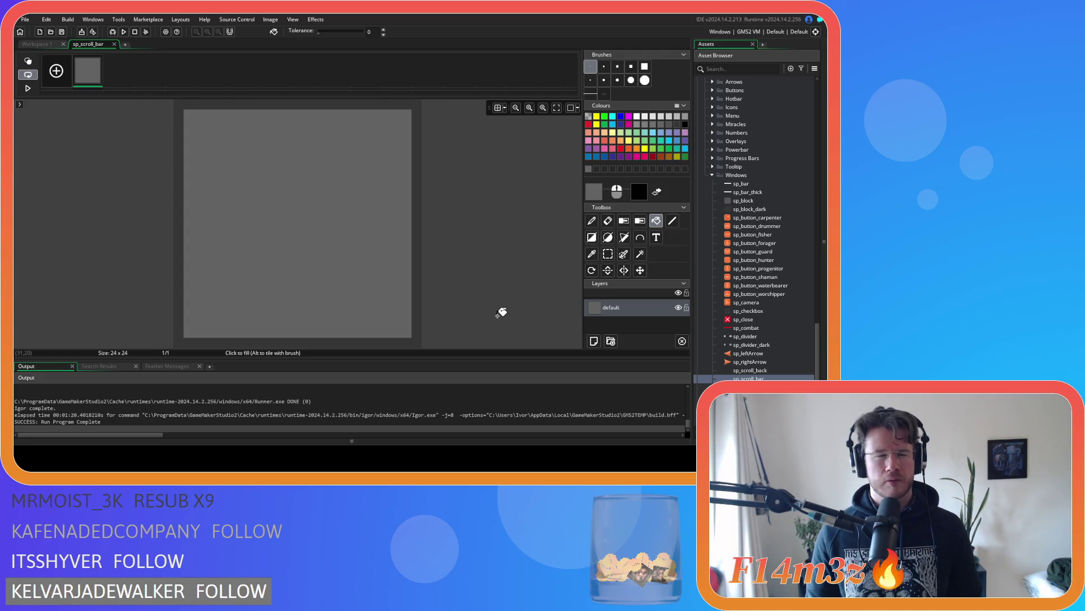
click(417, 196)
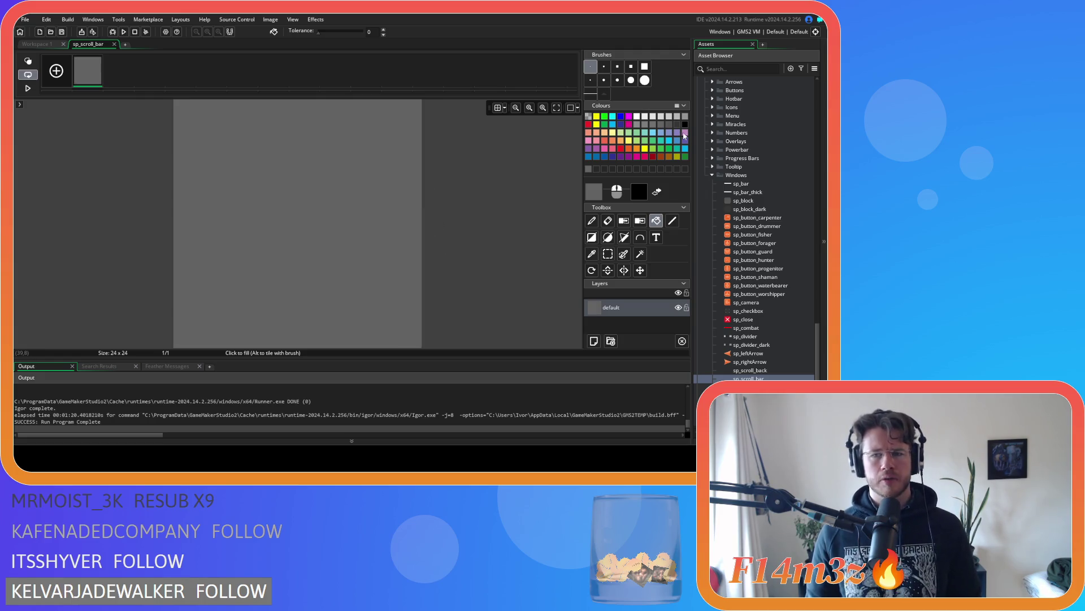
click(637, 125)
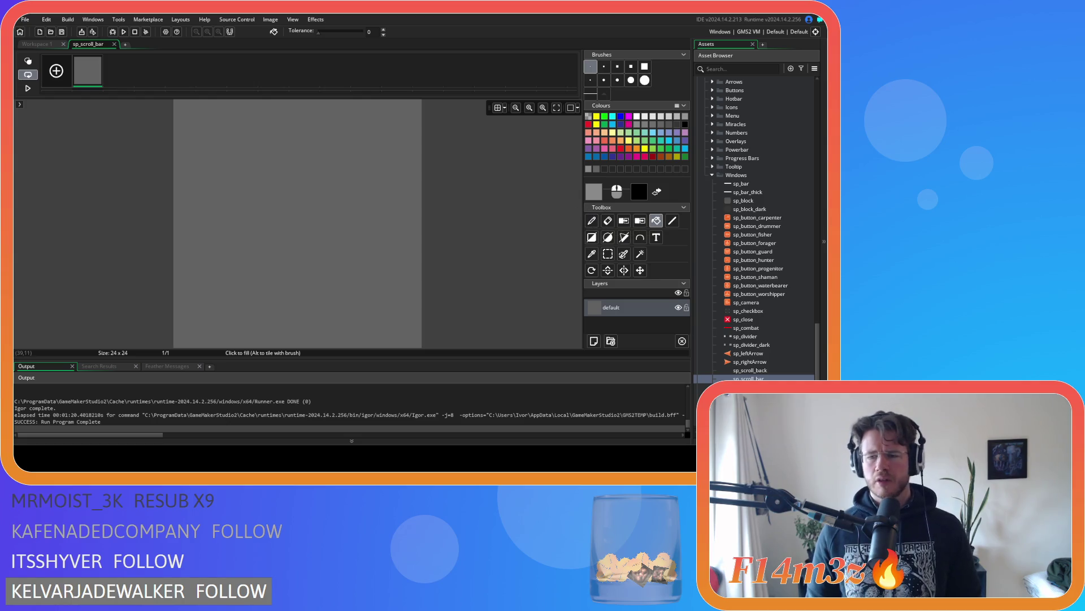
Step: Open the sp_scroll_up sprite from the Asset Browser
double_click(751, 387)
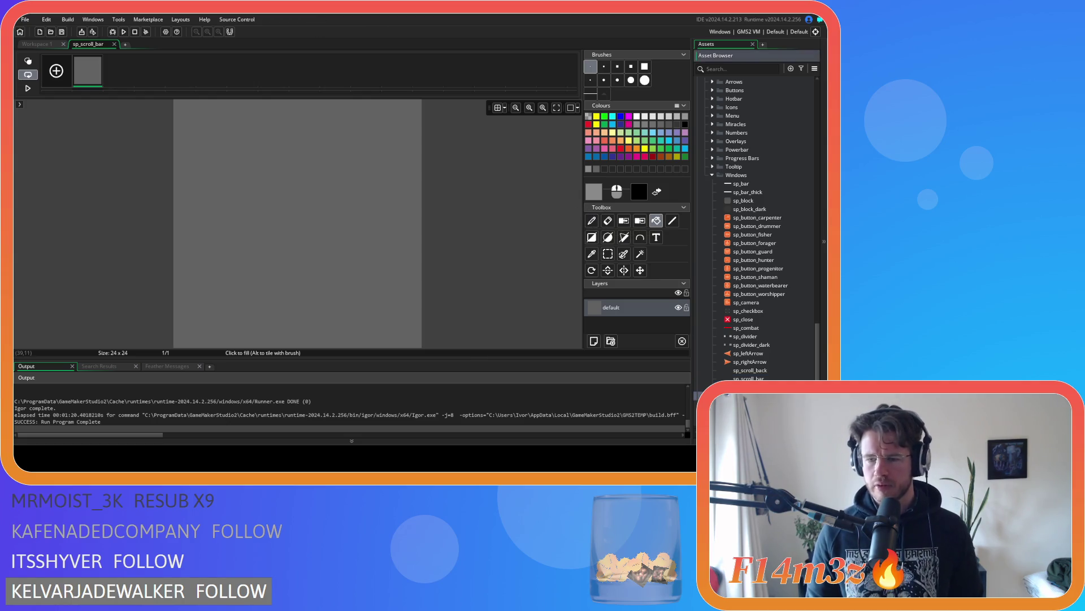
scroll(547, 291, up, 5)
scroll(547, 292, down, 3)
scroll(547, 292, up, 3)
scroll(547, 291, down, 3)
scroll(547, 291, up, 3)
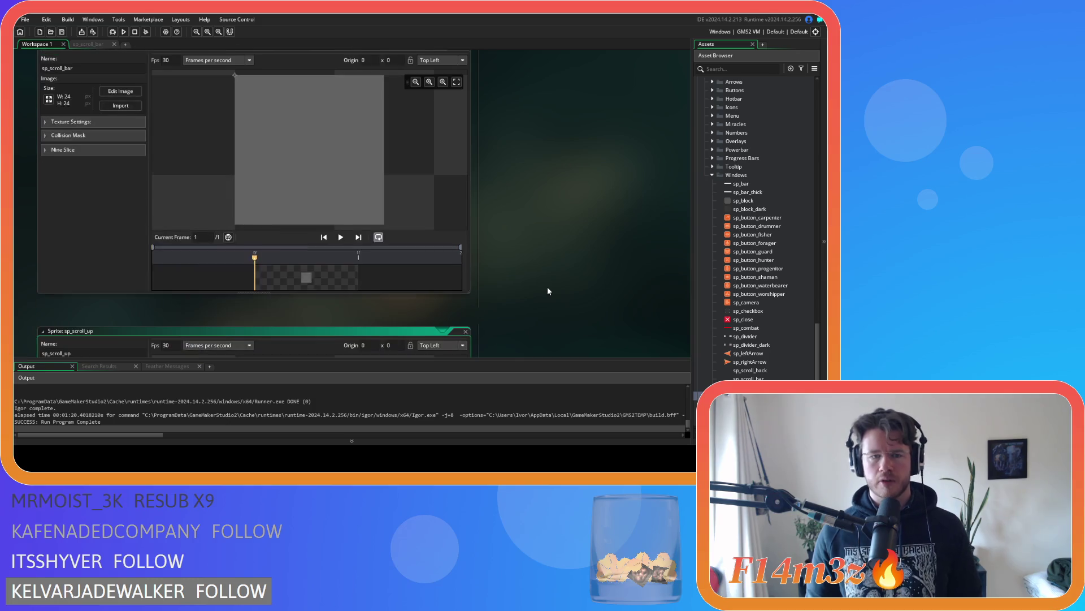
Step: Reopen the sp_scroll_bar image editor and fill its interior with a darker grey
click(107, 91)
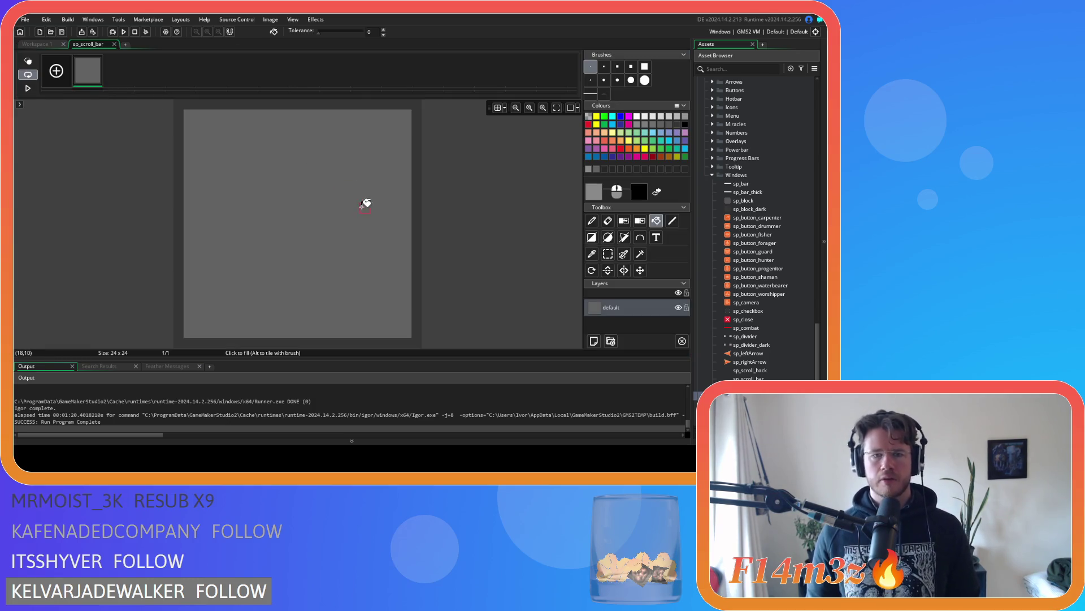
click(393, 229)
scroll(485, 258, down, 3)
scroll(485, 257, up, 2)
scroll(478, 256, up, 1)
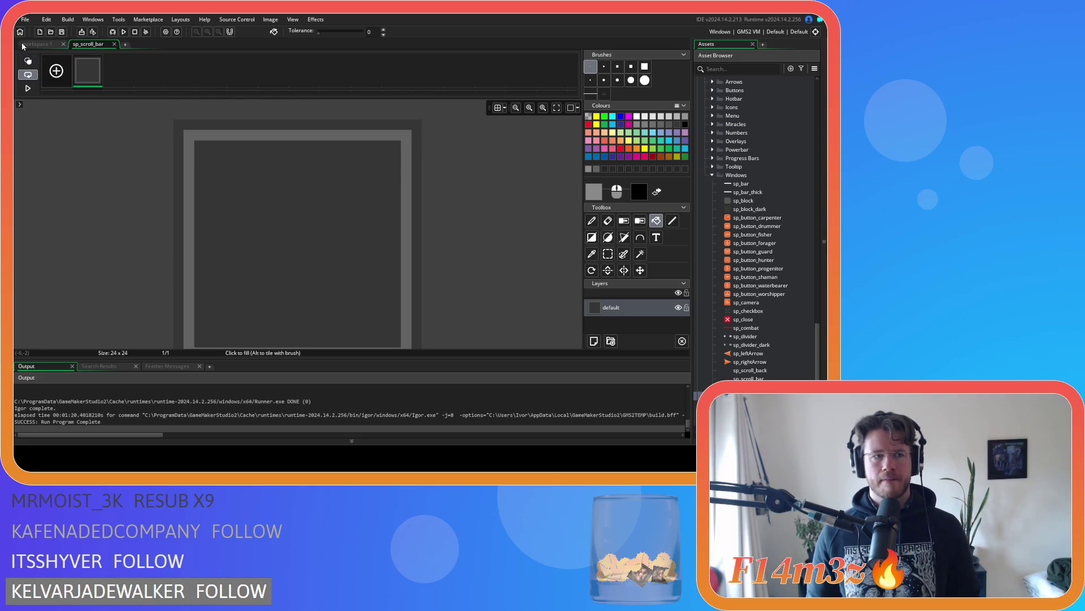
click(34, 44)
scroll(114, 133, down, 3)
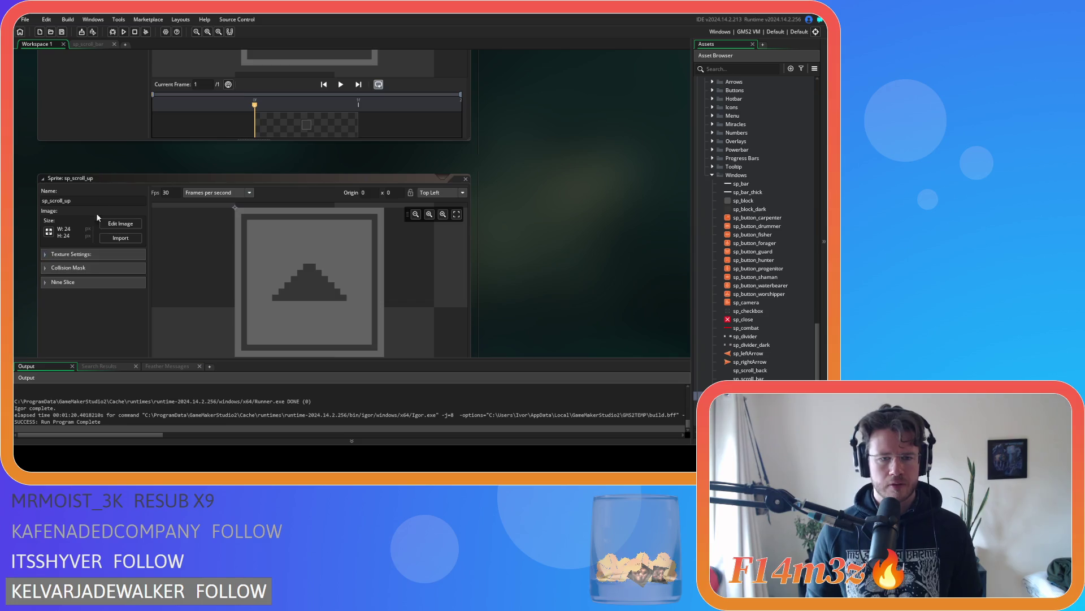
click(97, 44)
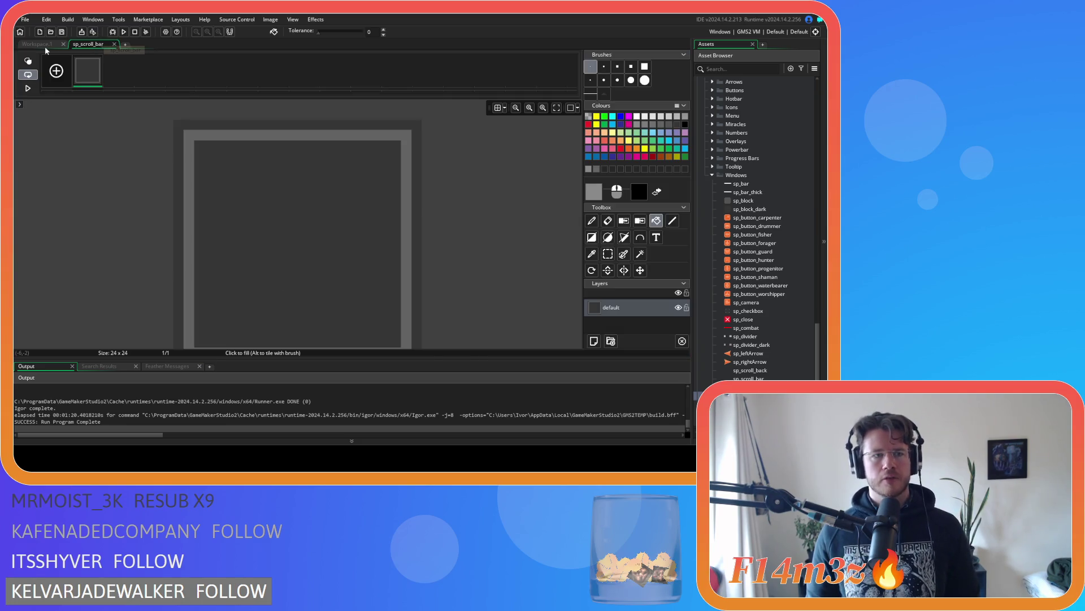
click(45, 45)
click(98, 44)
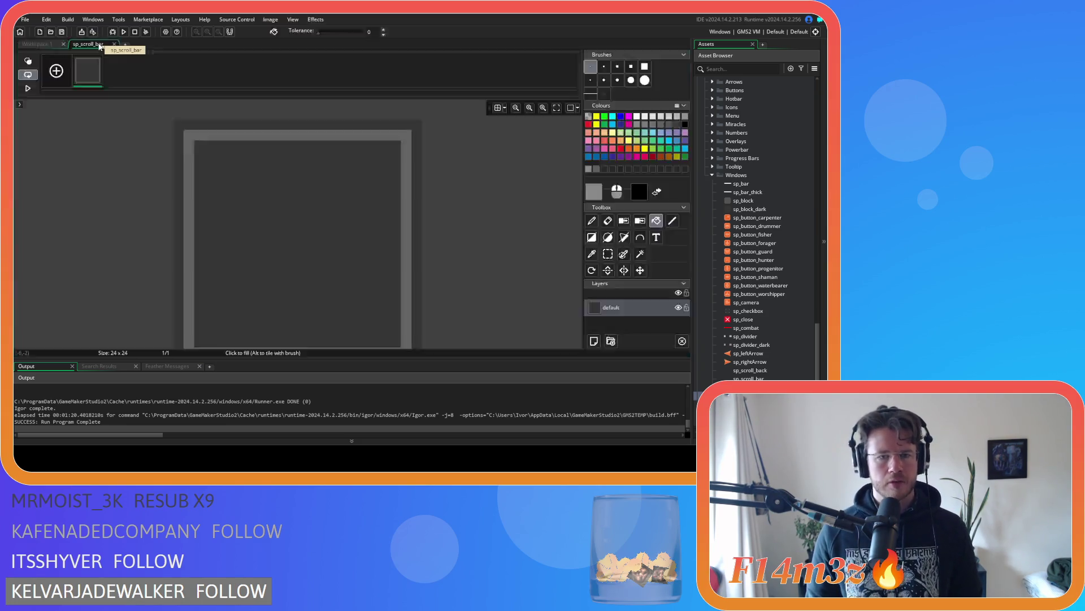
scroll(477, 260, down, 1)
scroll(478, 261, up, 1)
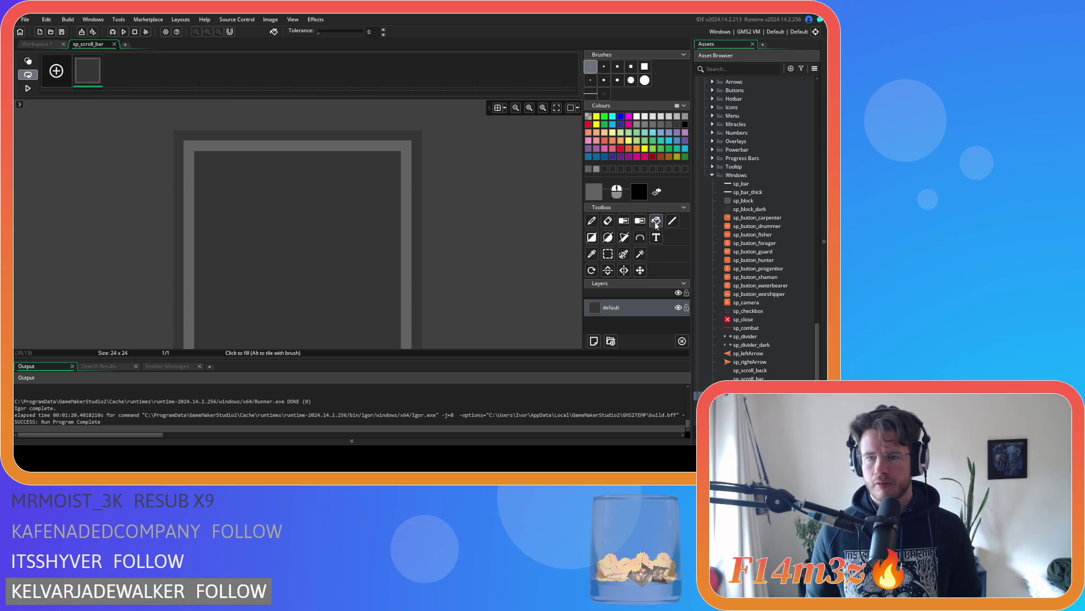
Step: Fill border and centre light grey, draw a dark grey rectangle outline, and close the editor
click(413, 179)
click(374, 183)
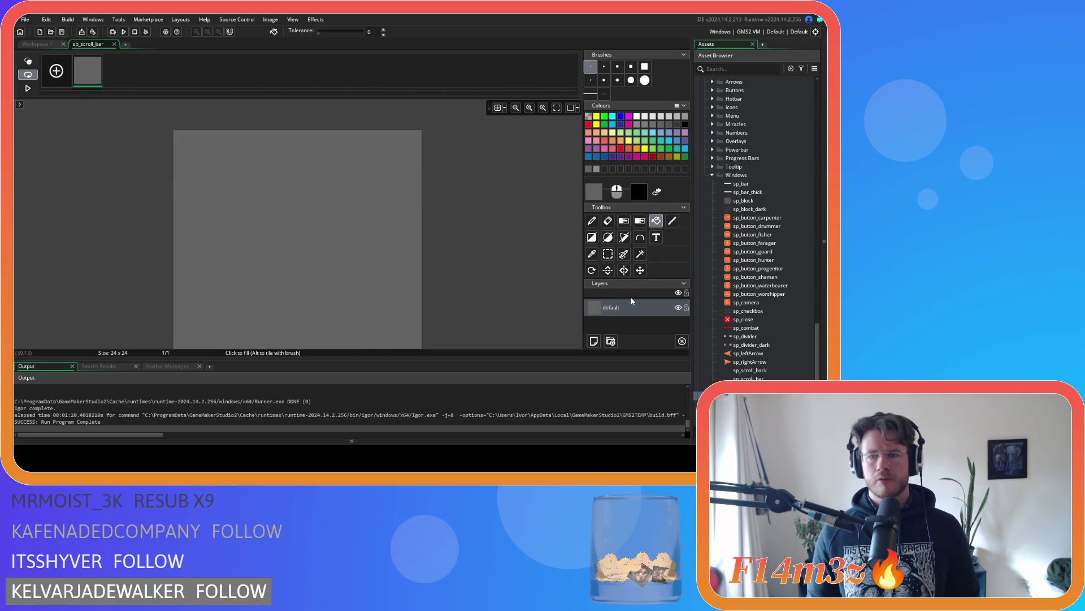
click(592, 237)
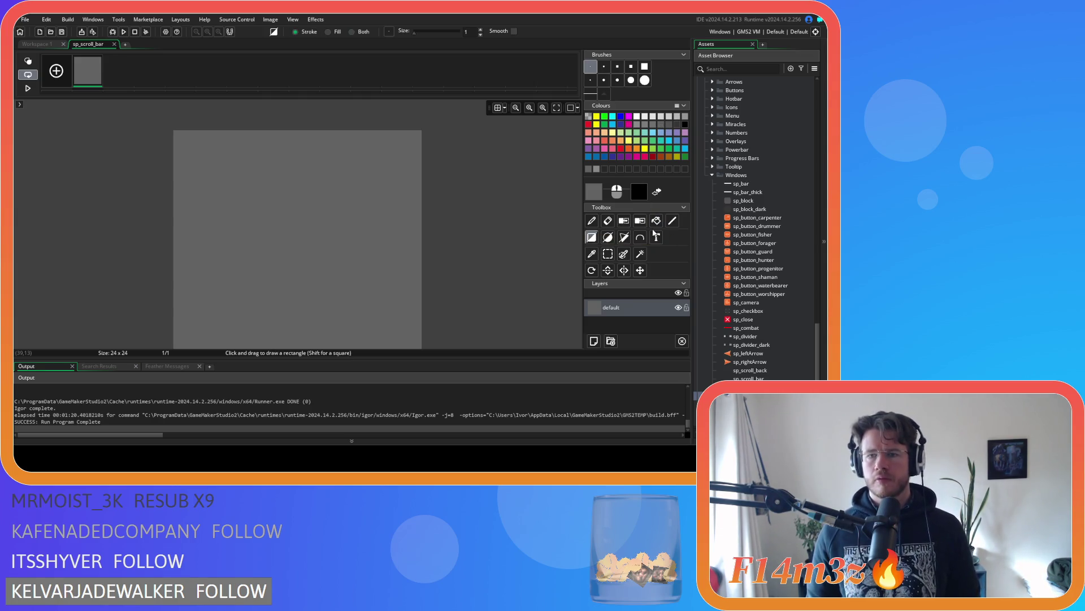
click(677, 125)
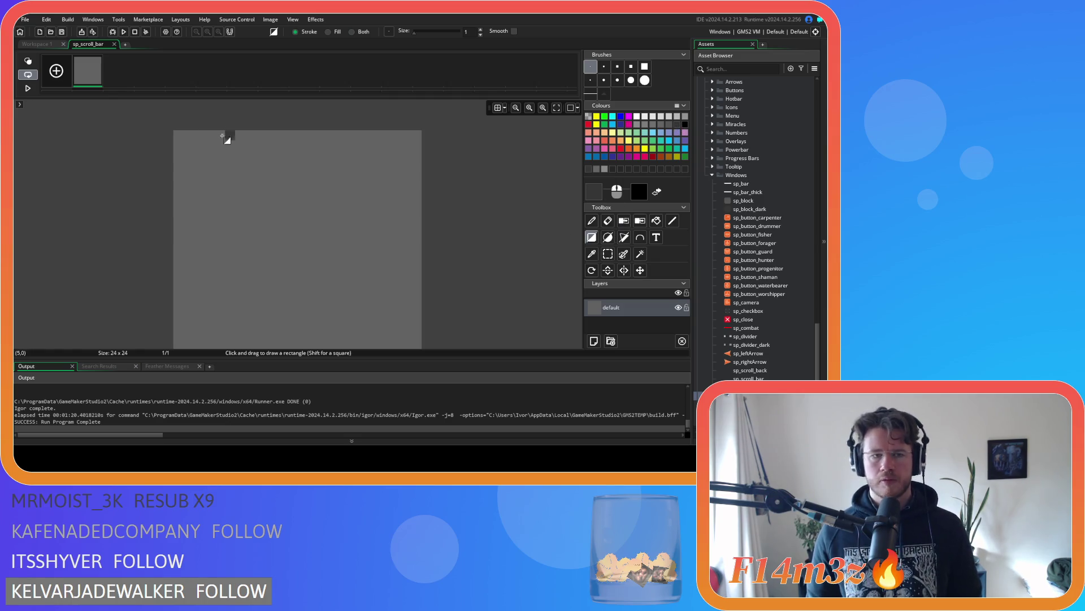
mouse_move(188, 145)
mouse_down()
mouse_move(304, 226)
mouse_move(409, 243)
mouse_up()
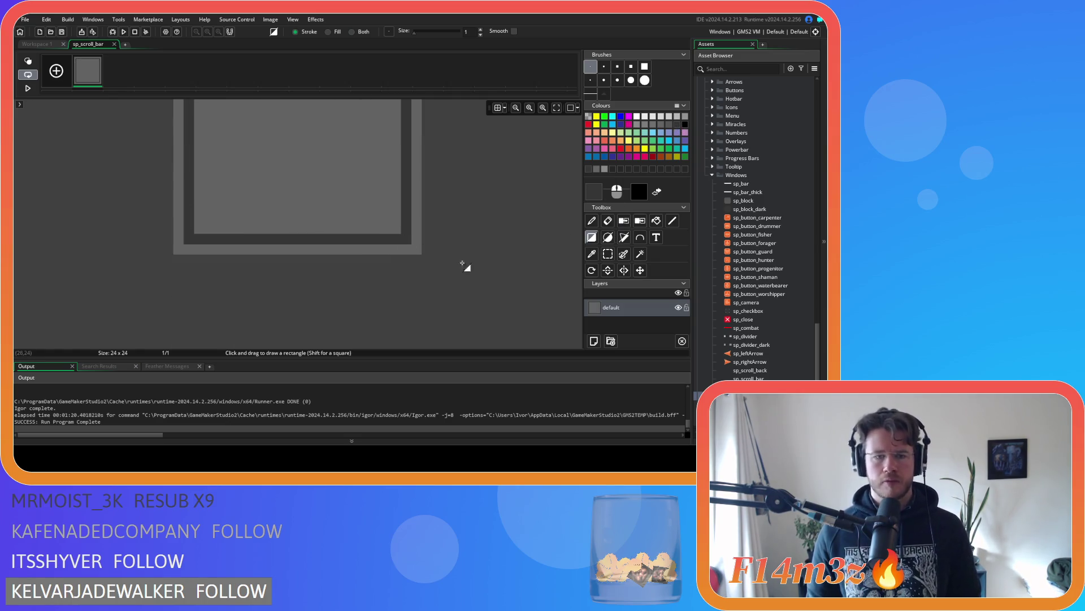
scroll(469, 257, up, 3)
click(113, 44)
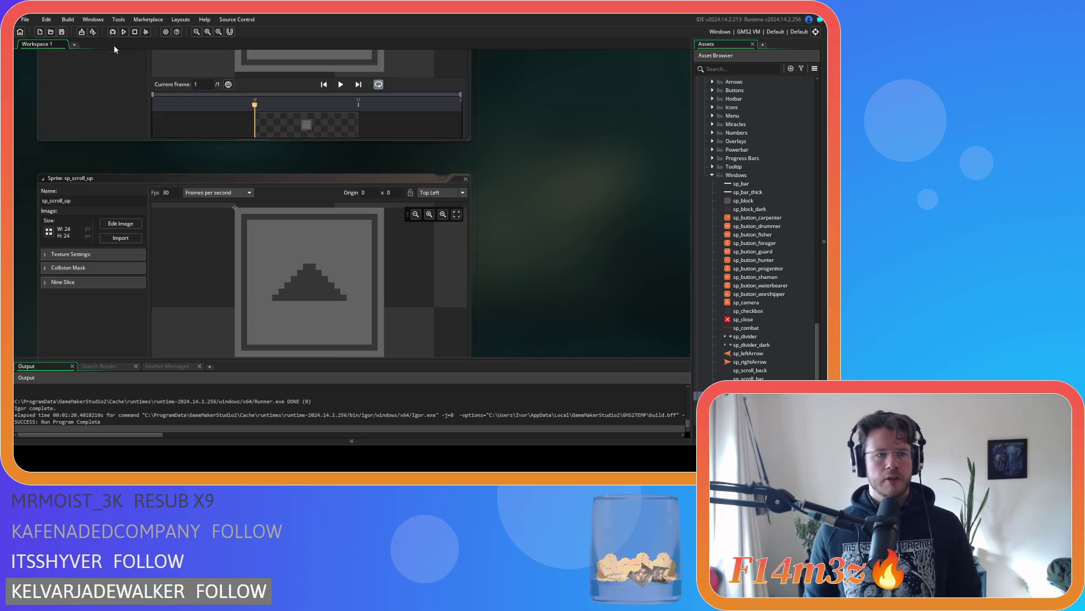
Step: Inspect the nine-slice settings of sp_scroll_up and sp_scroll_bar, leaving sp_scroll_up's slicing off
click(56, 282)
click(138, 296)
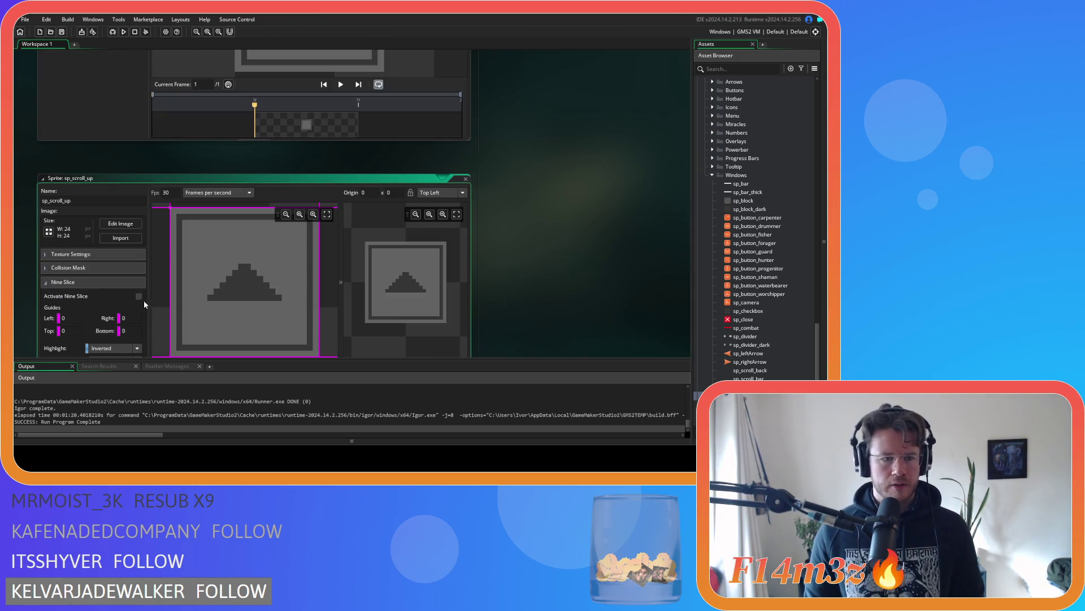
click(138, 297)
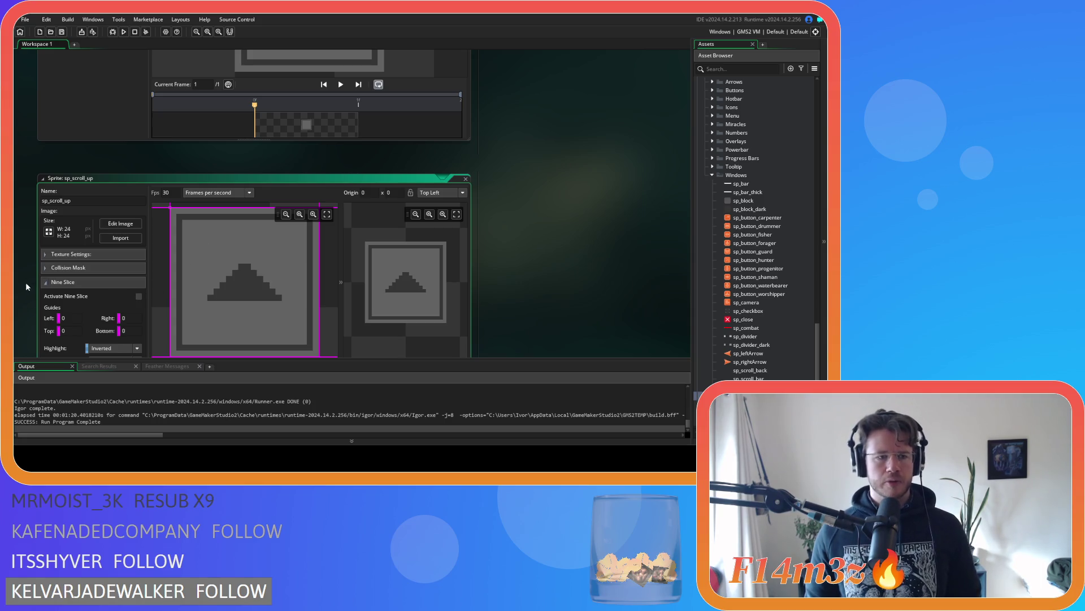
scroll(17, 192, up, 5)
click(62, 175)
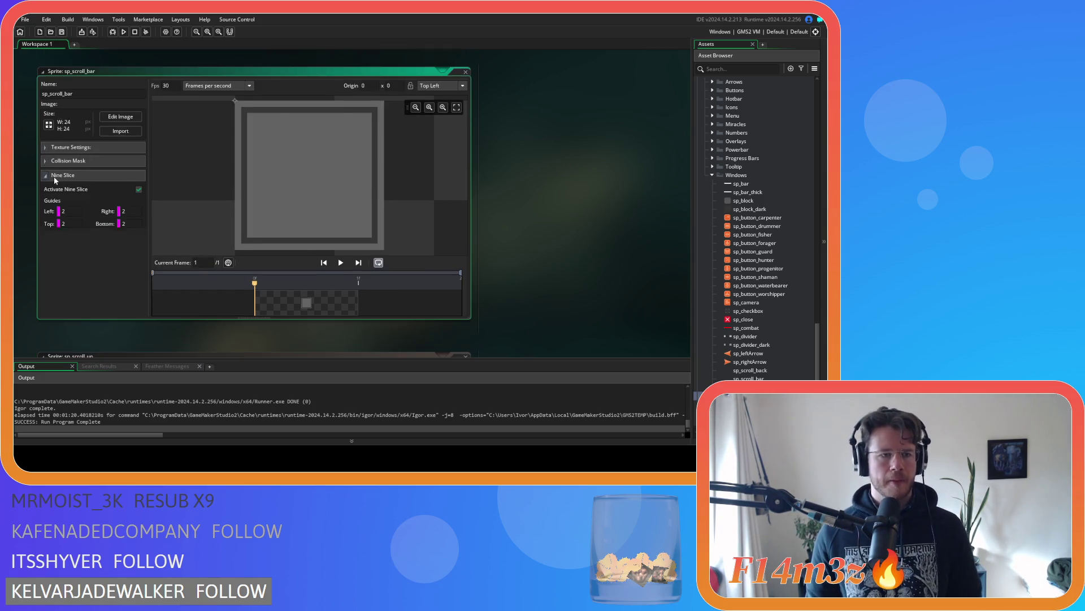
click(68, 176)
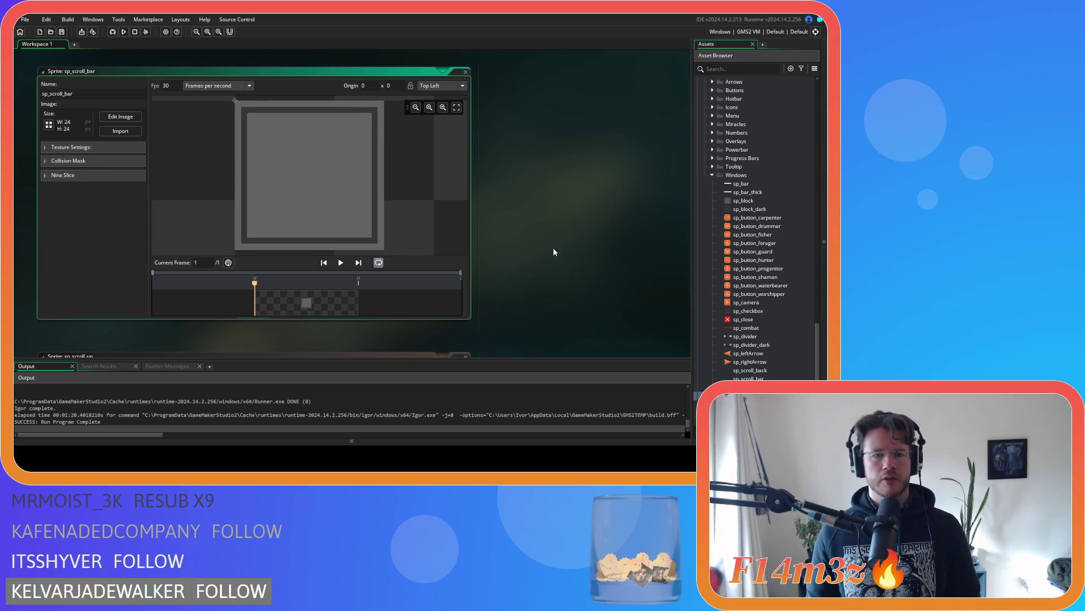
scroll(543, 253, down, 5)
scroll(559, 238, up, 4)
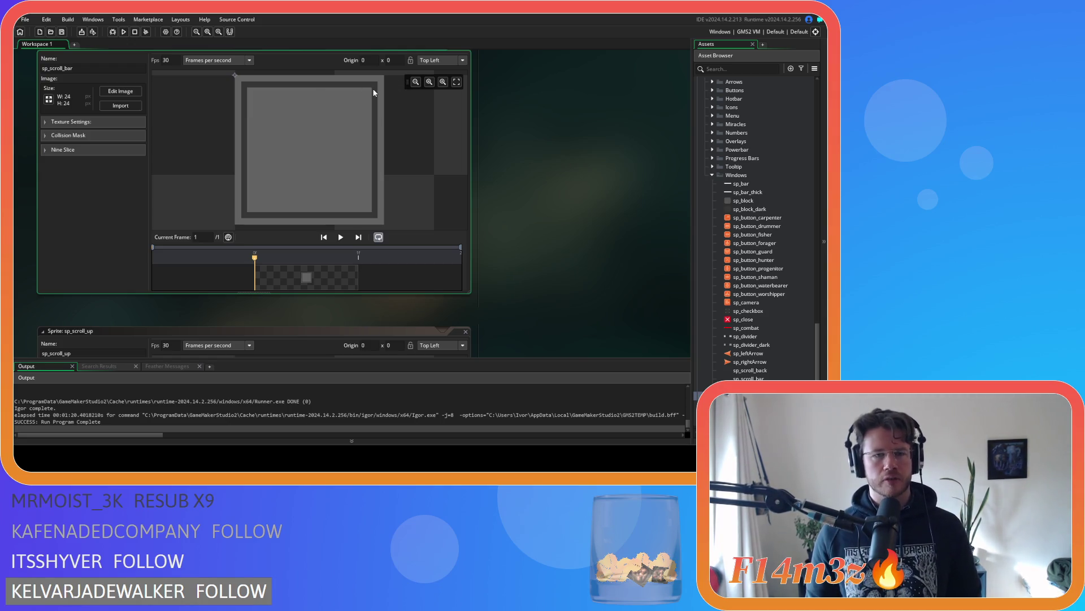
scroll(554, 191, down, 6)
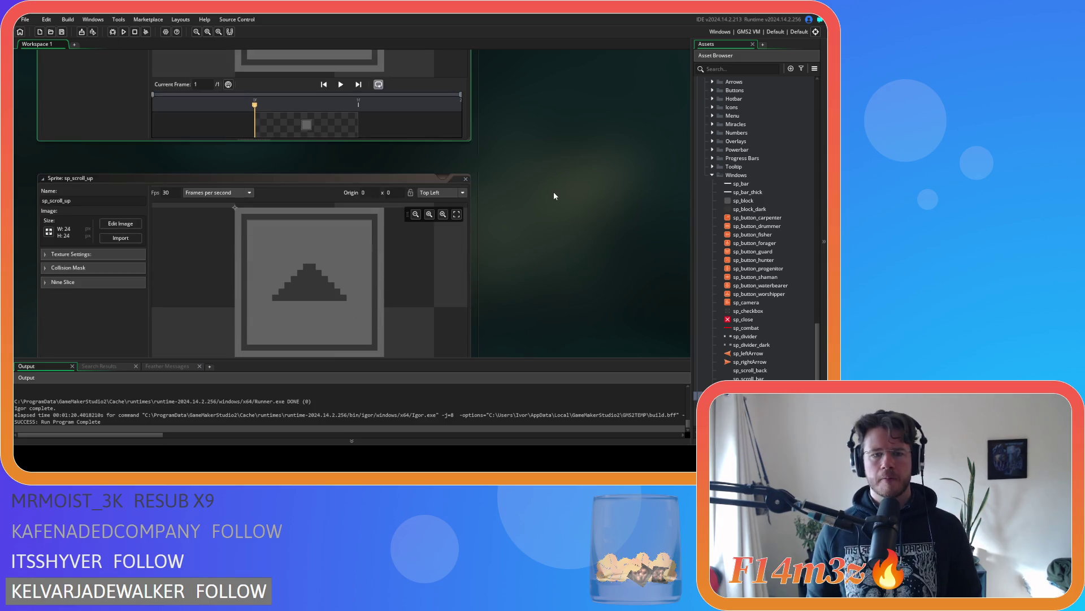
scroll(554, 191, down, 1)
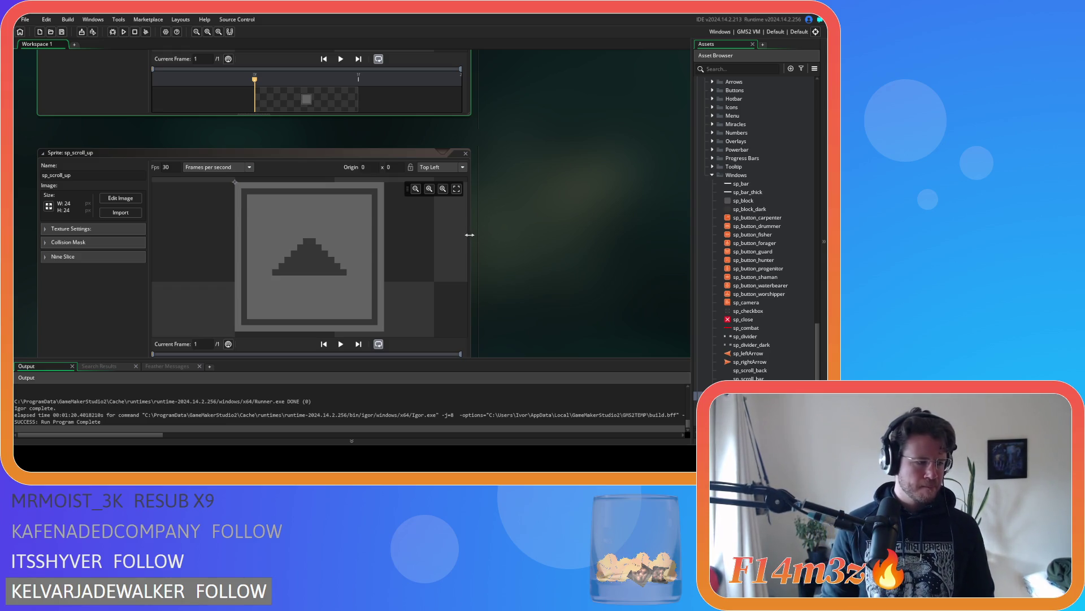
scroll(470, 235, up, 3)
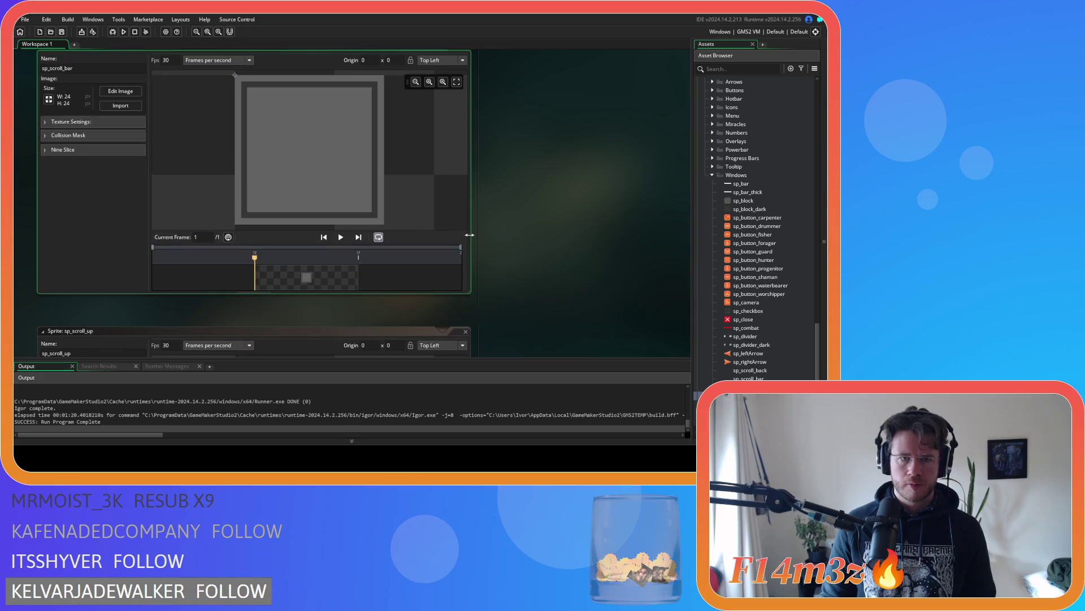
scroll(509, 244, down, 3)
scroll(547, 256, up, 3)
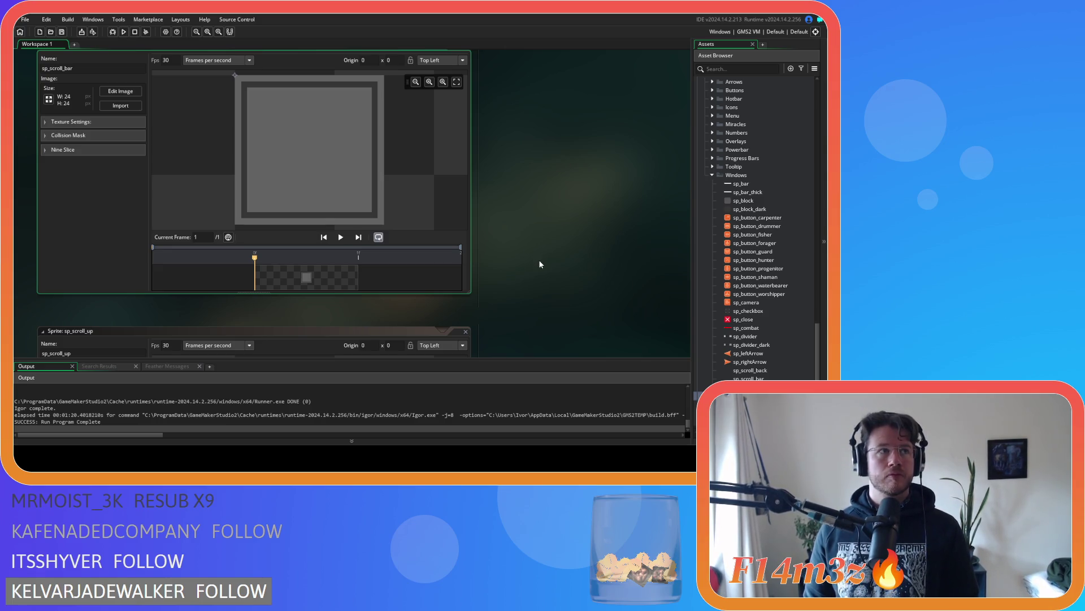
scroll(582, 272, down, 4)
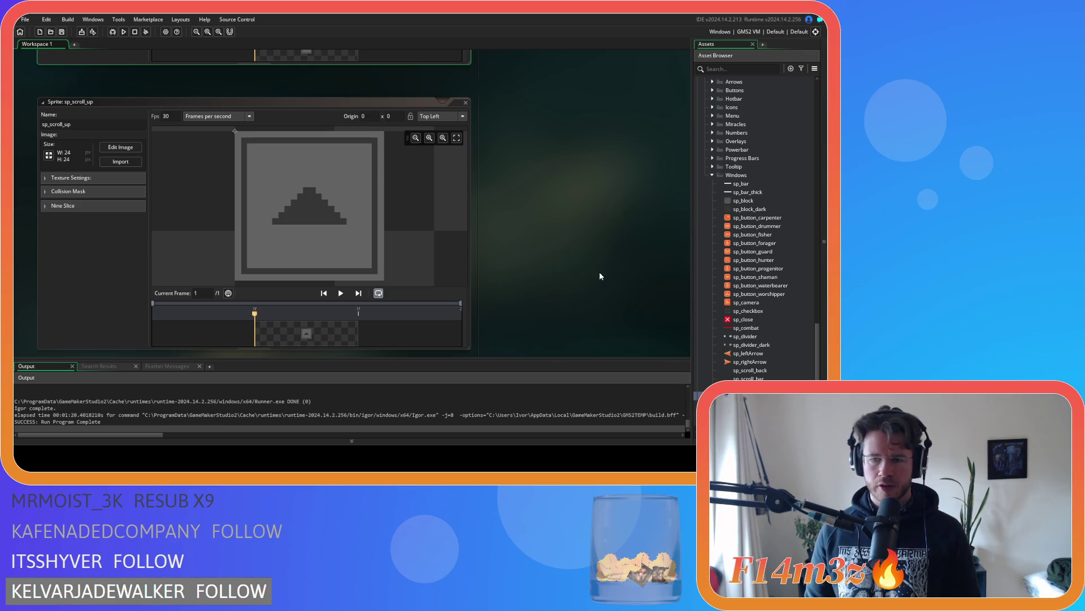
Step: Open sp_scroll_back to look it over, then close its sprite window
double_click(755, 370)
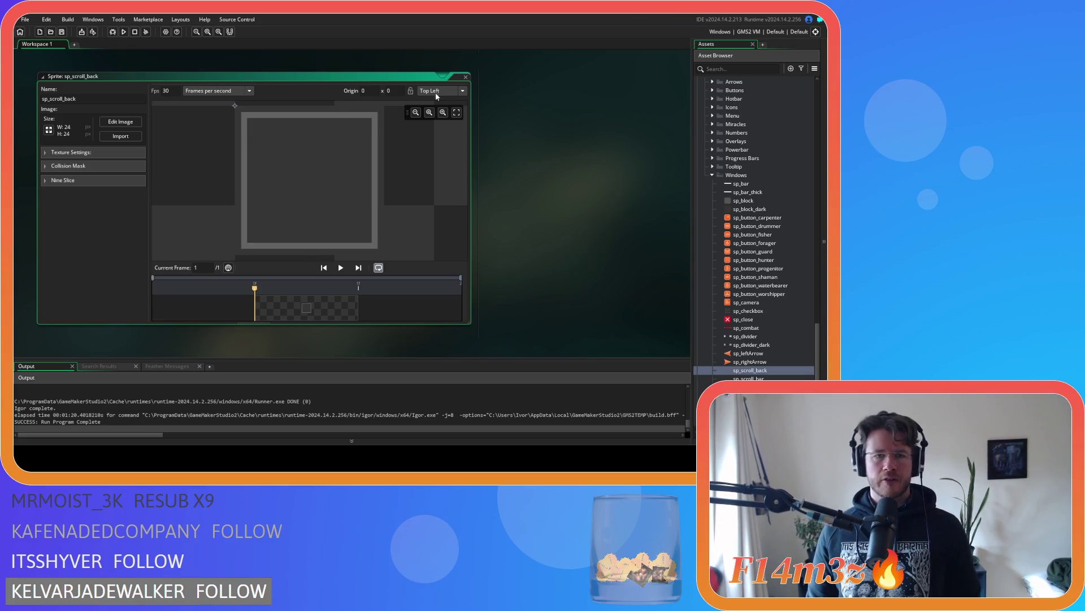
click(443, 76)
click(466, 75)
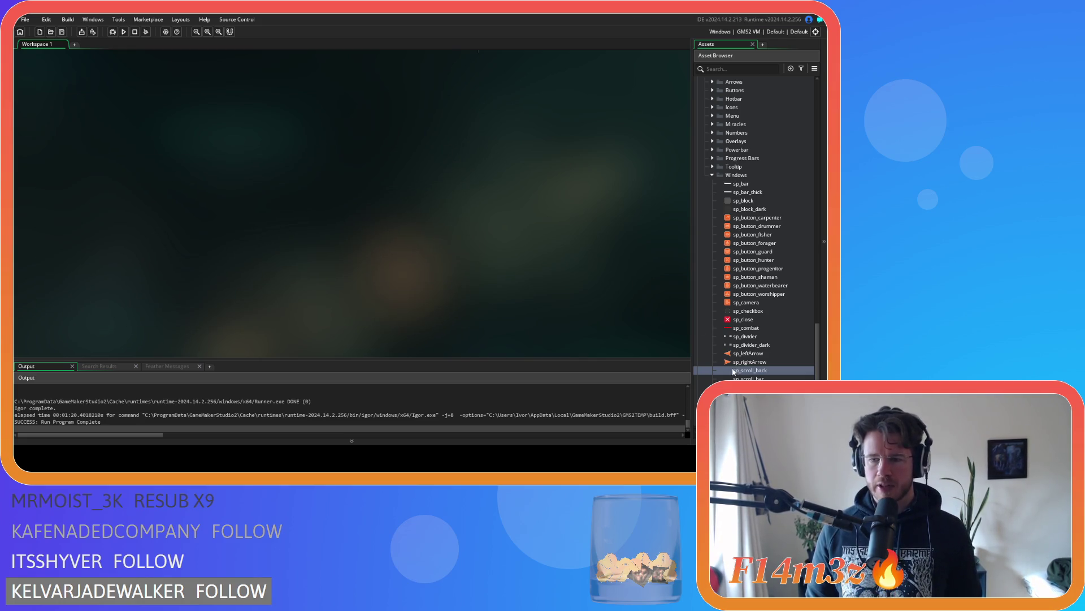
Step: Collapse the sprite folders and open sc_windowCamp in the code editor near lines 49–50
scroll(708, 212, up, 3)
click(712, 226)
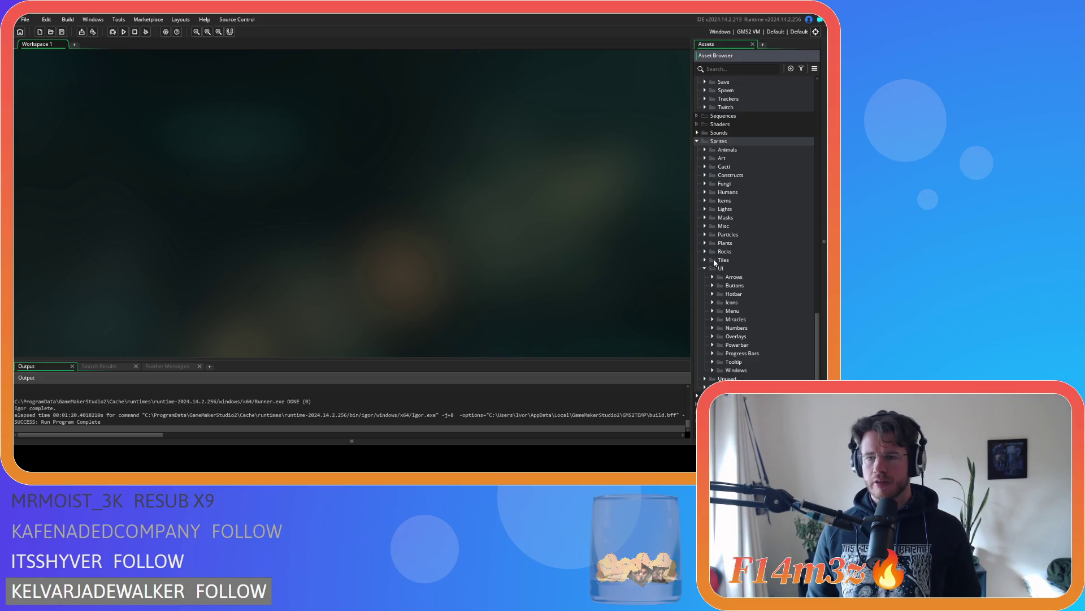
click(702, 268)
scroll(710, 268, up, 5)
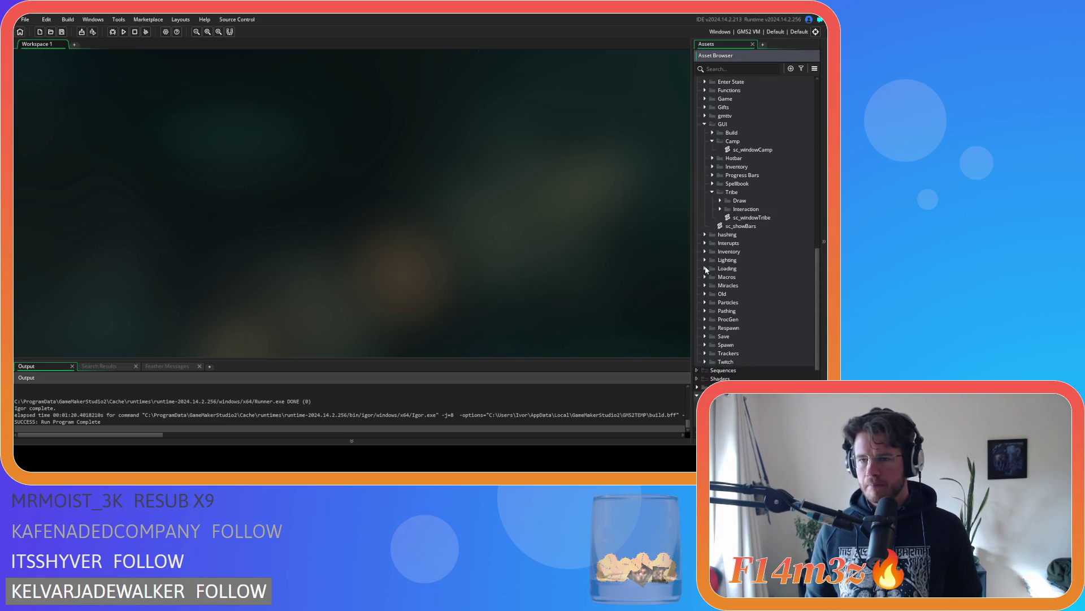
double_click(755, 201)
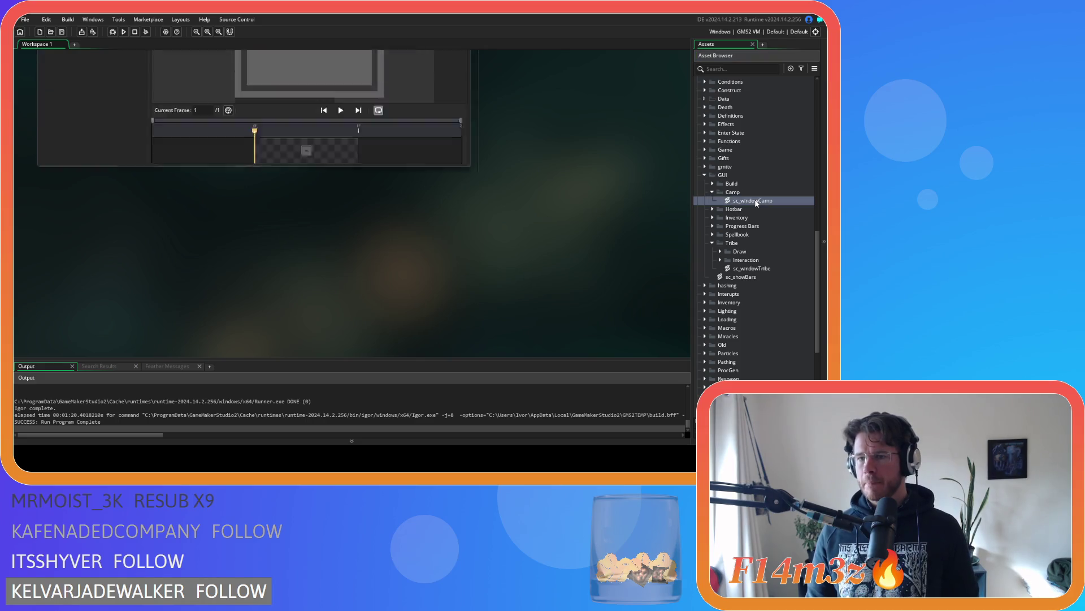
drag(263, 308, 220, 296)
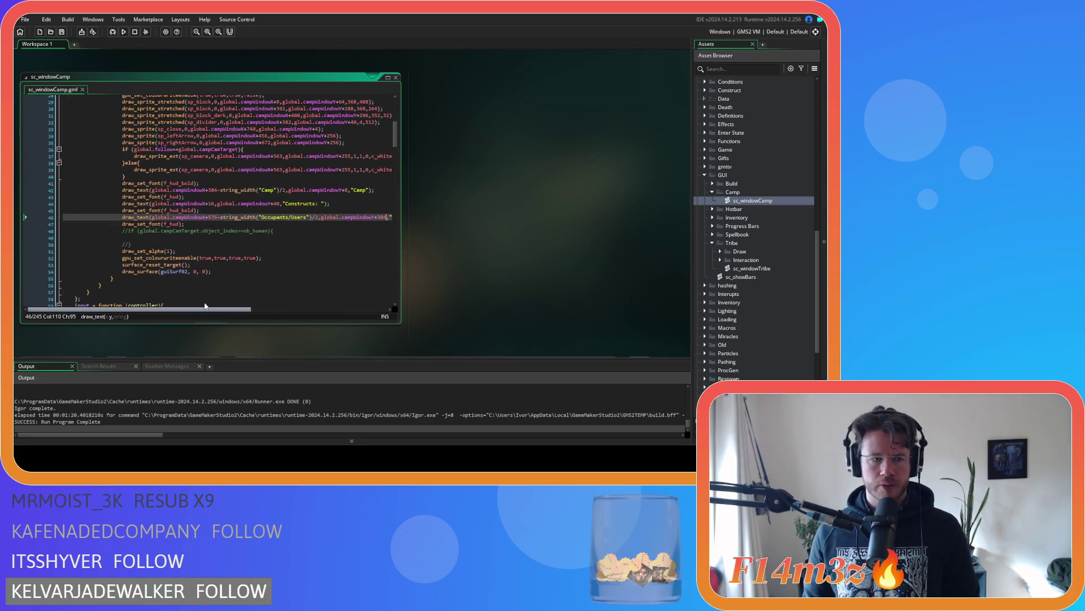
click(231, 241)
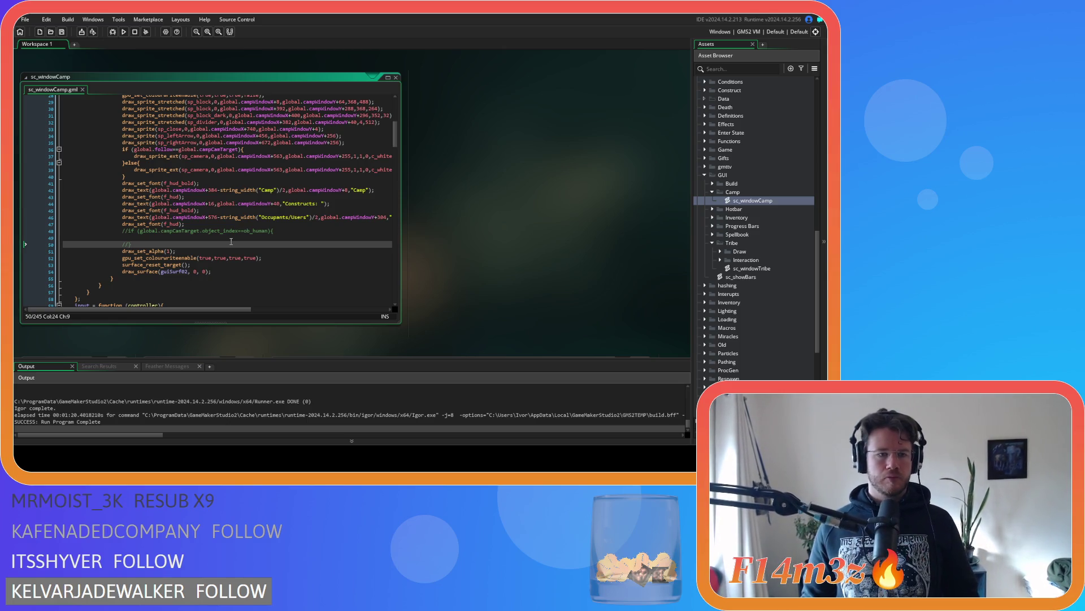
click(253, 258)
click(319, 239)
key(Up)
key(Up)
key(End)
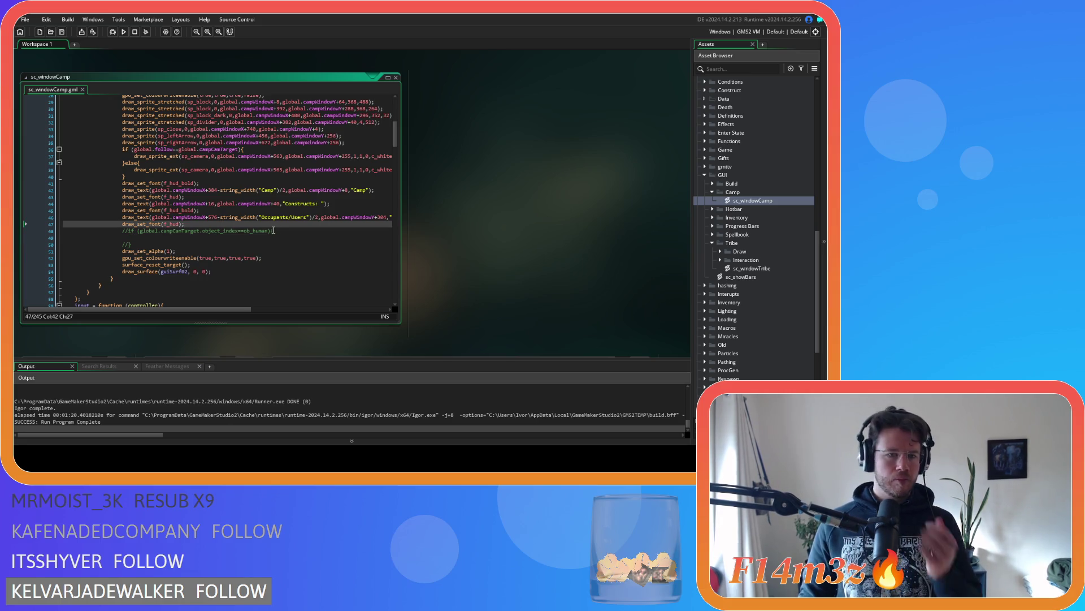
click(316, 209)
click(334, 204)
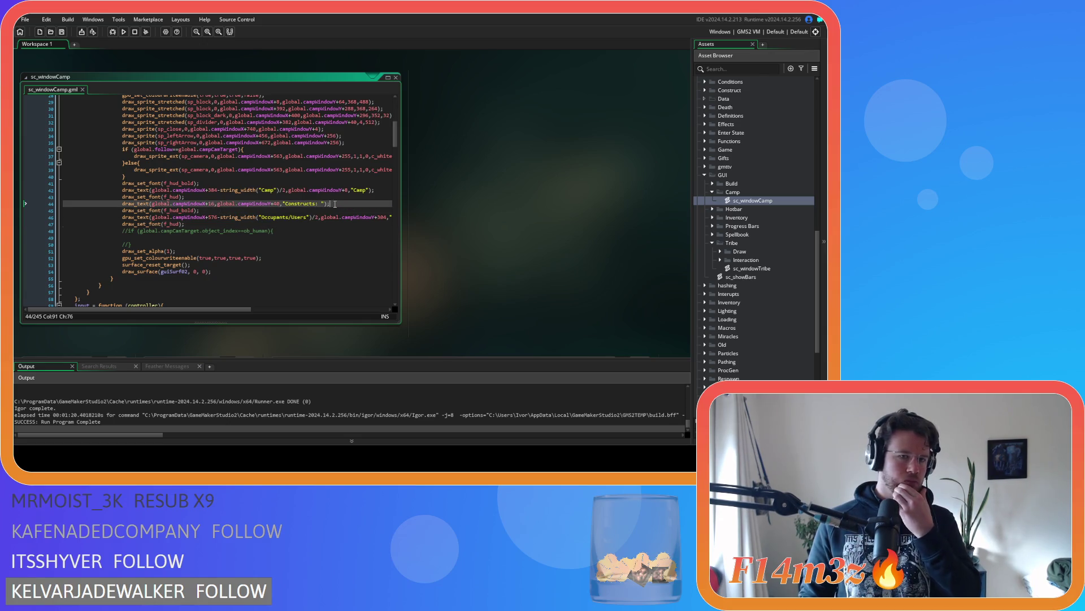
key(Return)
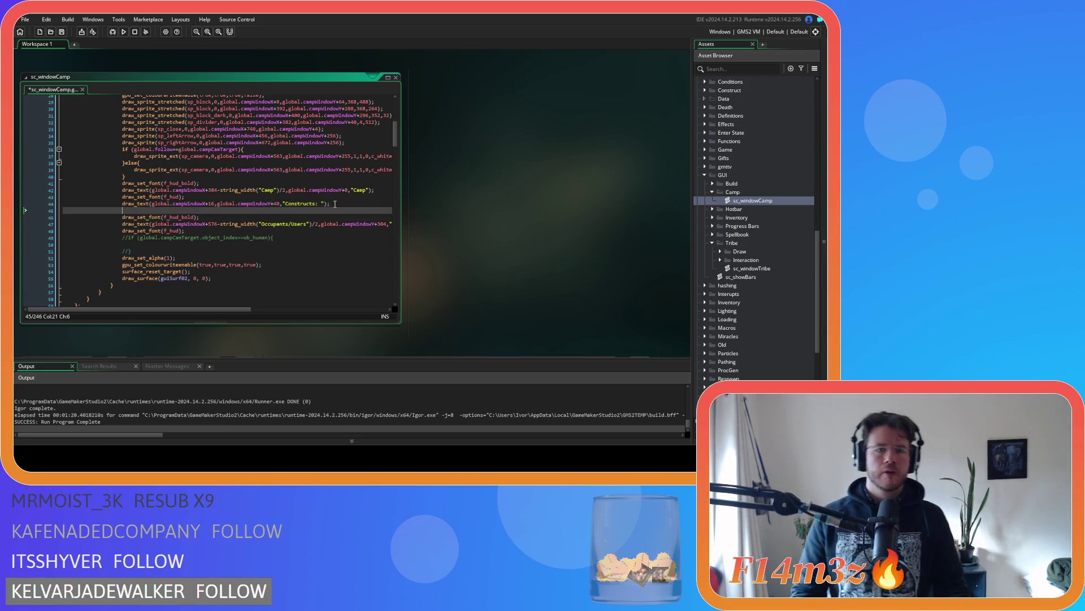
scroll(335, 207, up, 1)
scroll(340, 198, up, 1)
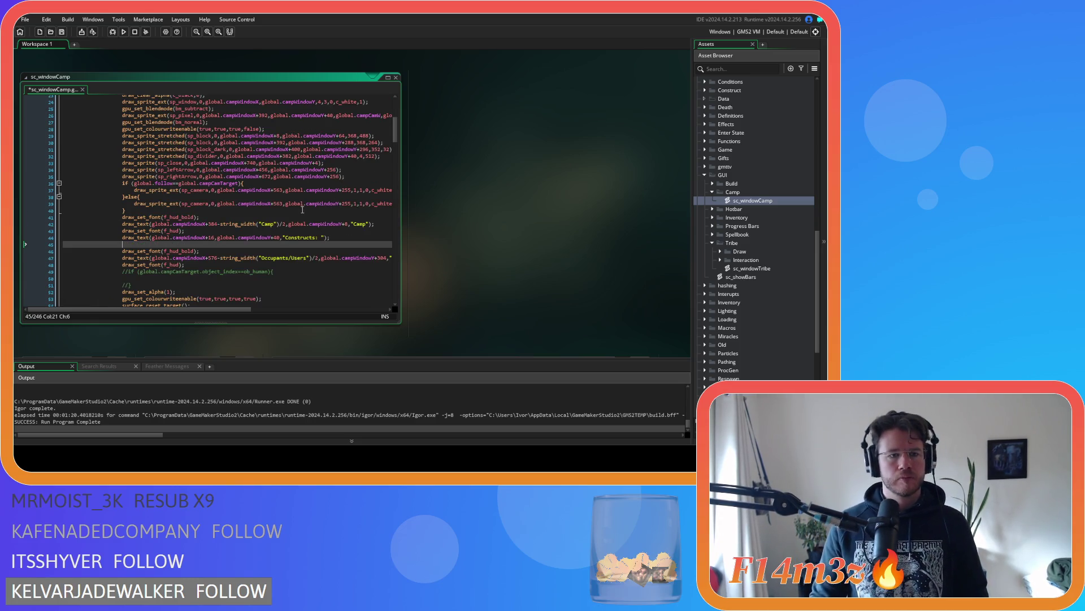
key(ctrl+z)
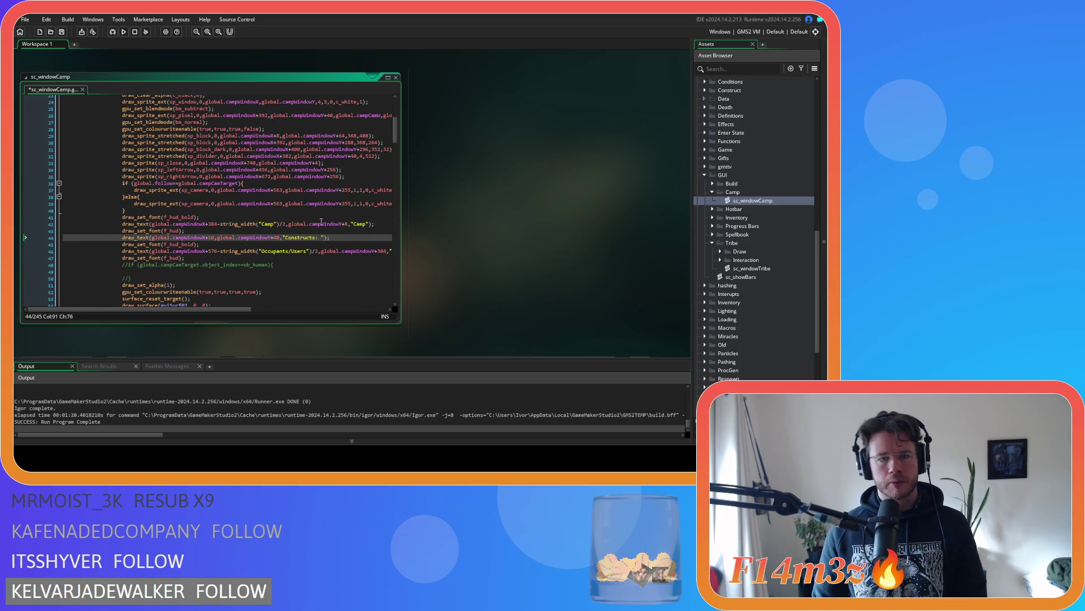
scroll(329, 219, up, 2)
scroll(329, 219, up, 1)
key(ctrl+z)
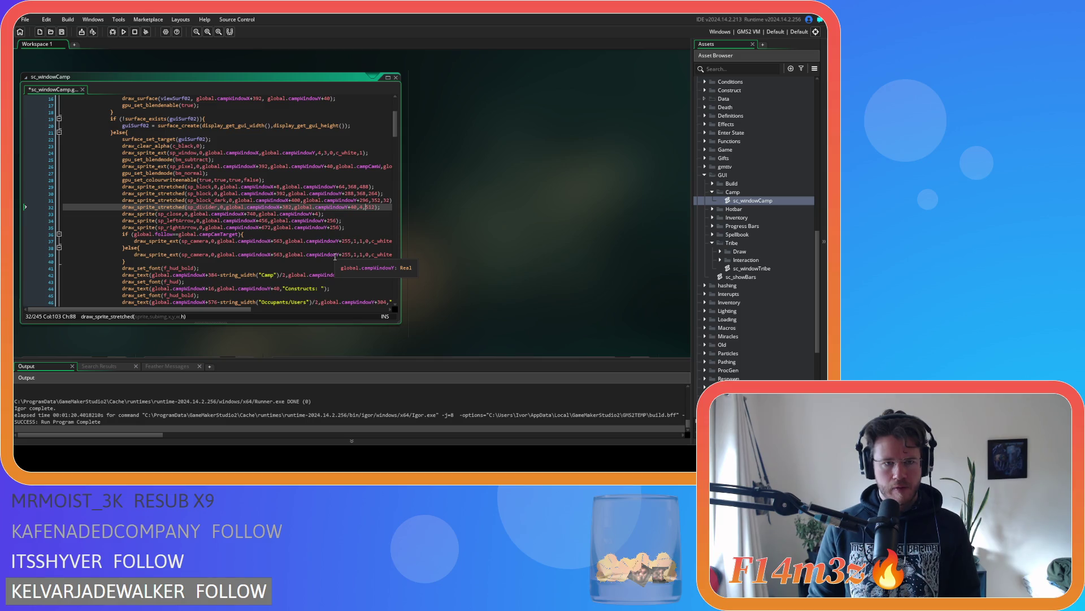
Step: Duplicate line 29 as line 30 and change its 64 offset to 400
click(381, 185)
key(Return)
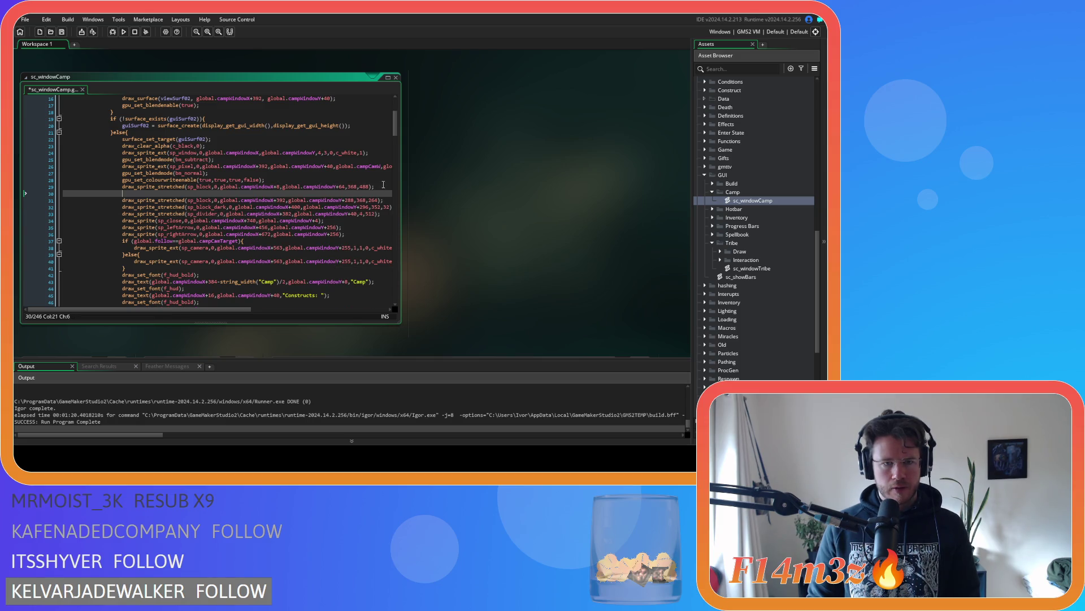
key(ctrl+z)
key(ctrl+d)
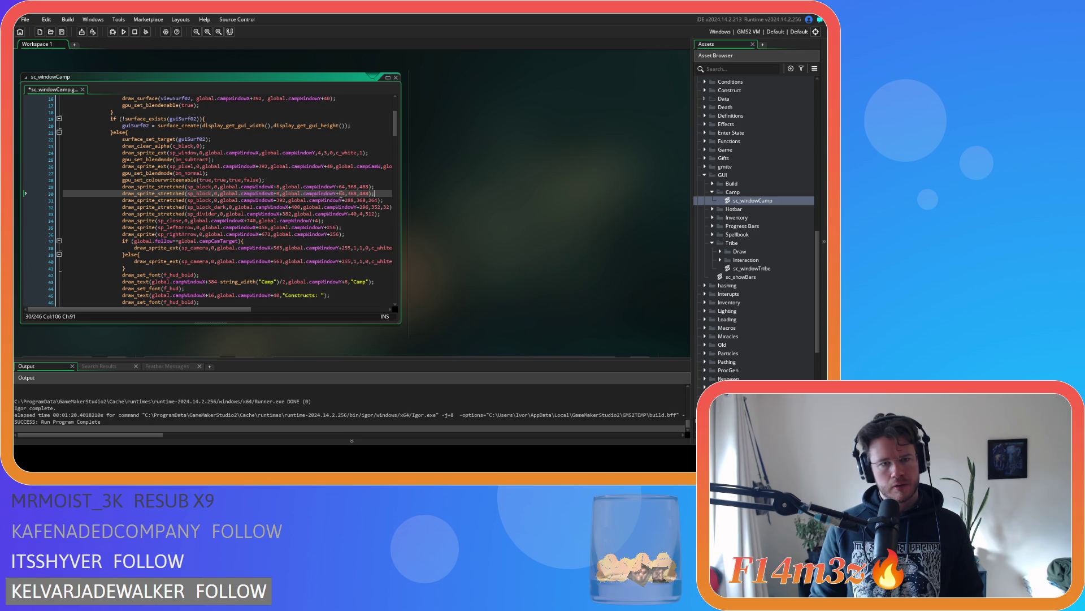
double_click(341, 193)
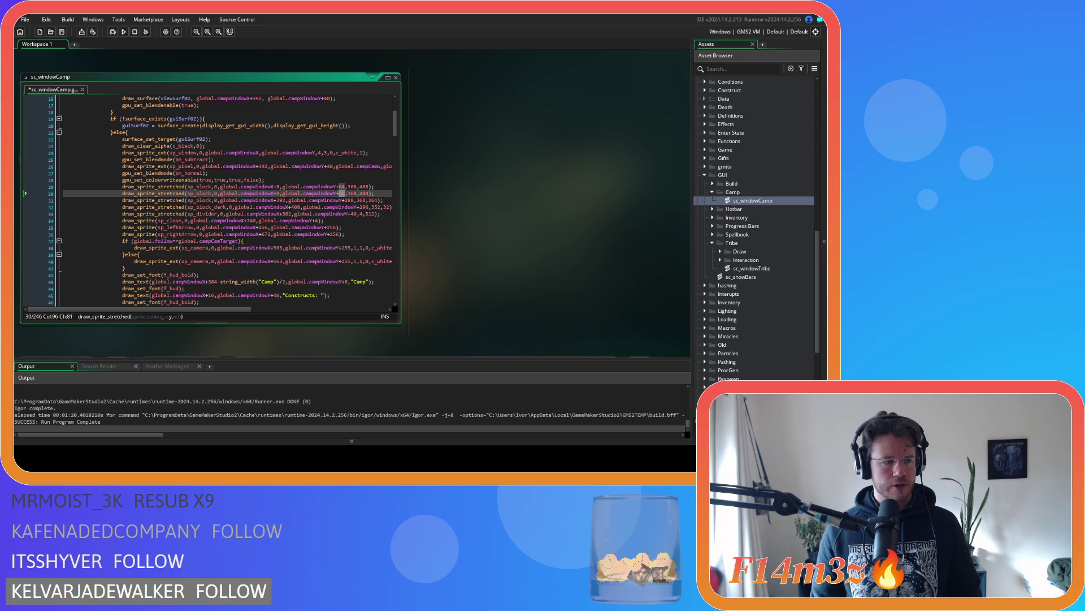
click(342, 193)
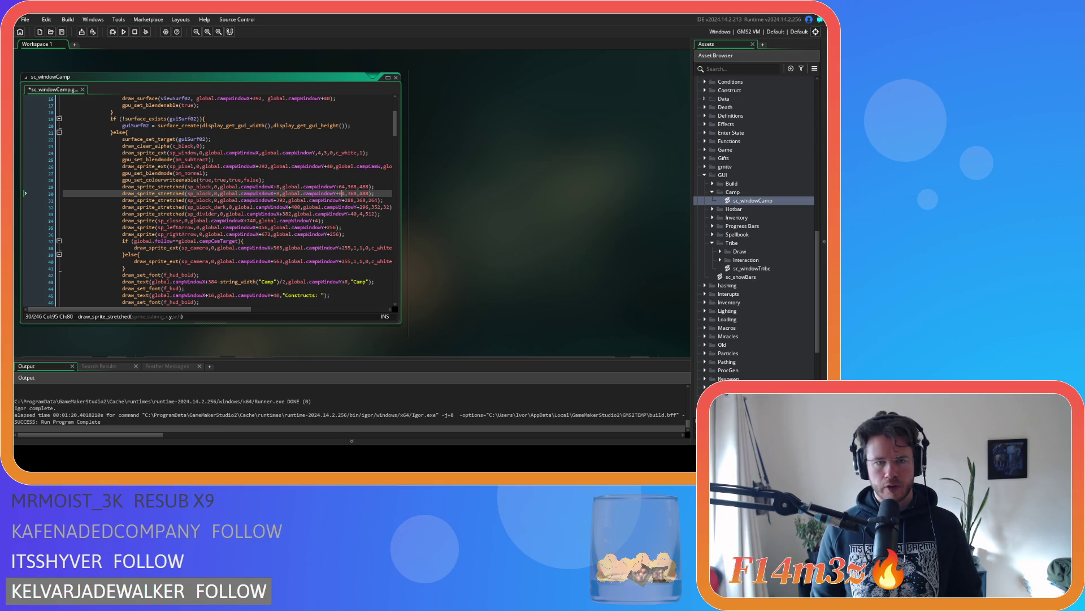
double_click(342, 193)
text(400)
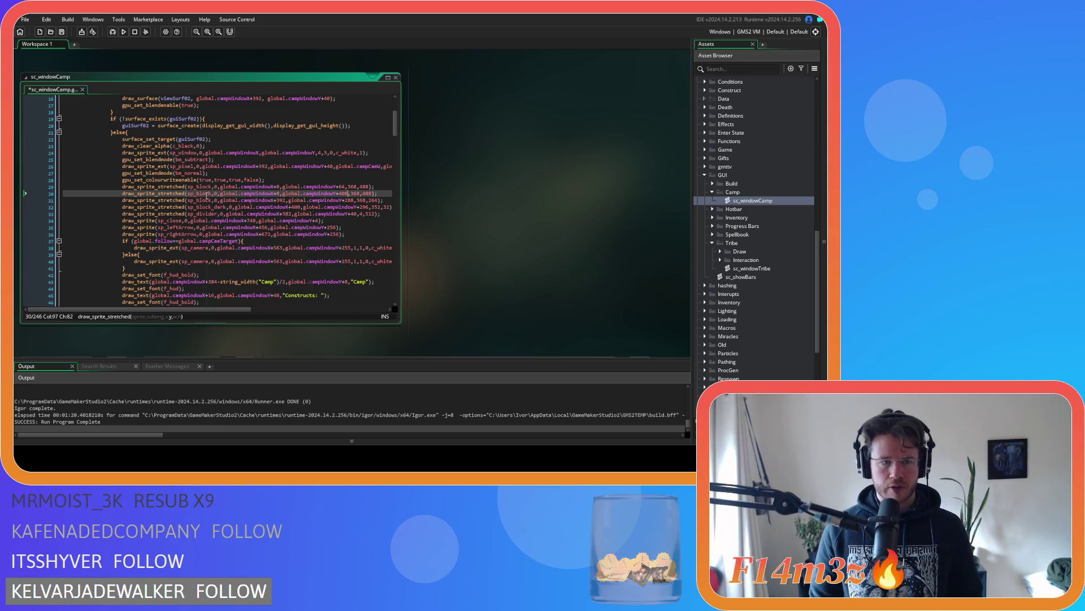
Step: Replace sp_block with sp_scroll_up on line 30
double_click(198, 194)
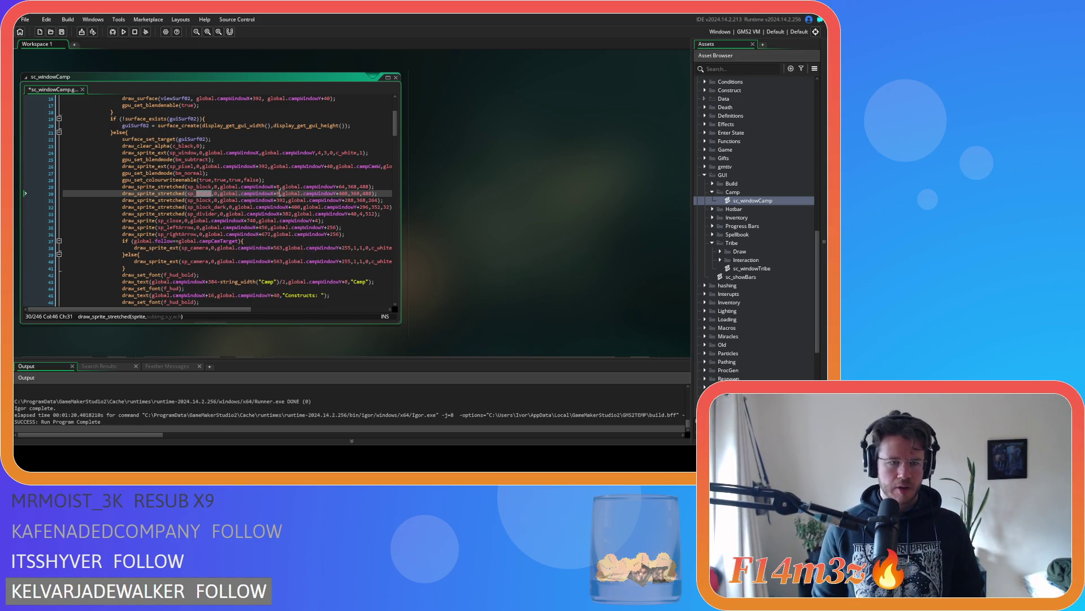
text(scro)
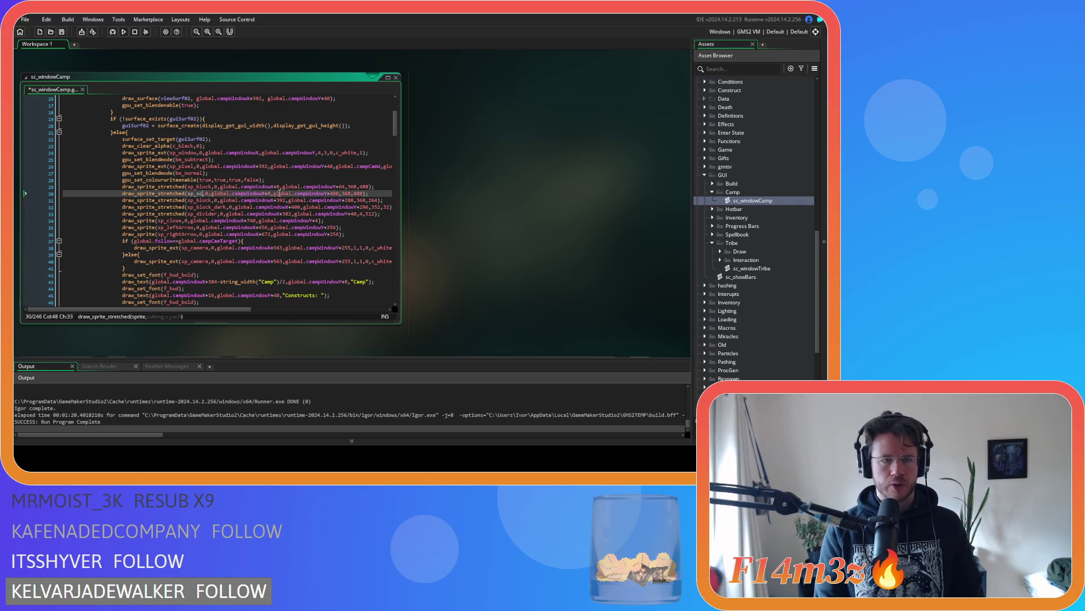
key(Down)
key(Down)
key(Down)
key(Return)
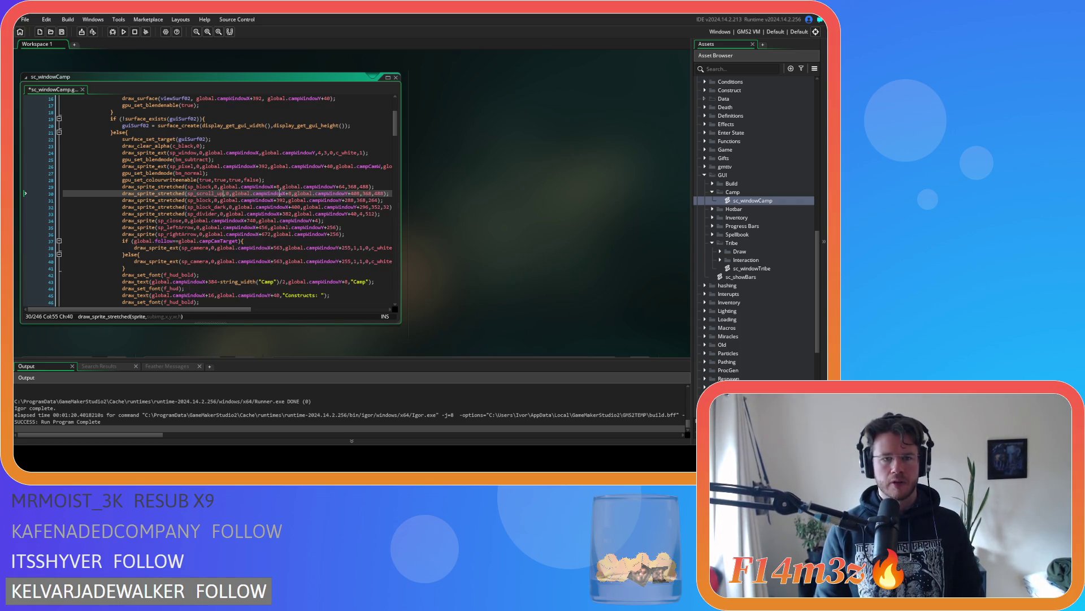
click(388, 193)
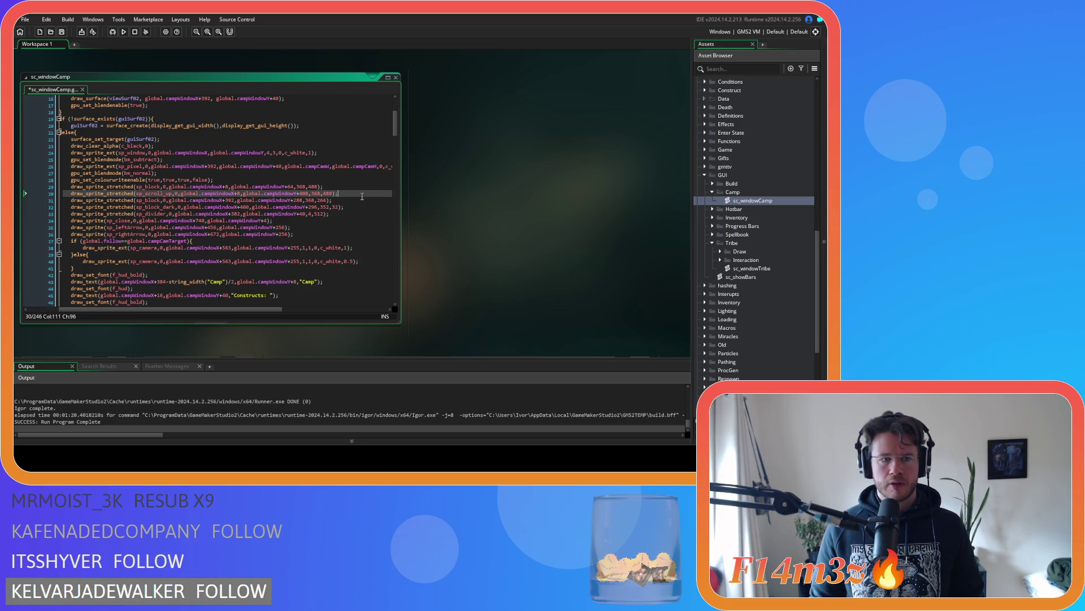
Step: Change draw_sprite_stretched to draw_sprite and delete the 368 width and 488 height arguments
double_click(109, 194)
key(BackSpace)
key(BackSpace)
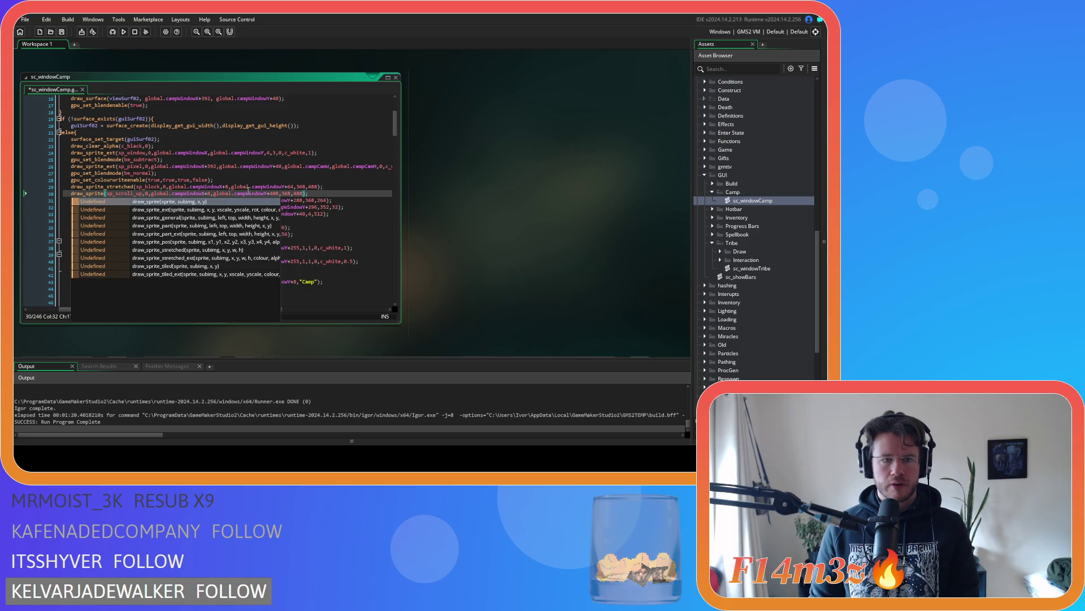
click(246, 194)
double_click(287, 194)
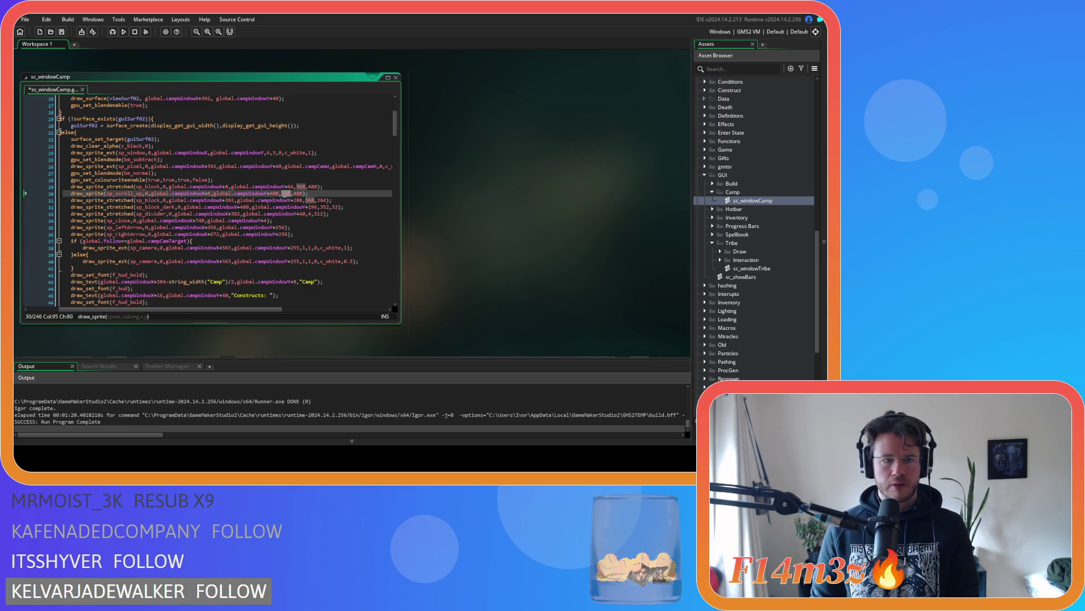
click(250, 192)
double_click(286, 192)
key(BackSpace)
key(BackSpace)
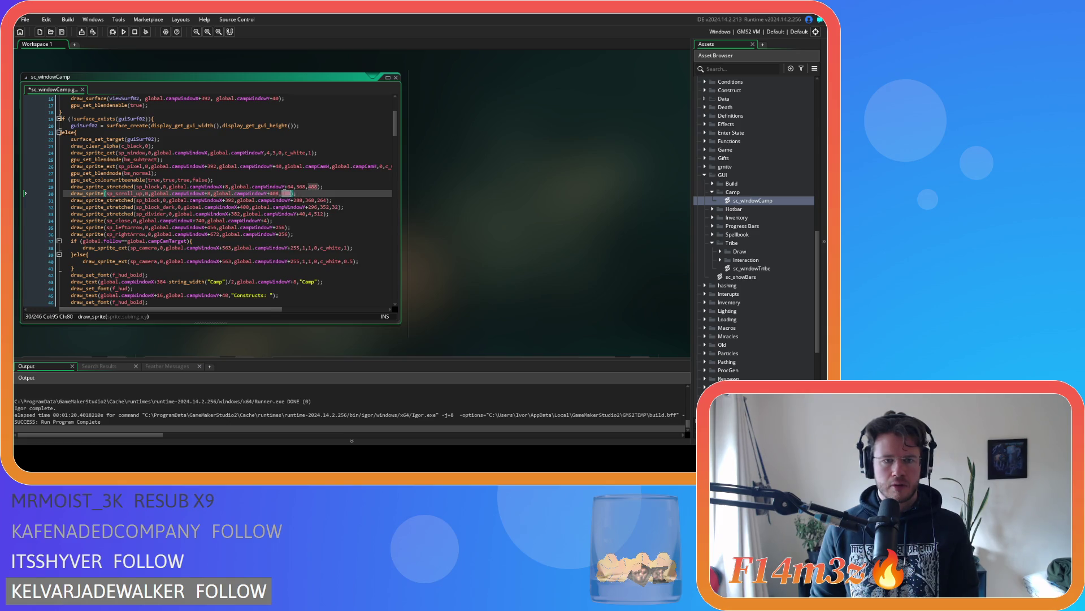
double_click(286, 193)
key(BackSpace)
key(BackSpace)
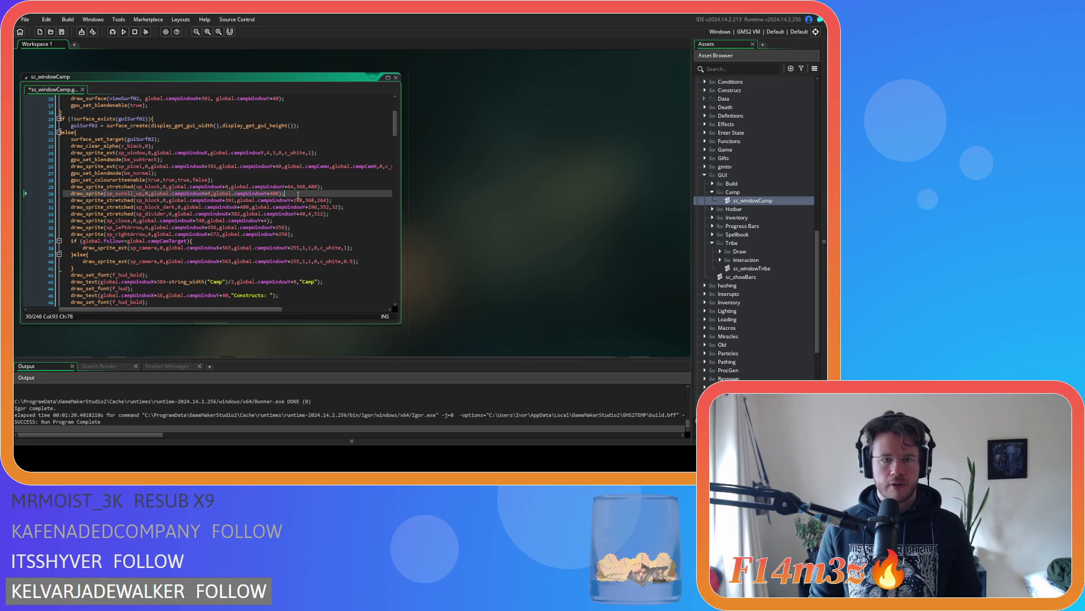
triple_click(329, 189)
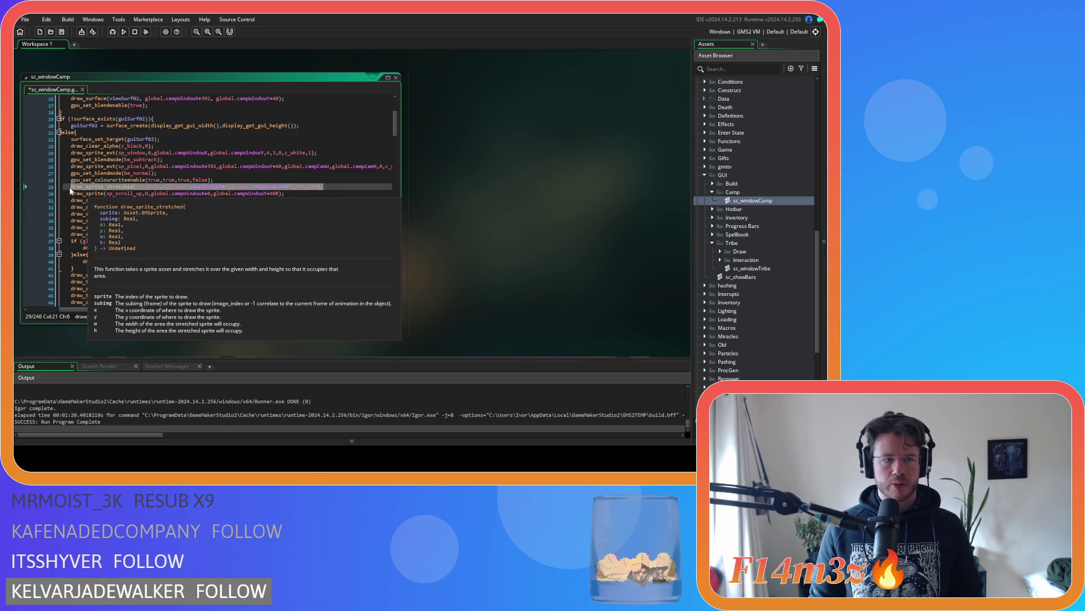
Step: Copy the sp_block draw line into a new line 31 using sp_scroll_back
key(ctrl+c)
click(291, 194)
key(Return)
key(ctrl+v)
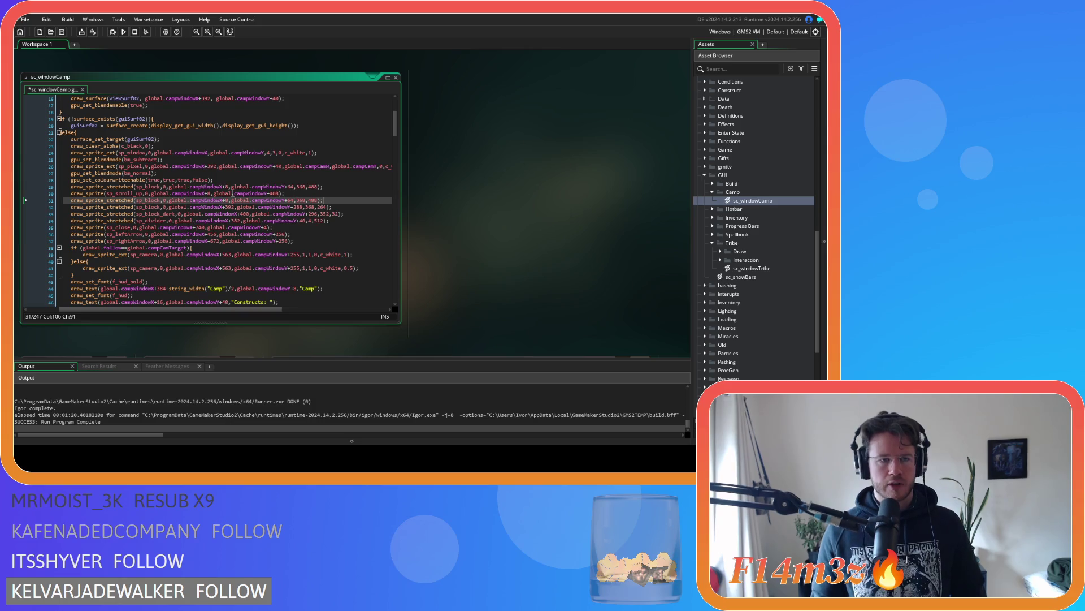
double_click(148, 200)
text(sp_sc)
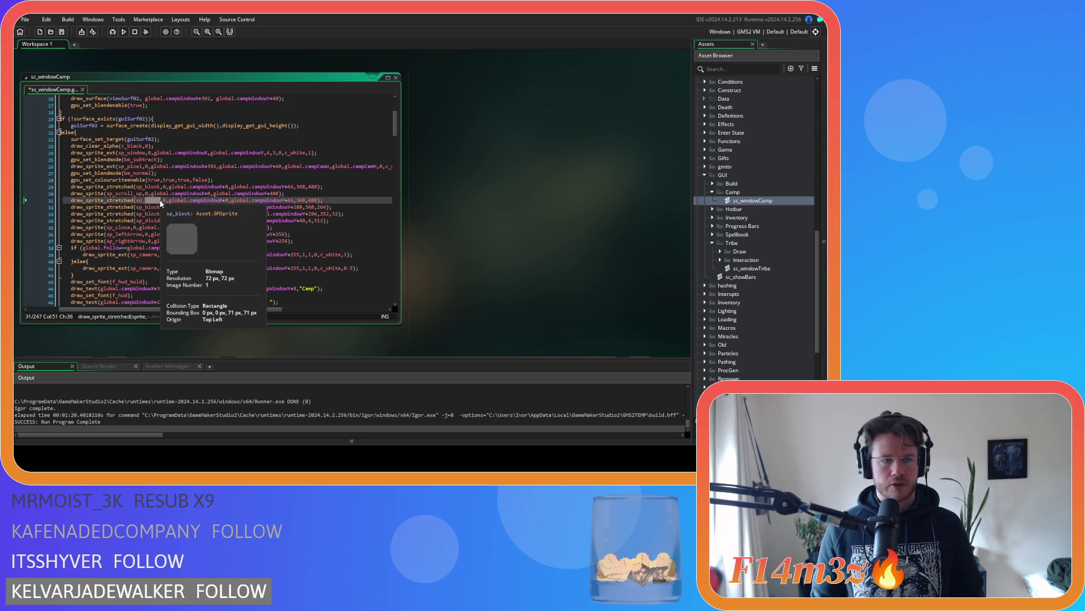
text(rol)
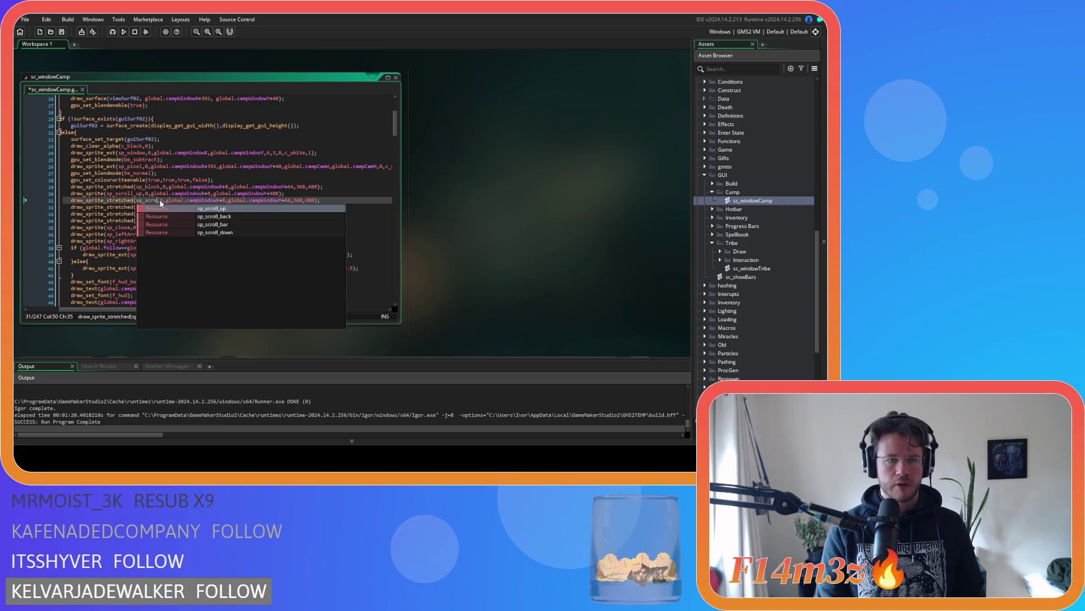
key(Down)
key(Return)
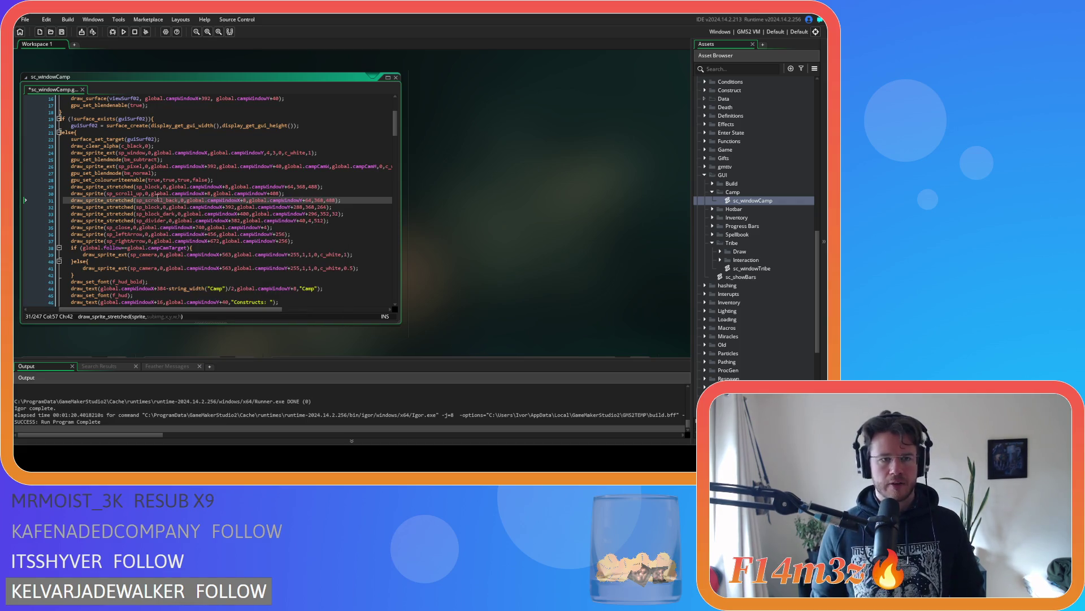
click(181, 200)
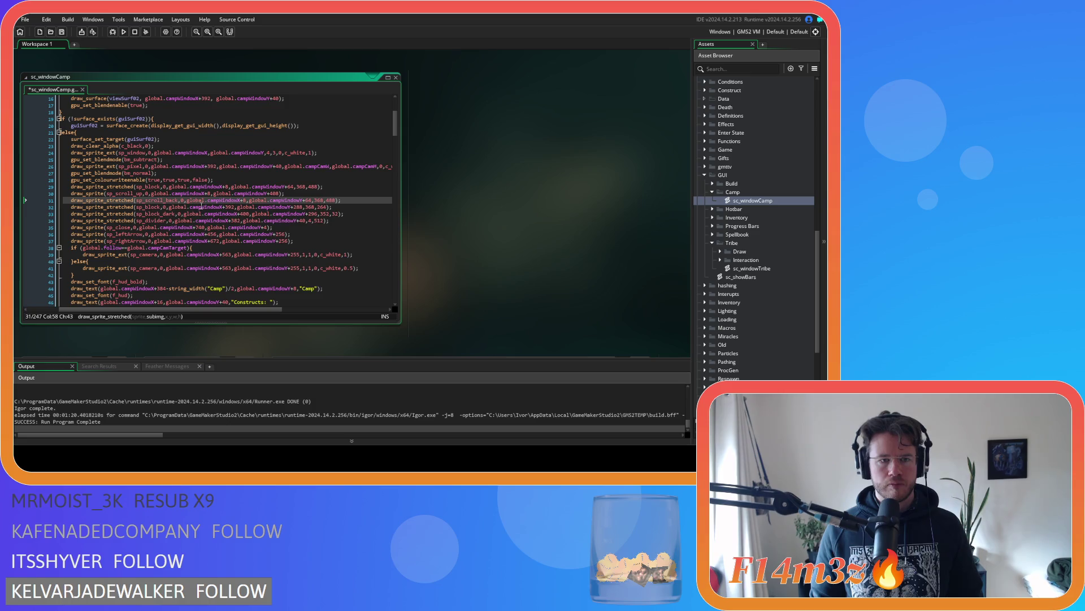
Step: Set line 31's y offset to 432 and height to 48, then save the script
click(148, 193)
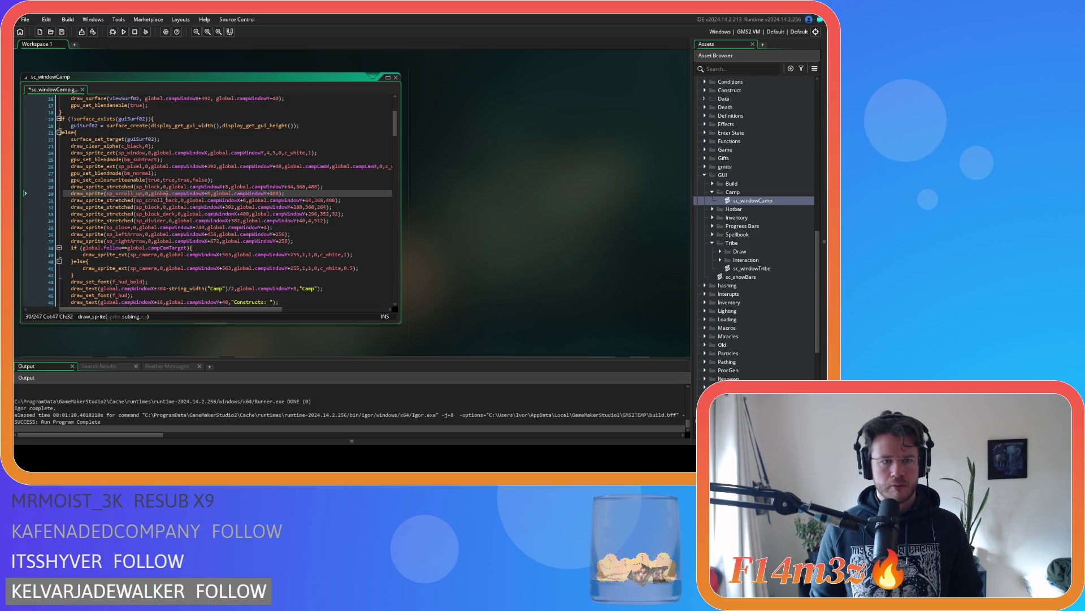
click(244, 200)
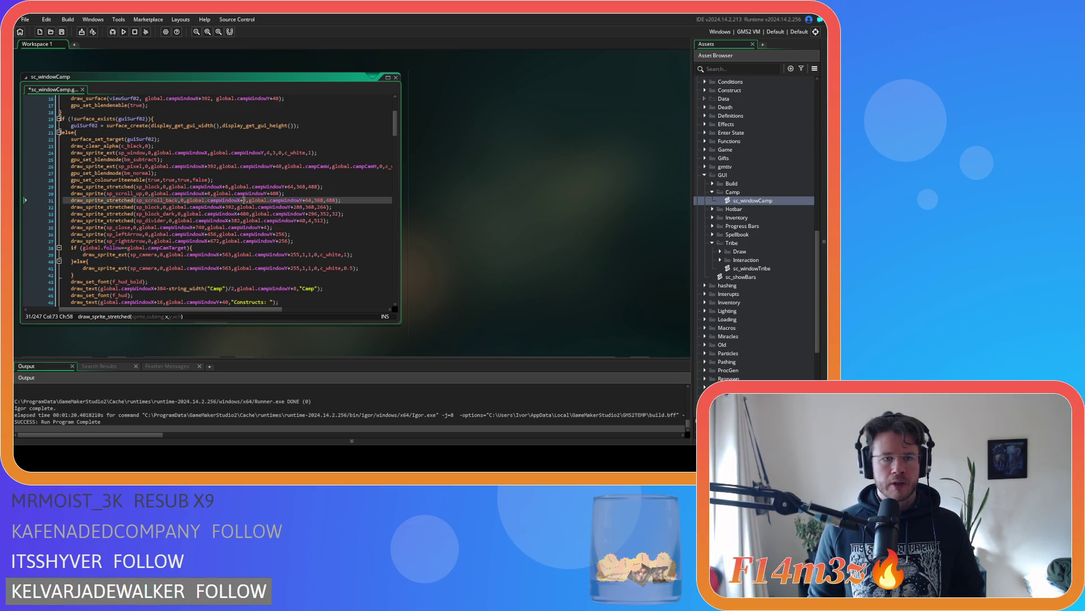
double_click(308, 200)
text(64)
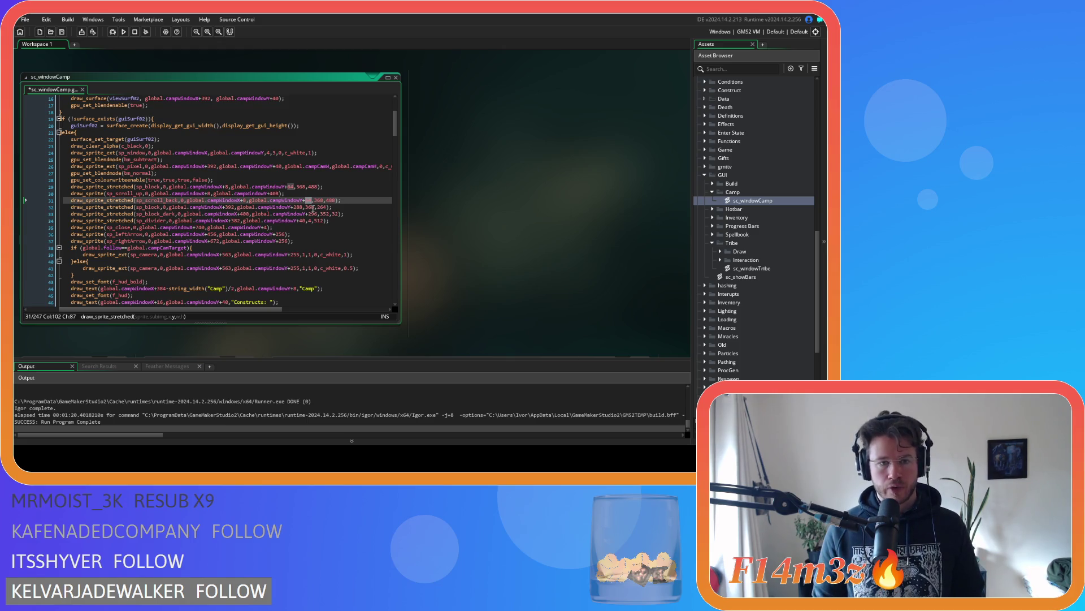
text(432)
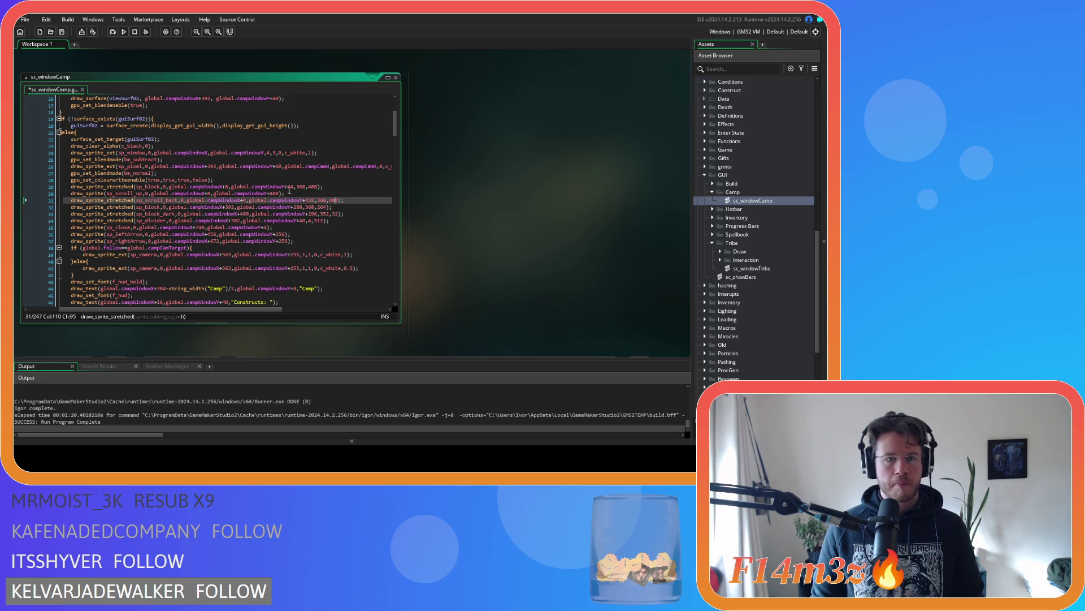
double_click(335, 200)
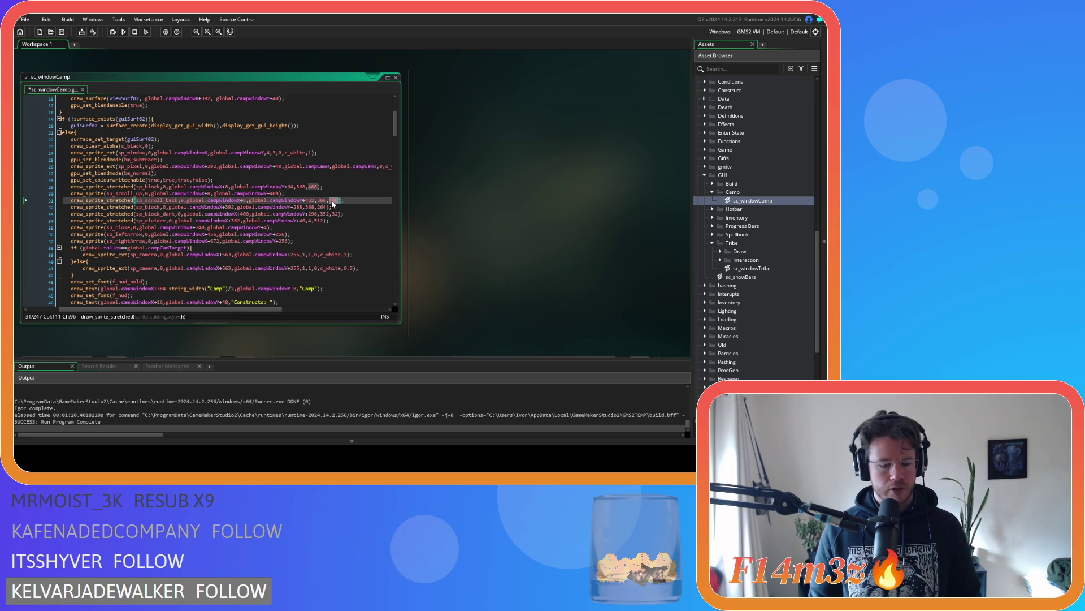
text(48)
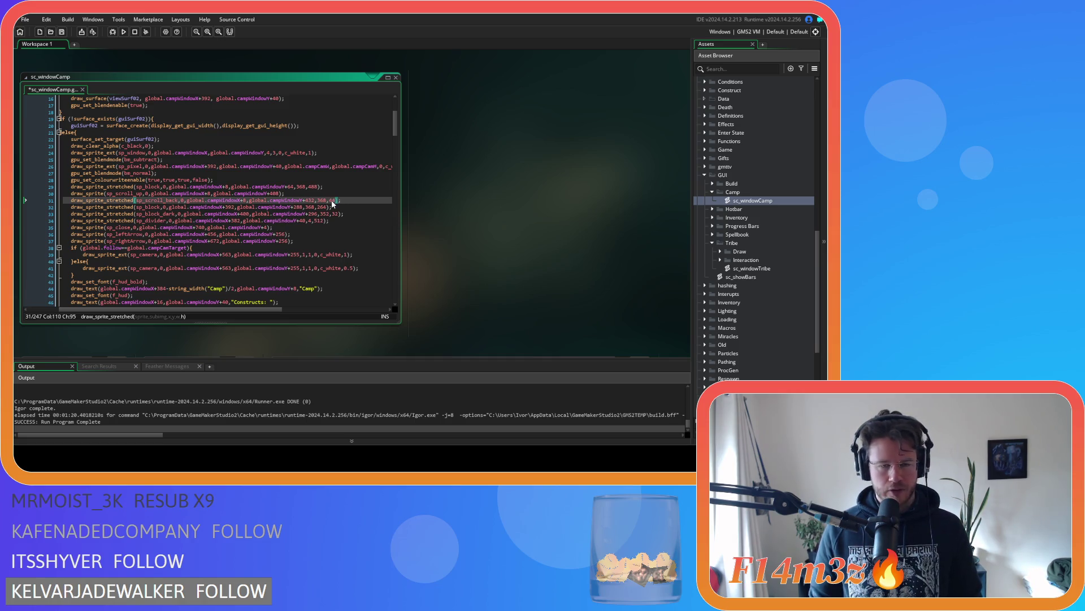
key(ctrl+s)
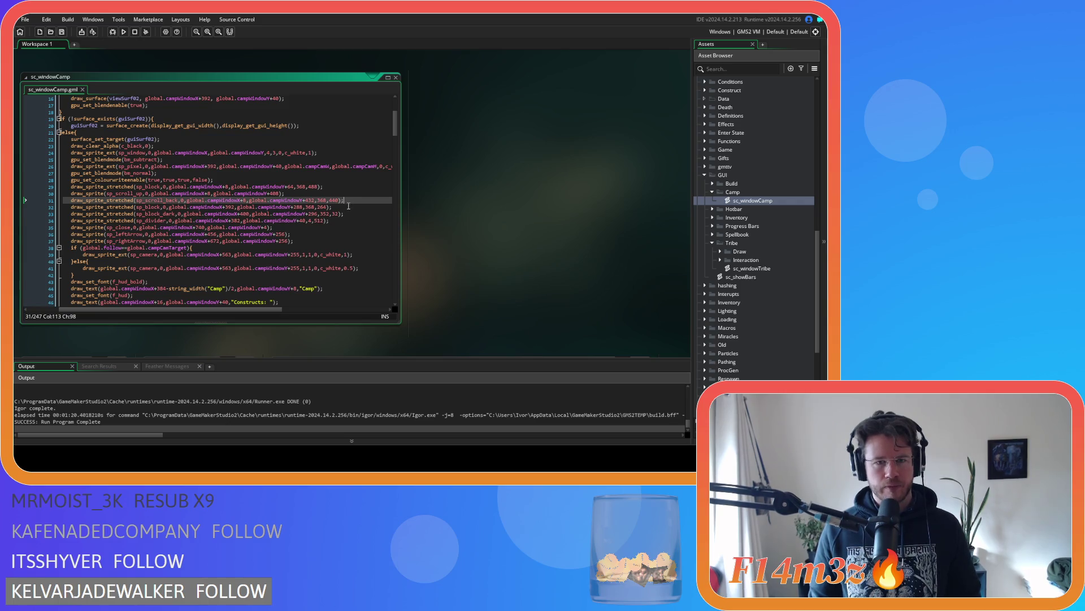
Step: Select line 30's sp_scroll_up draw call and return to the end of line 31
click(345, 207)
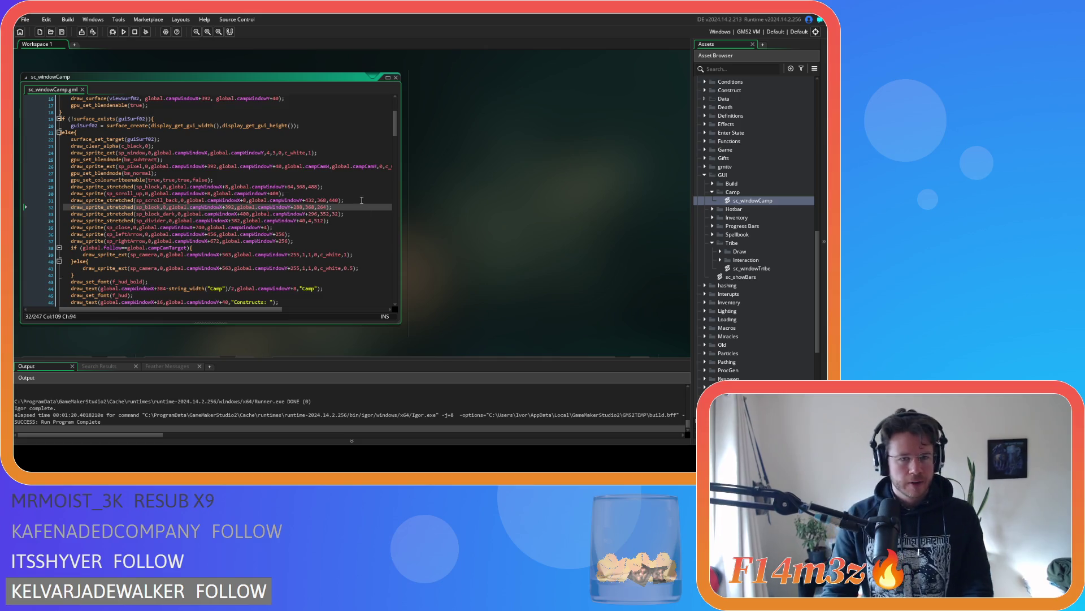
click(361, 199)
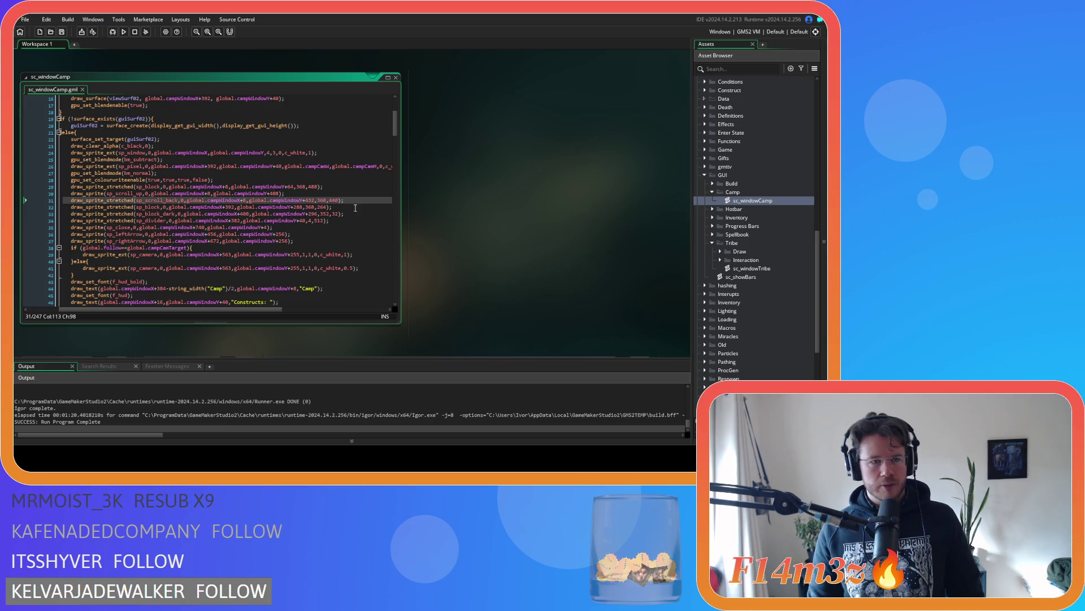
drag(292, 192, 70, 194)
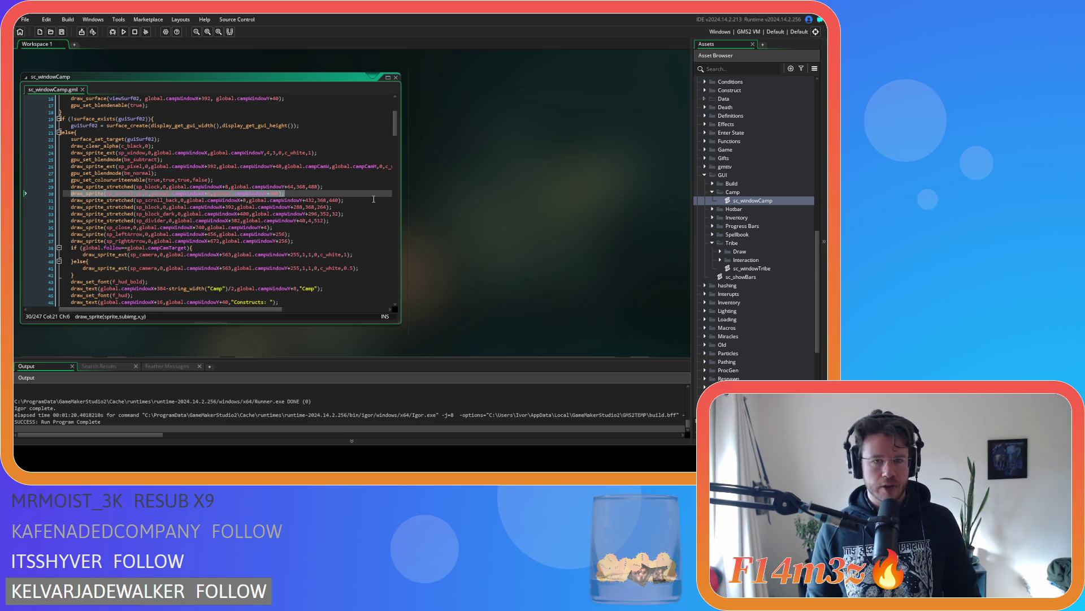
click(373, 200)
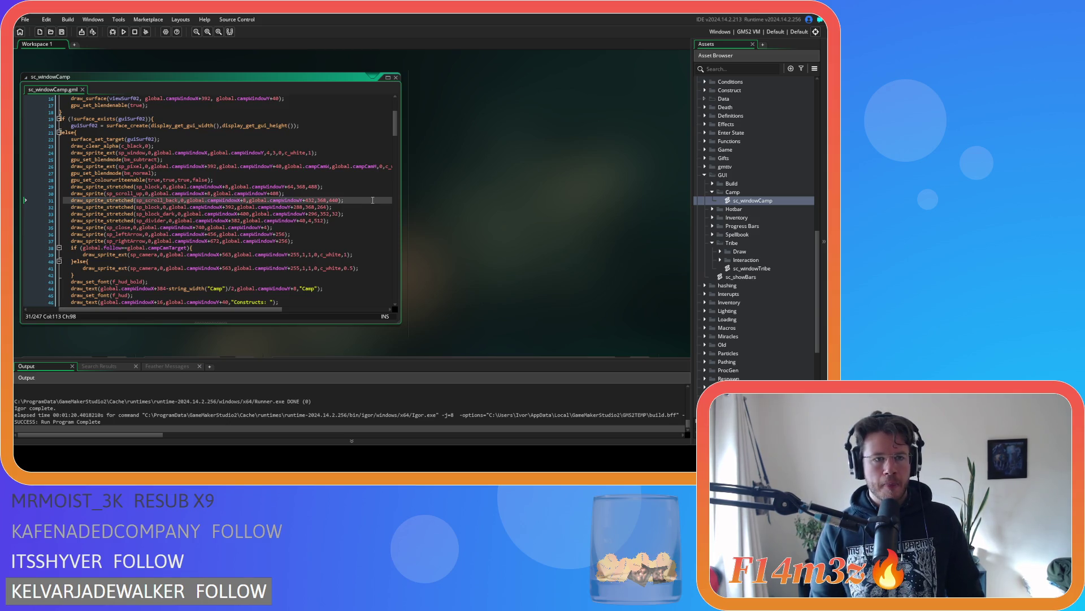
Step: Paste a line 32 drawing sp_scroll_down at y offset 440, save, and run the game with F5
key(Return)
key(ctrl+v)
click(138, 207)
key(BackSpace)
key(BackSpace)
text(down)
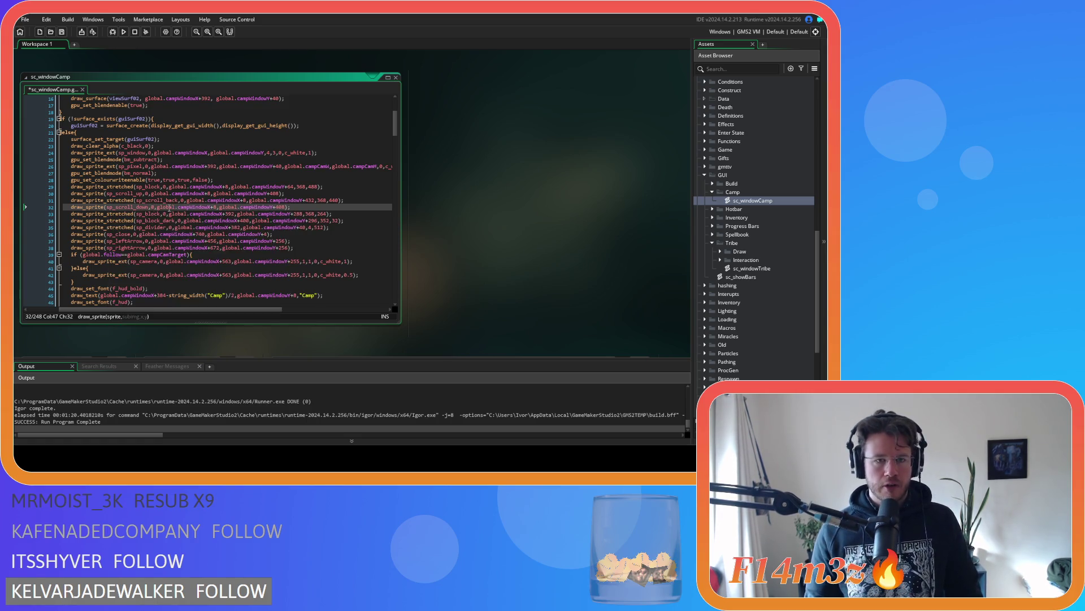
double_click(280, 207)
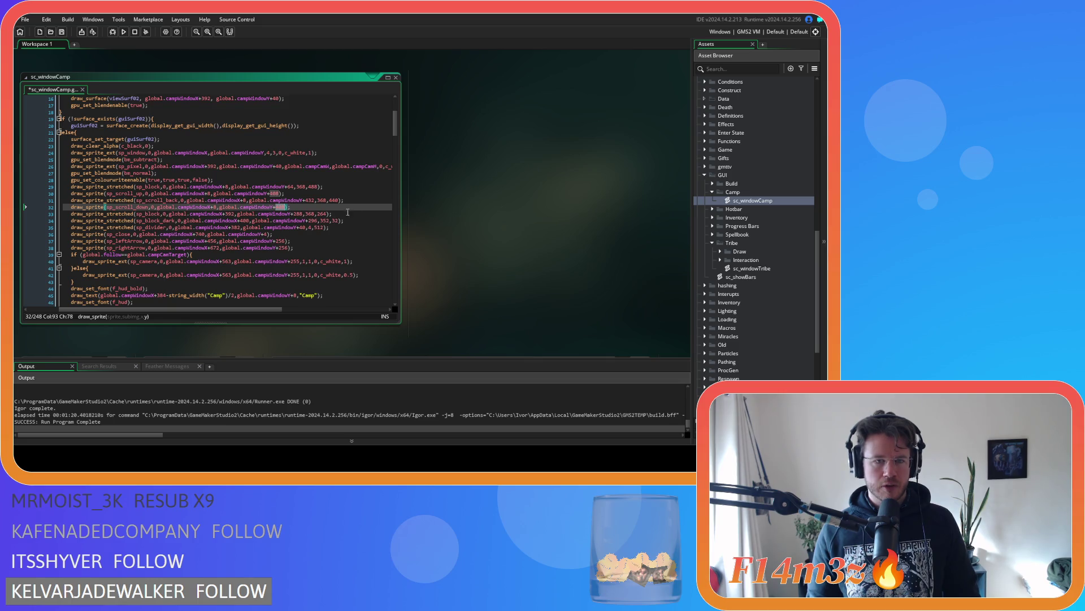
text(440)
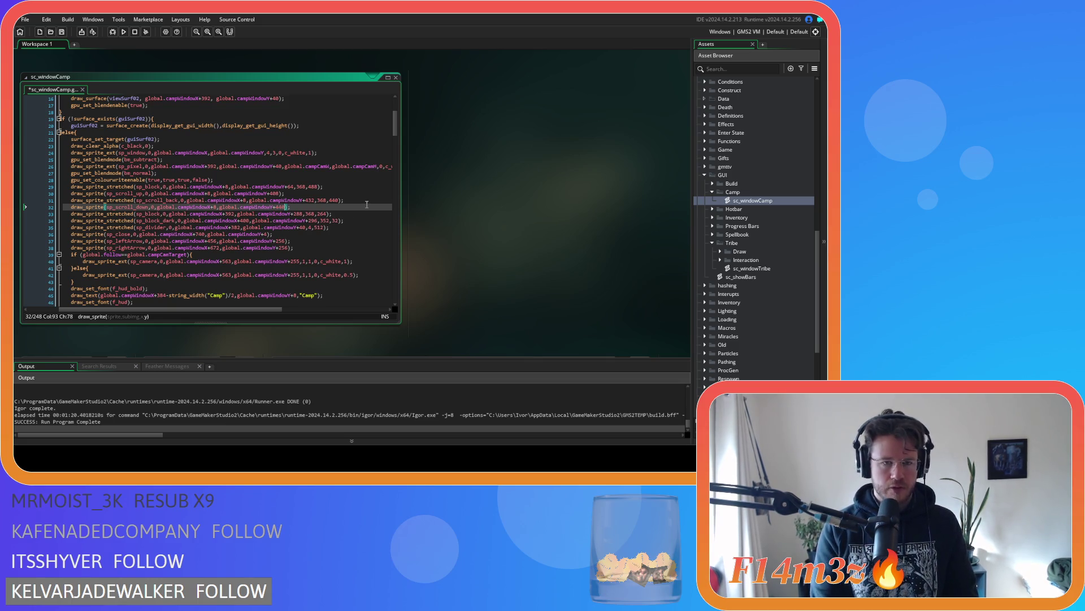
key(End)
key(ctrl+s)
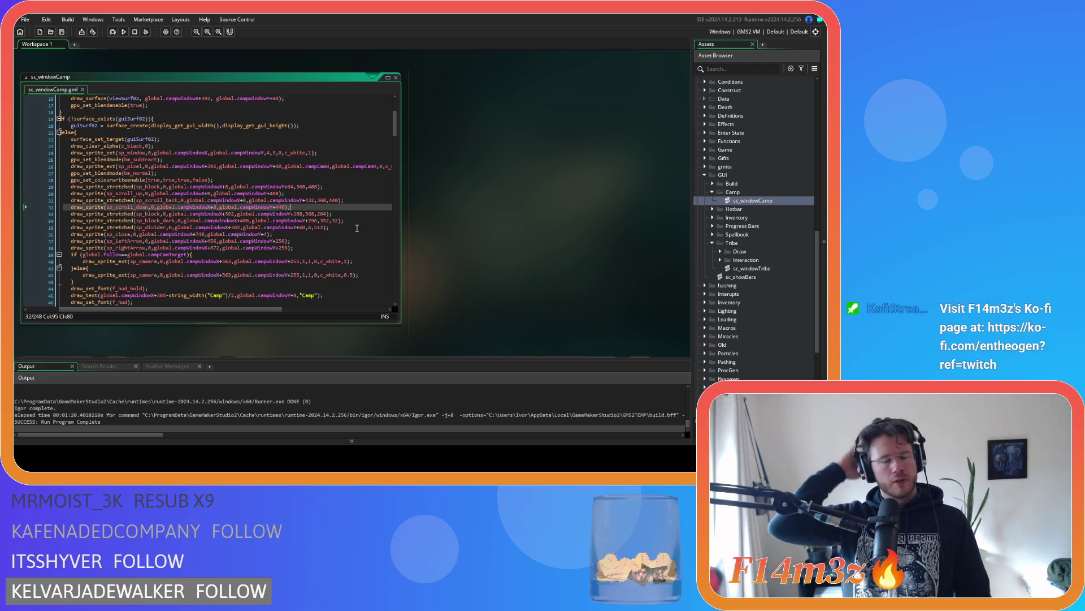
key(F5)
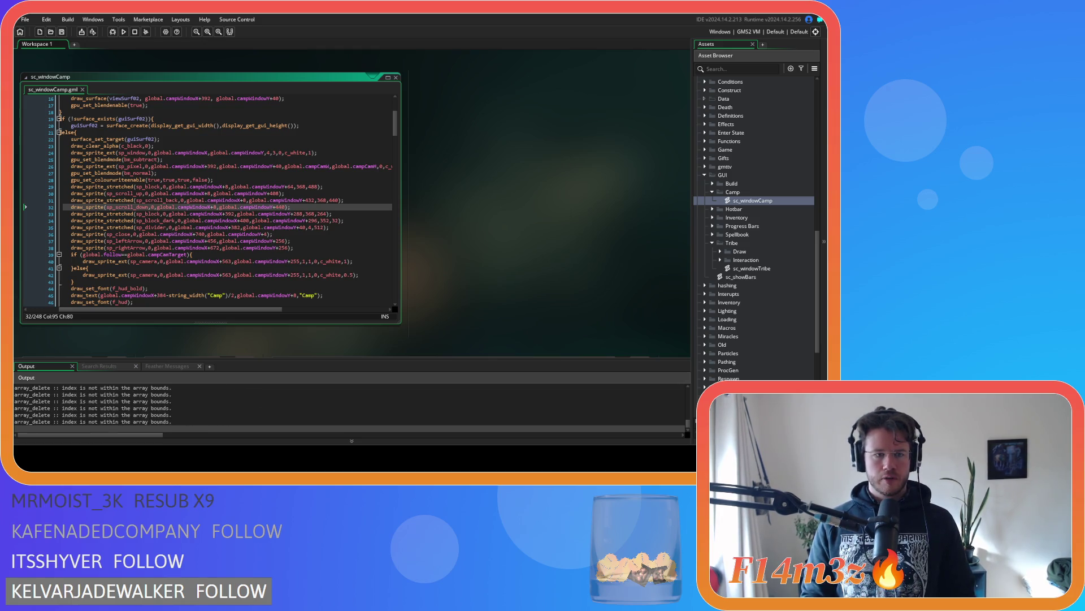
key(alt+Tab)
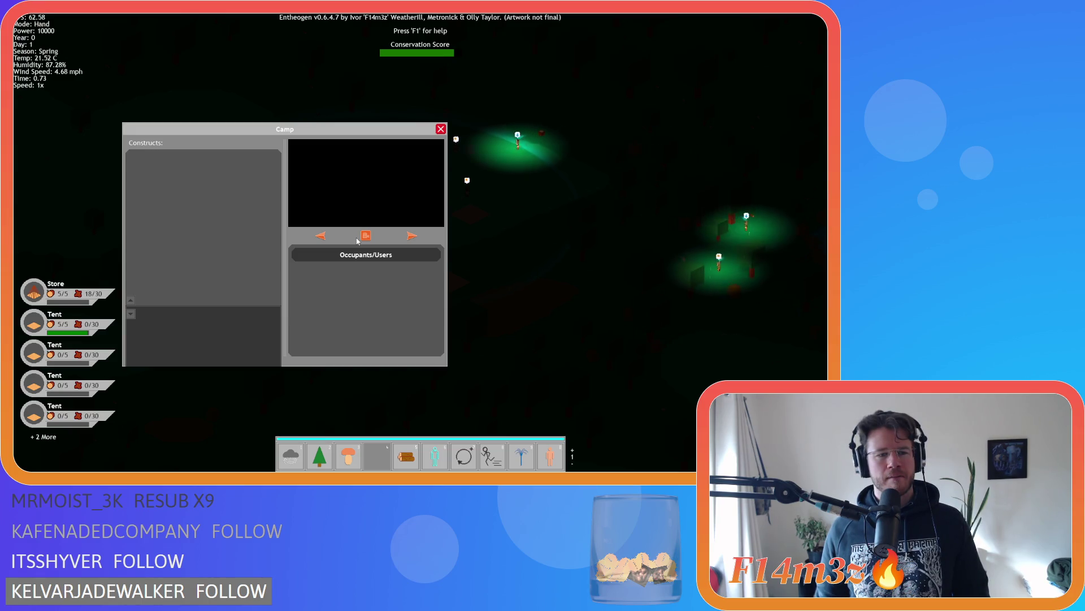
Step: Close the Camp window, confirm quitting the game, and return to line 31 of the script
key(Escape)
key(Escape)
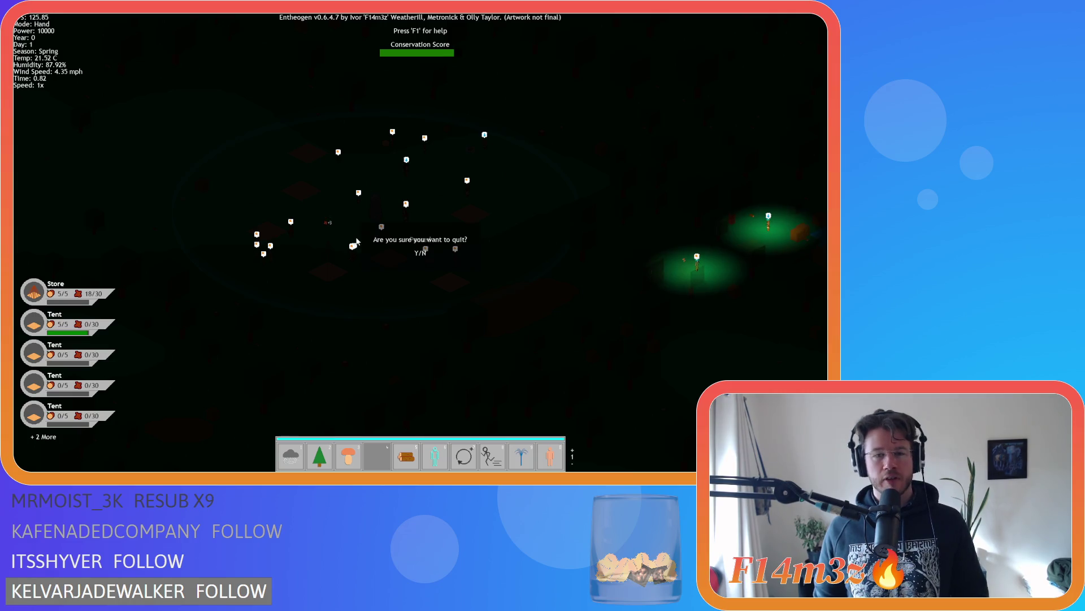
key(y)
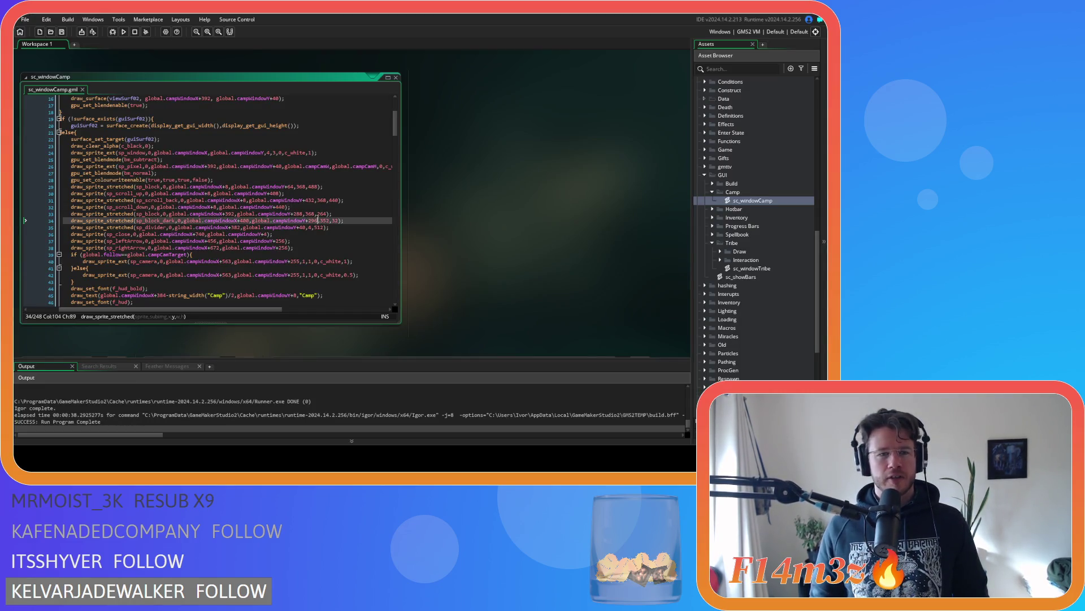
click(261, 200)
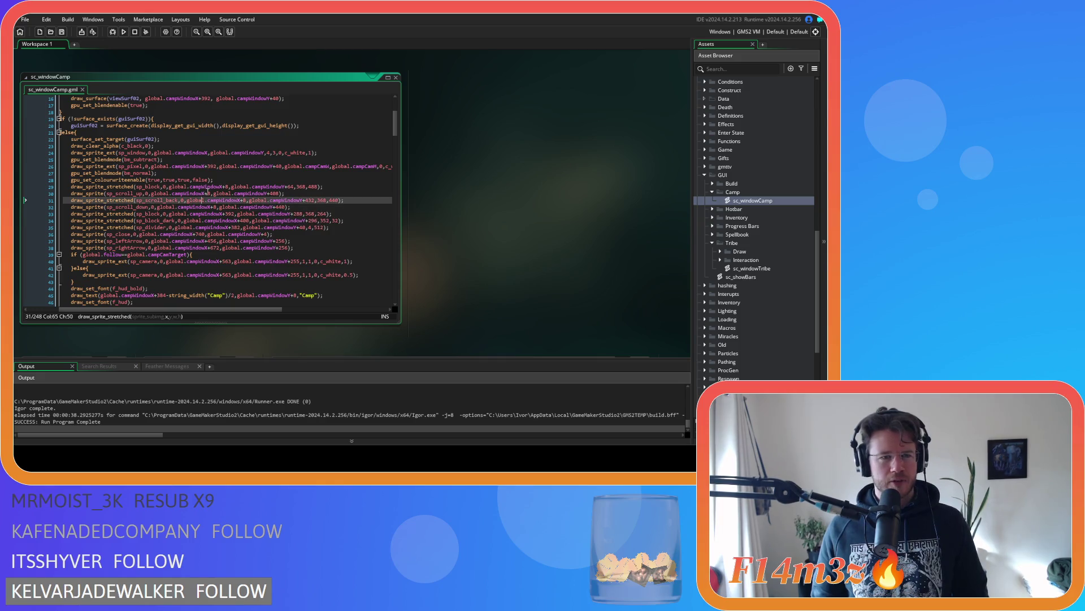
Step: Set the scroll-up arrow on line 30 to campWindowX+408, campWindowY+64 and save
click(209, 193)
text(8)
double_click(276, 193)
text(408)
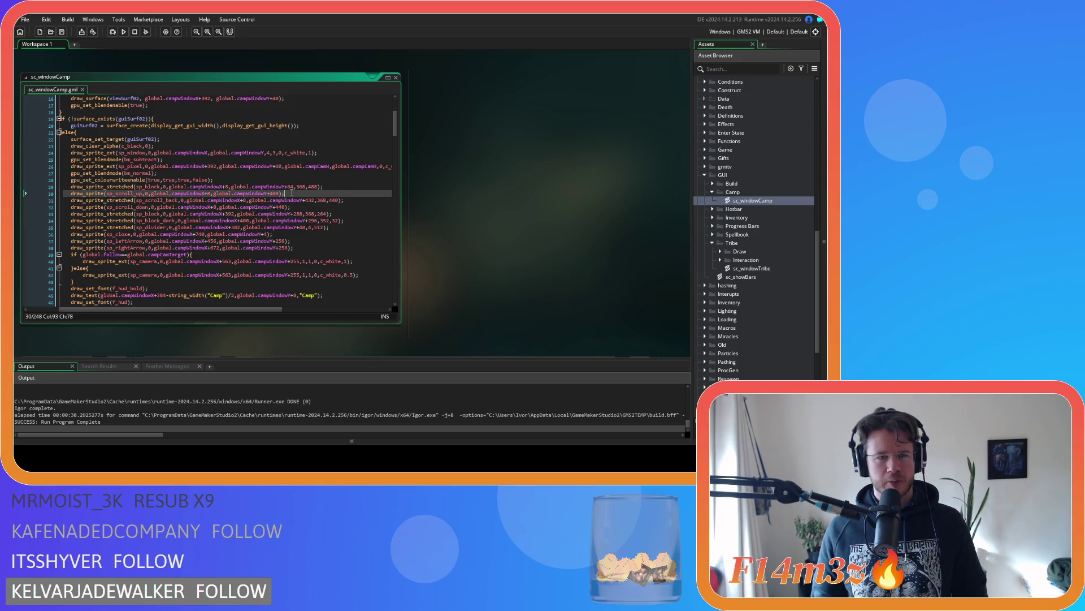
click(274, 193)
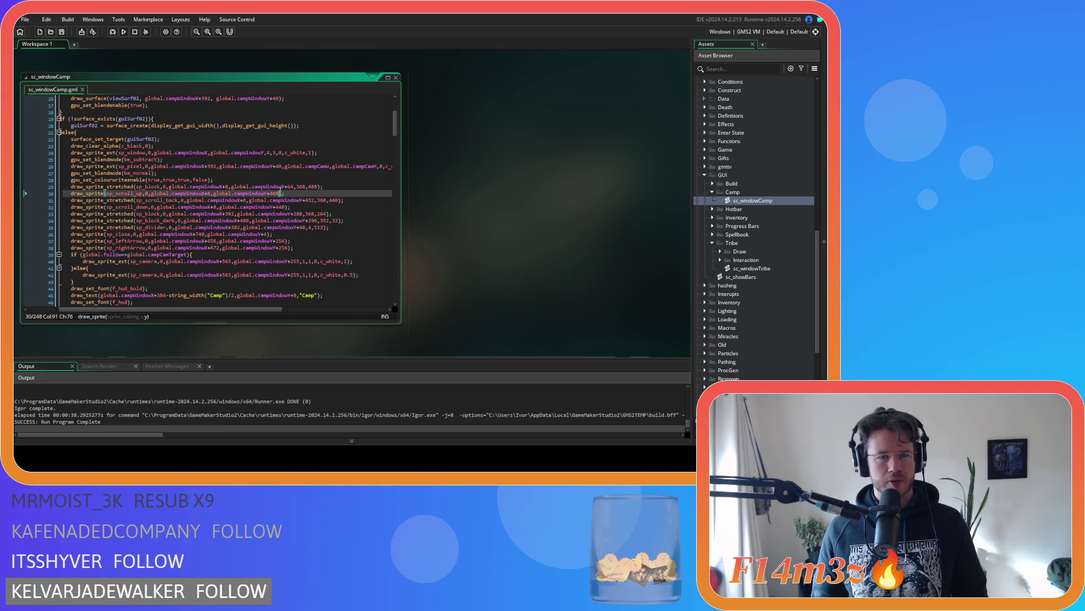
double_click(273, 193)
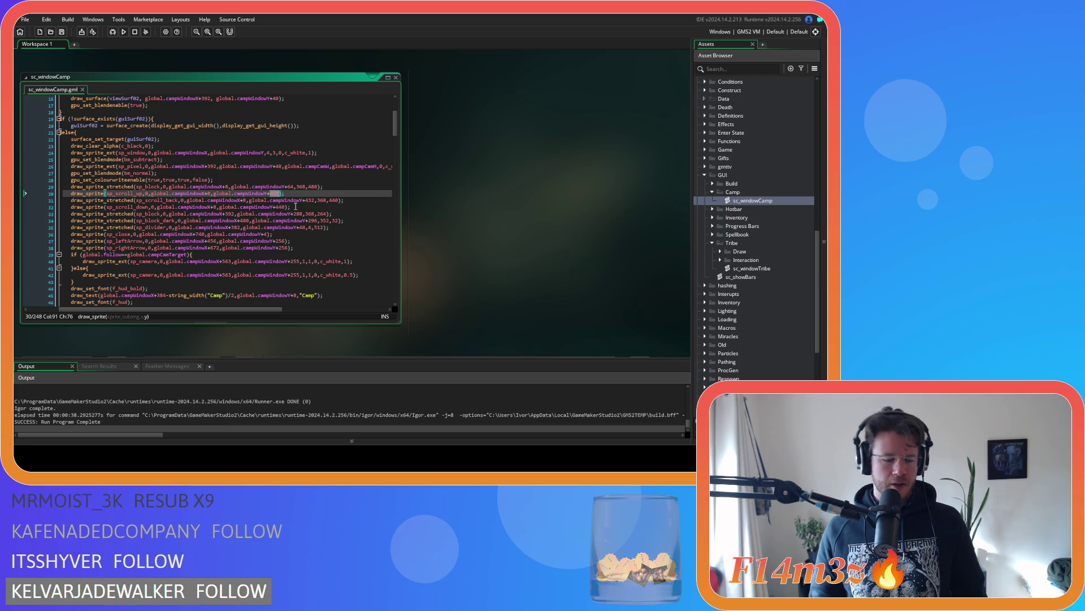
text(64)
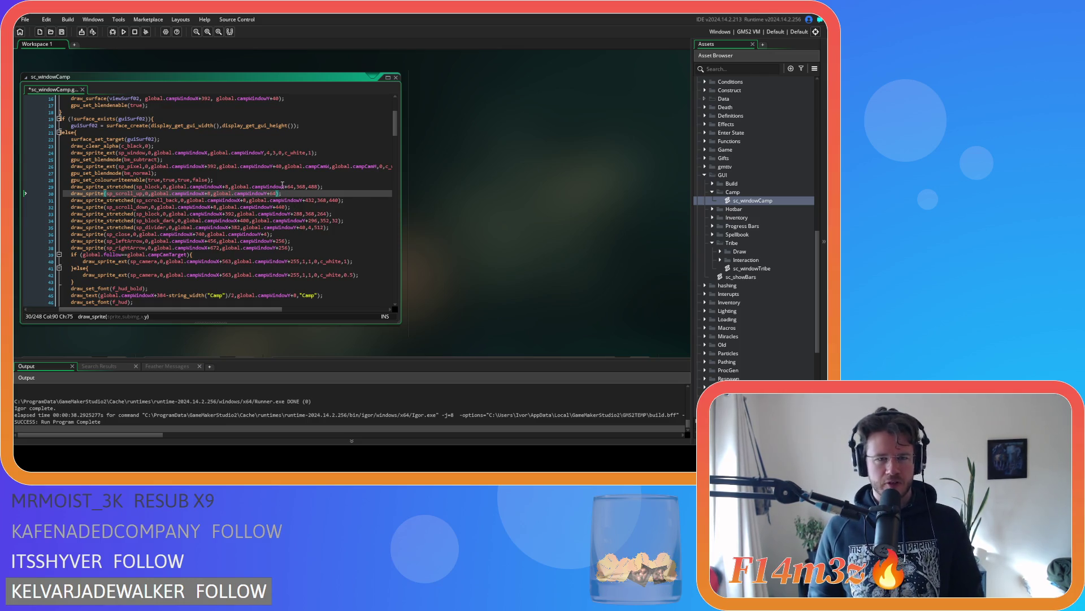
click(282, 186)
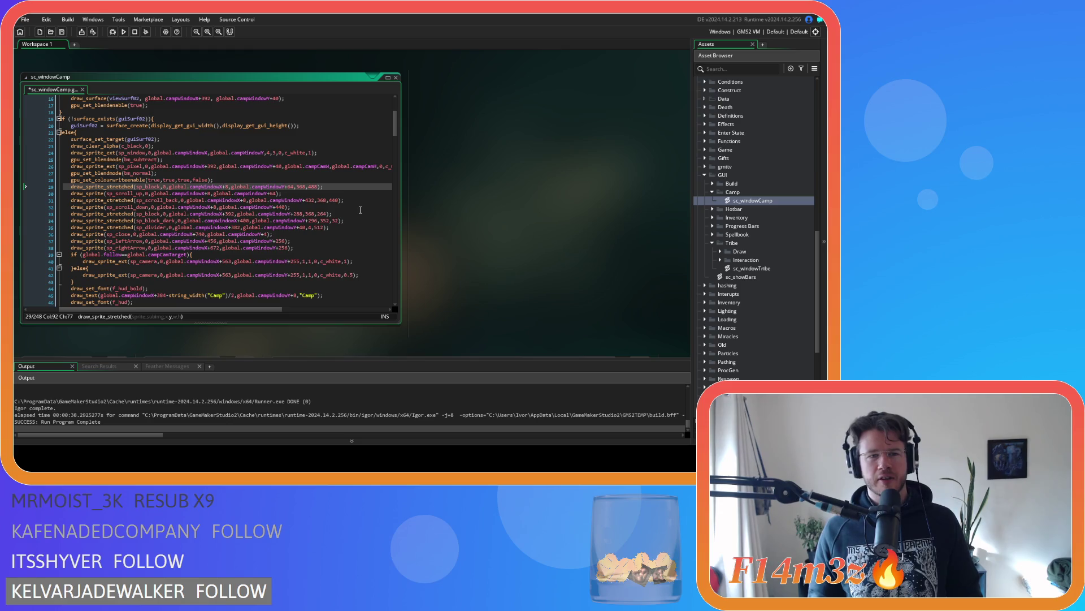
key(ctrl+s)
Step: Change the scroll-down arrow's y offset on line 32 from 440 to 52 and save
click(306, 208)
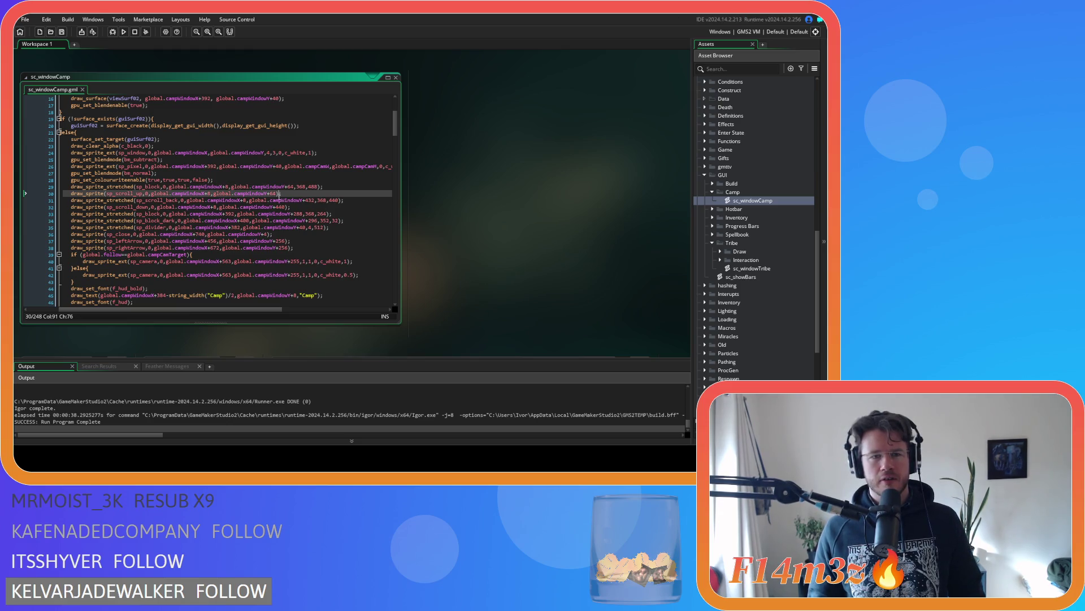
double_click(310, 200)
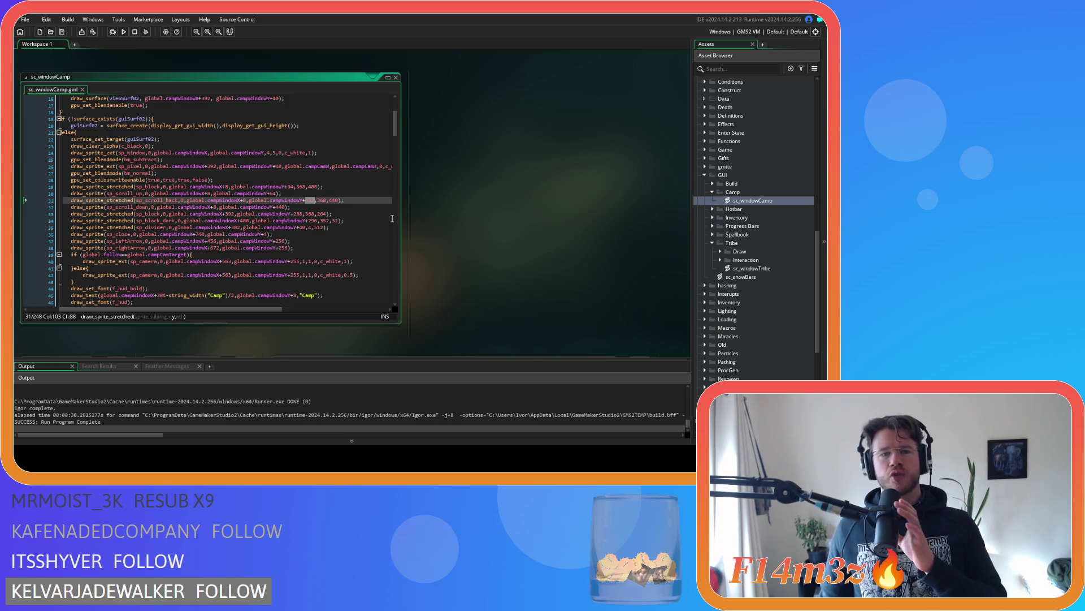
click(288, 220)
click(251, 207)
double_click(281, 207)
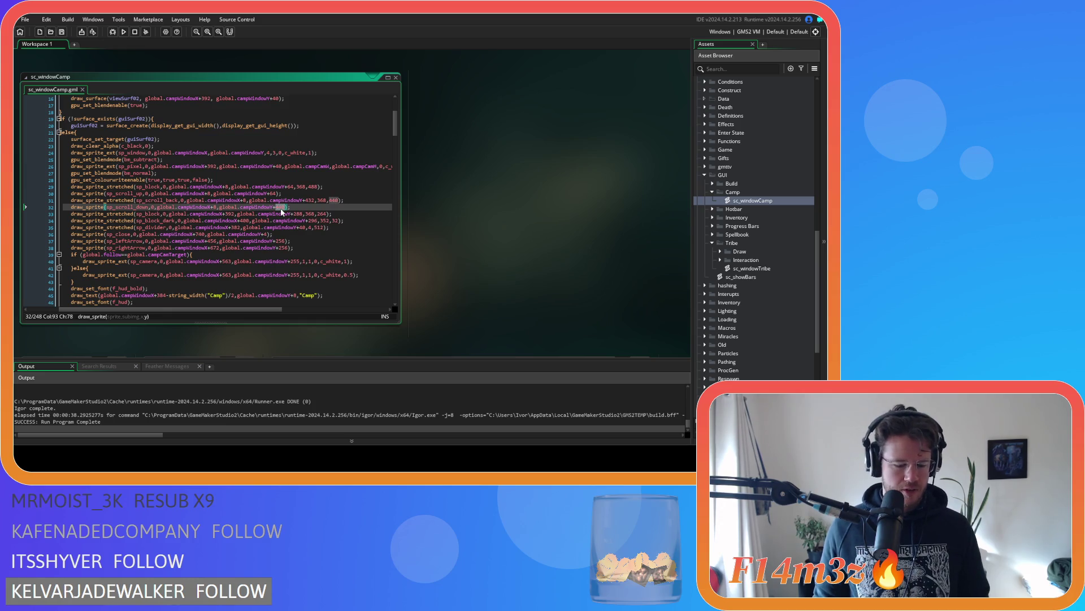
text(528)
key(ctrl+s)
click(215, 207)
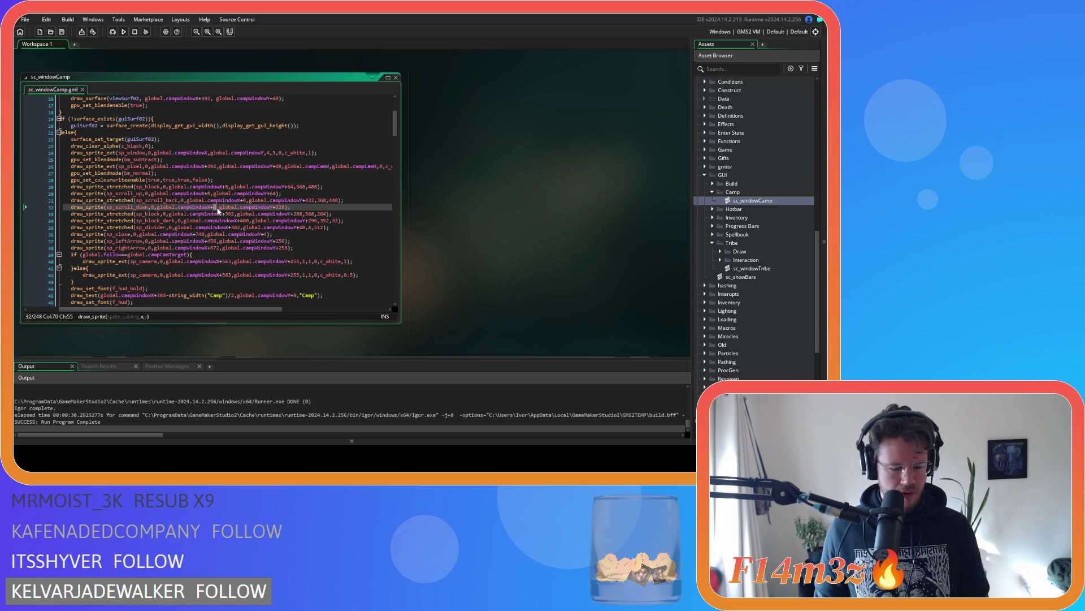
Step: Change the scroll arrows' x offsets to 92 and 352 and save the script
text(92)
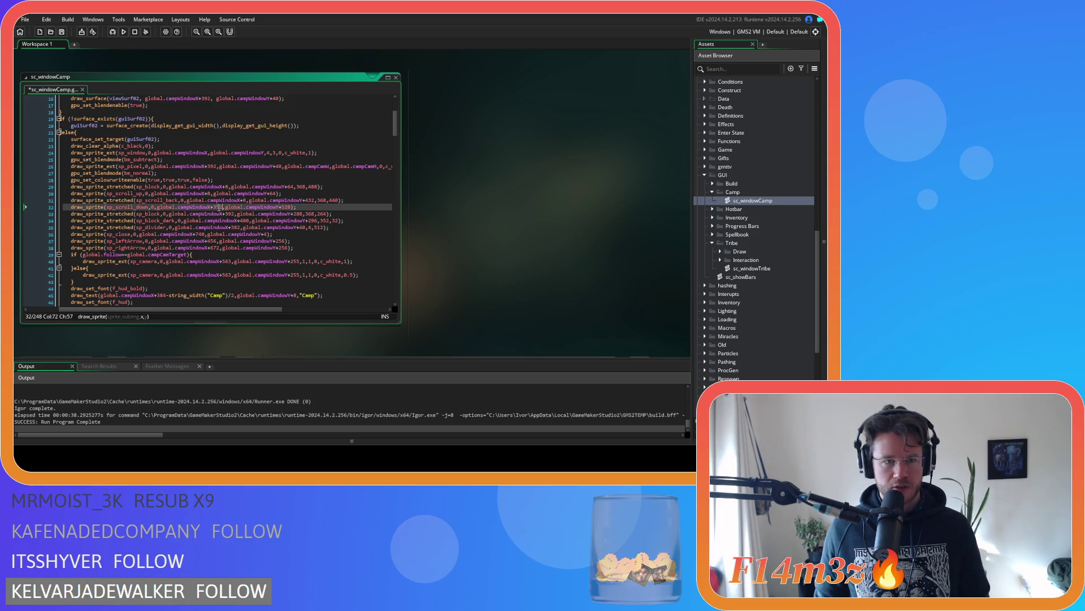
click(244, 200)
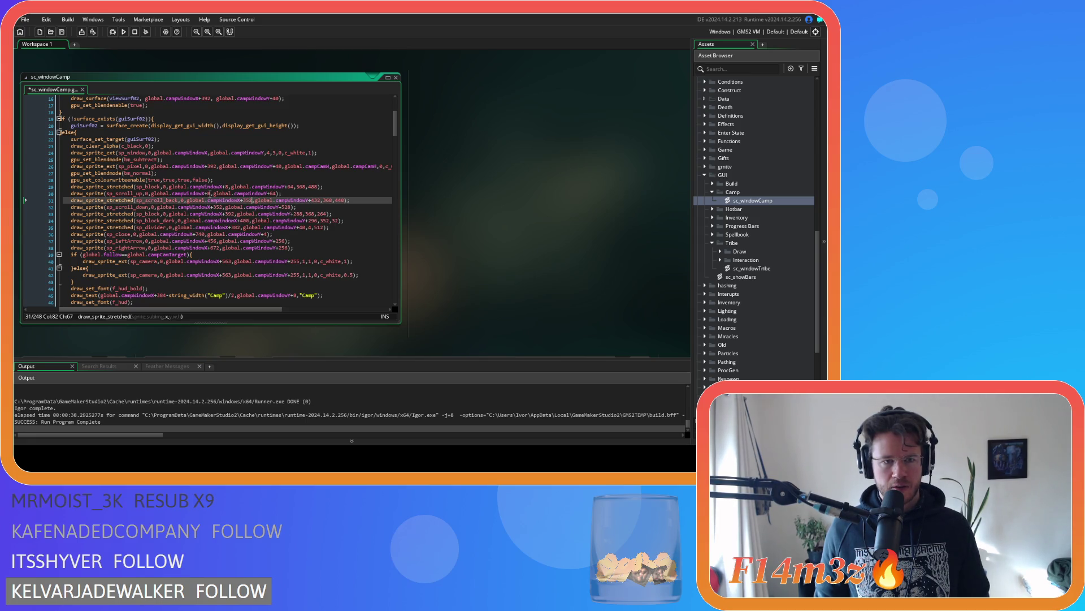
click(210, 193)
text(352)
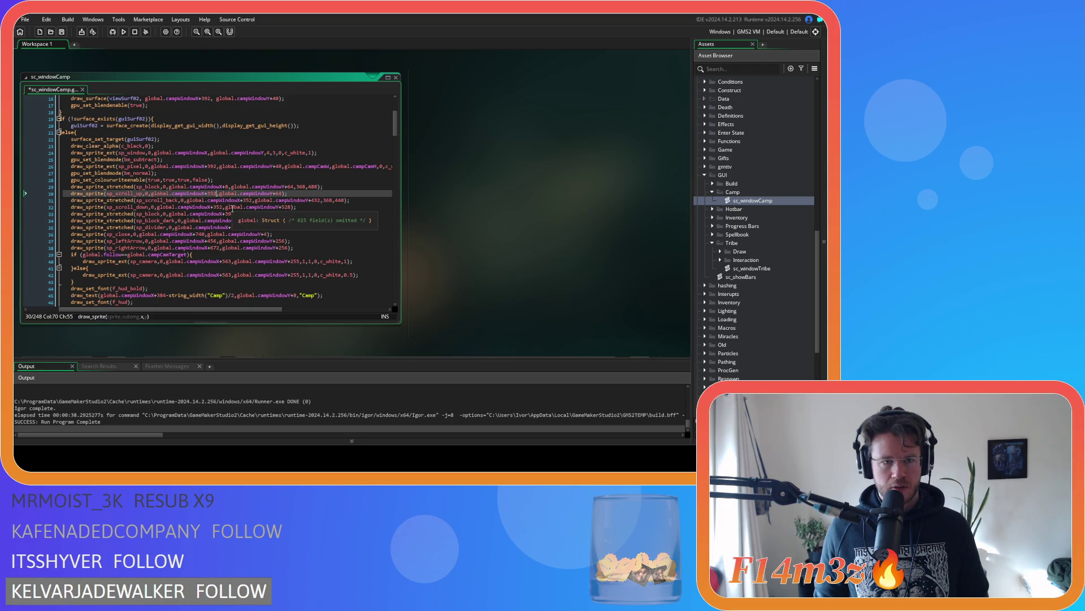
click(295, 192)
key(ctrl+s)
Step: Make the scroll track 24 wide instead of 368, save, and run the game
click(329, 200)
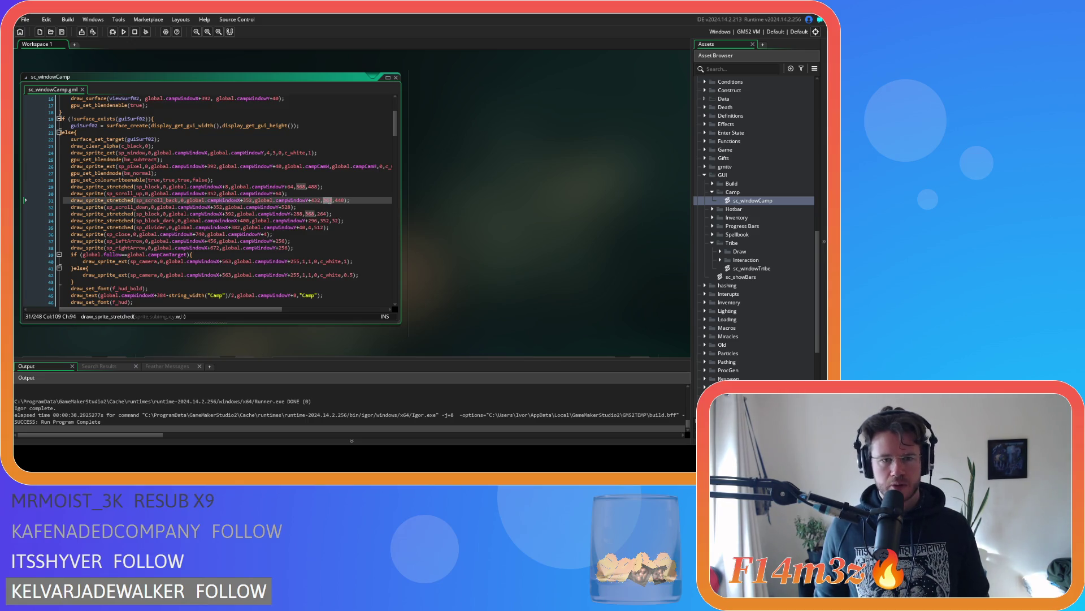
key(BackSpace)
key(BackSpace)
key(BackSpace)
text(24)
double_click(337, 200)
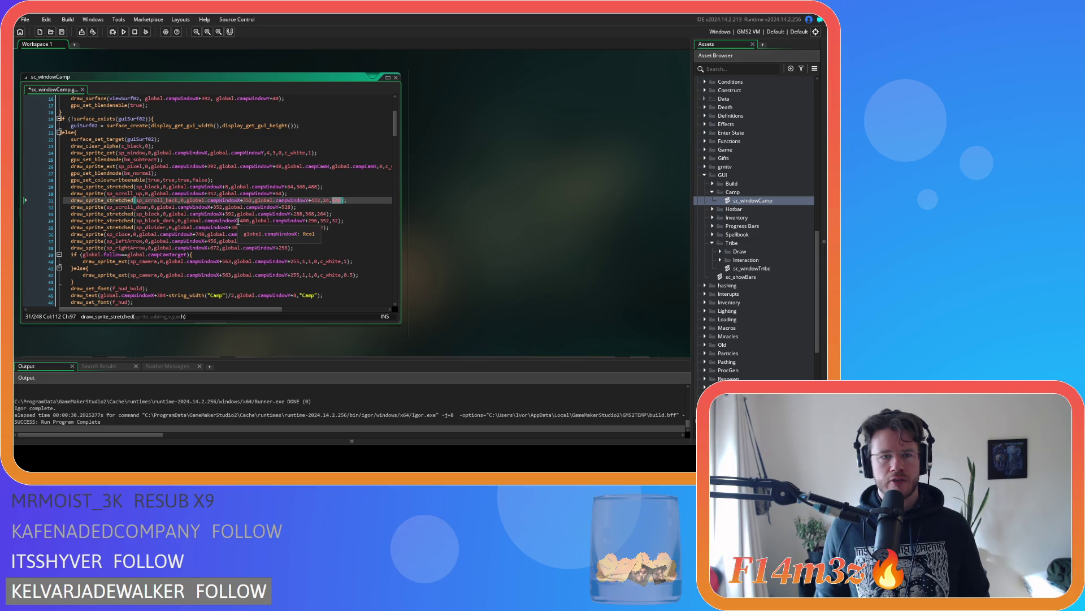
click(350, 201)
key(ctrl+s)
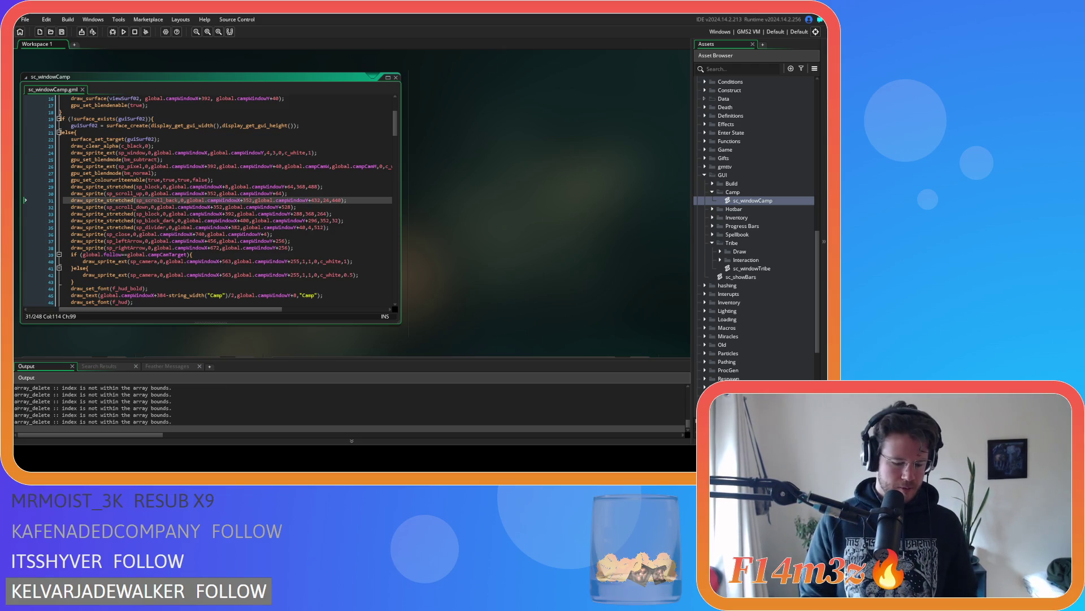
key(alt+Tab)
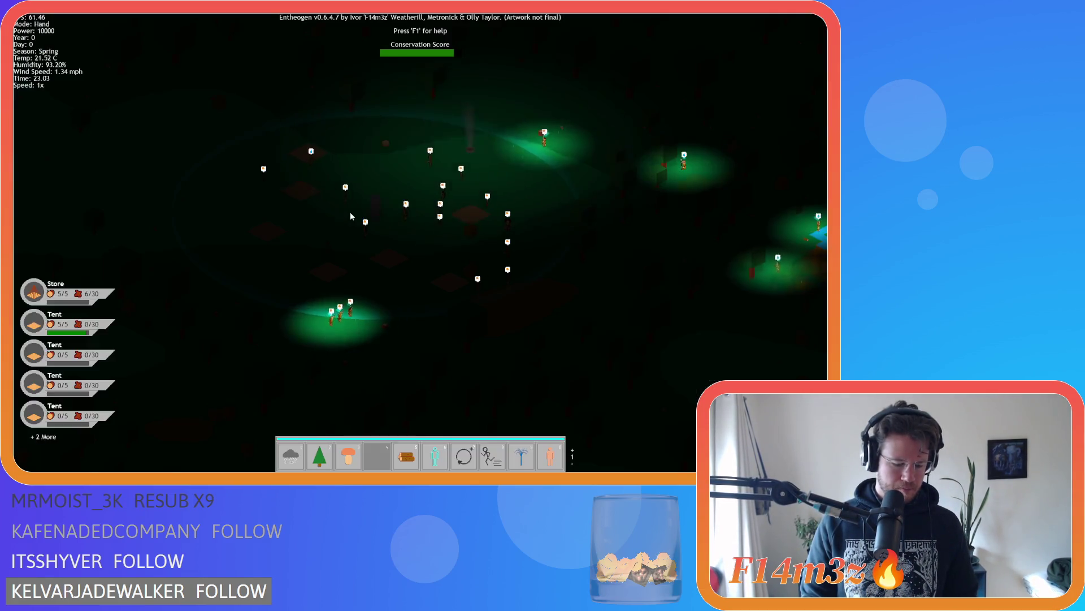
Step: Open the Camp window, close it with Escape and decline quitting, then quit with Y
click(350, 213)
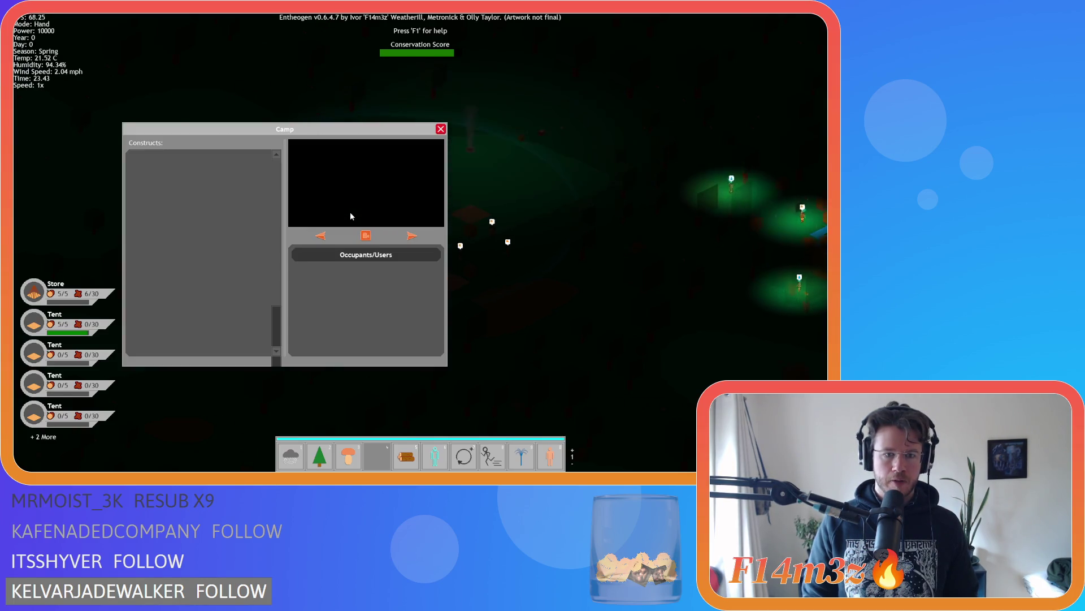
click(350, 211)
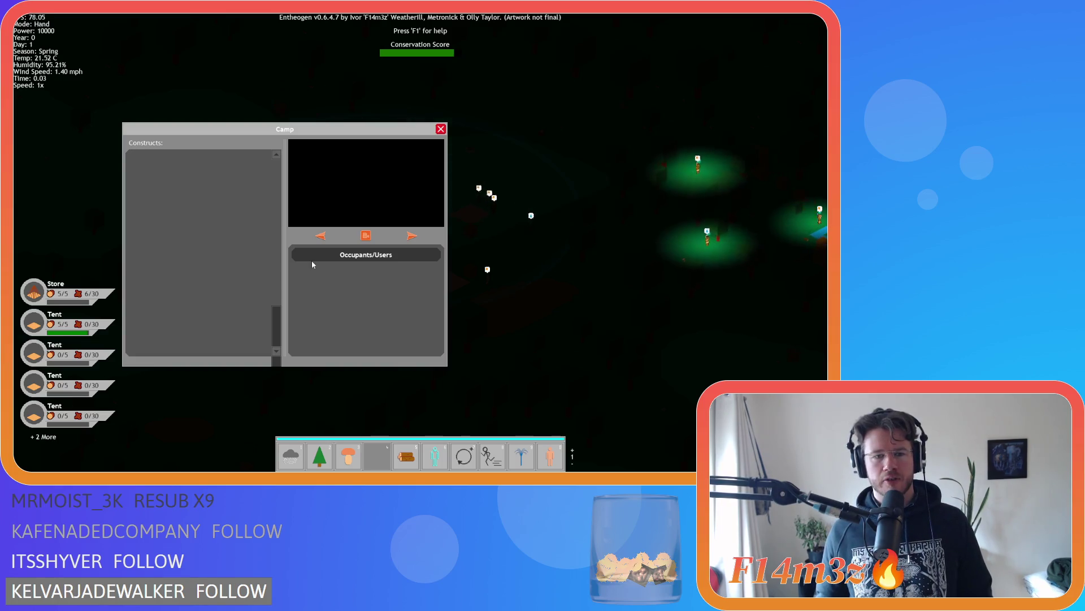
key(Escape)
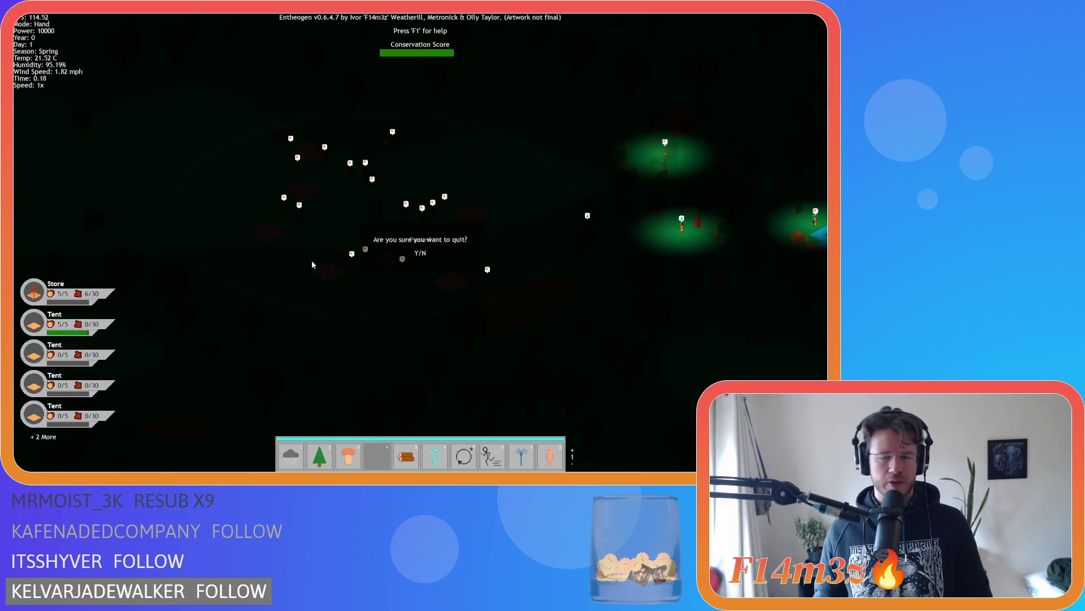
key(n)
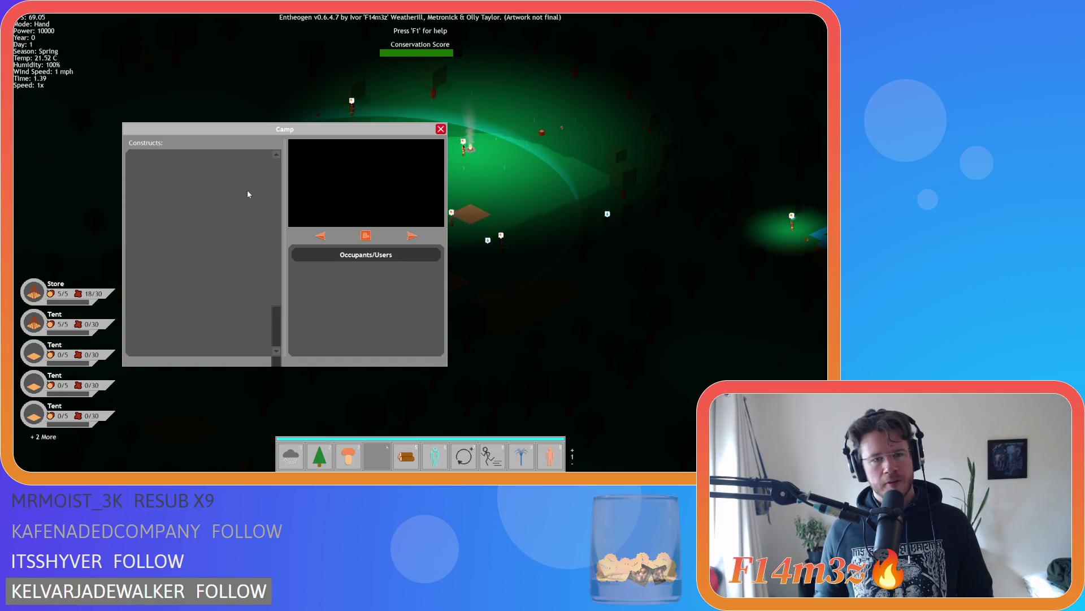
key(Escape)
key(Escape)
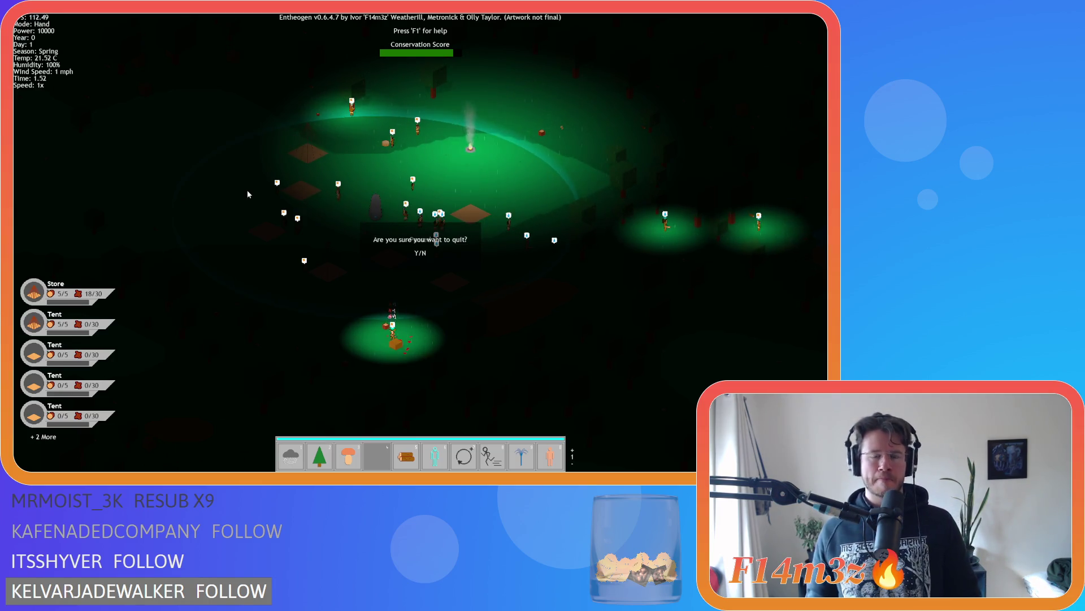
key(y)
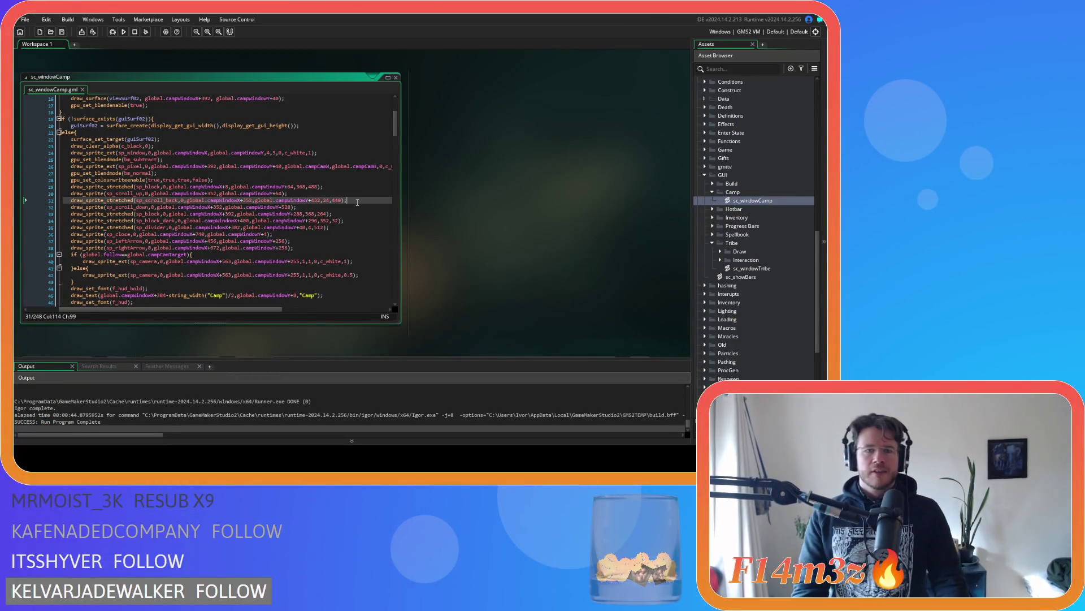
Step: Change line 31's offset from 352 to 88 and rerun the game with F5
double_click(316, 201)
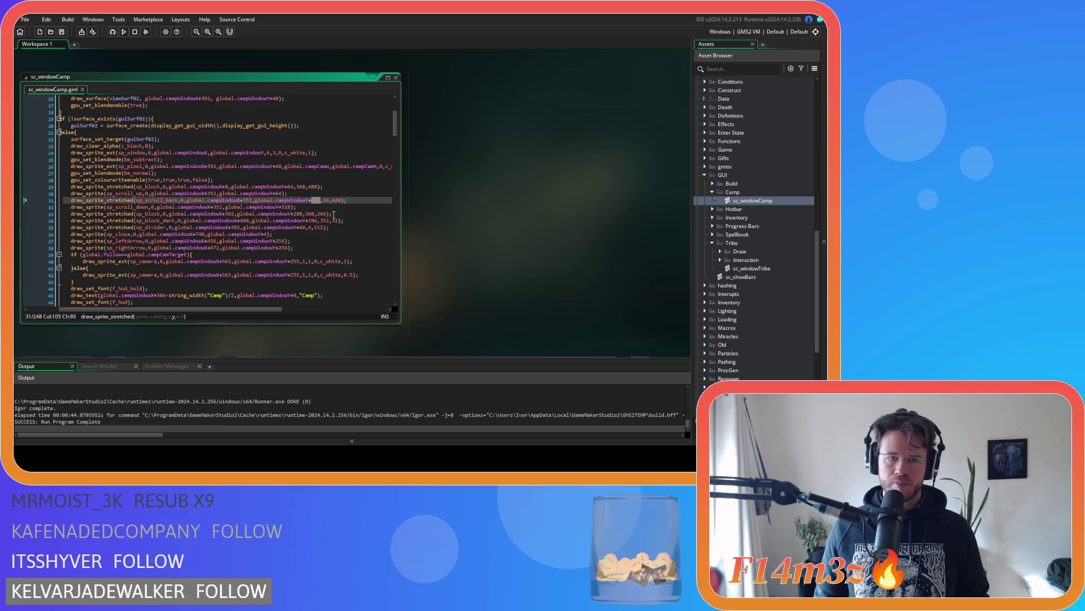
text(88)
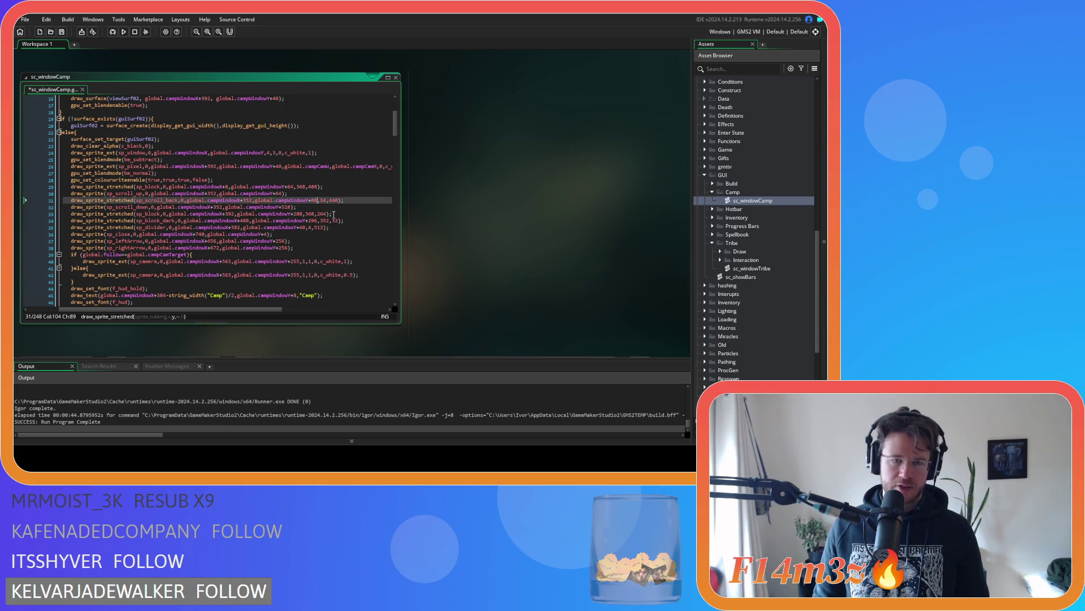
click(363, 201)
key(F5)
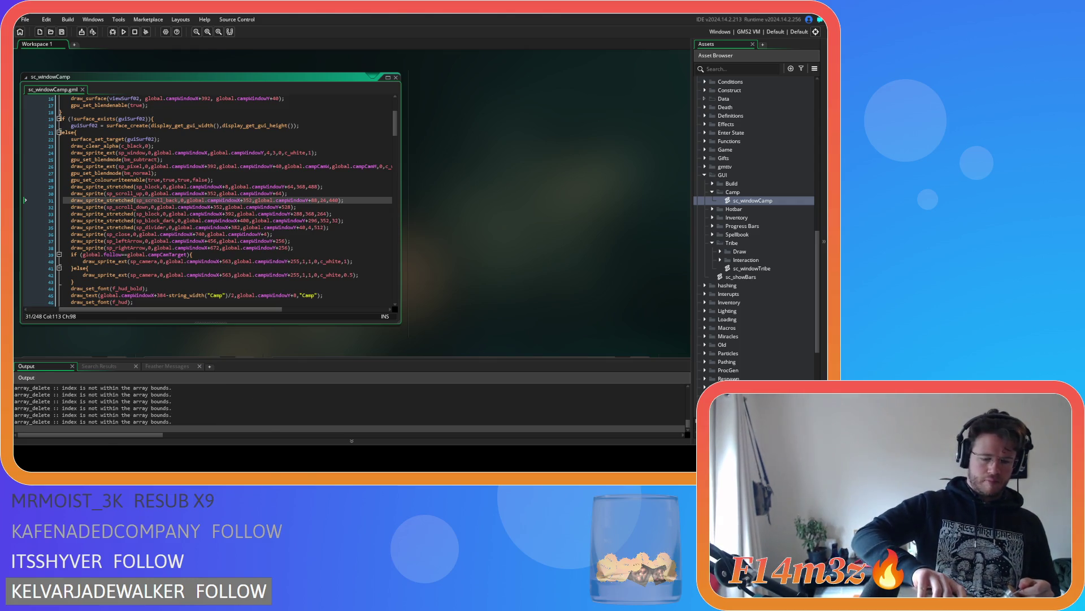
Step: Open the Camp window in the game, close it, then bring up the quit prompt
key(alt+Tab)
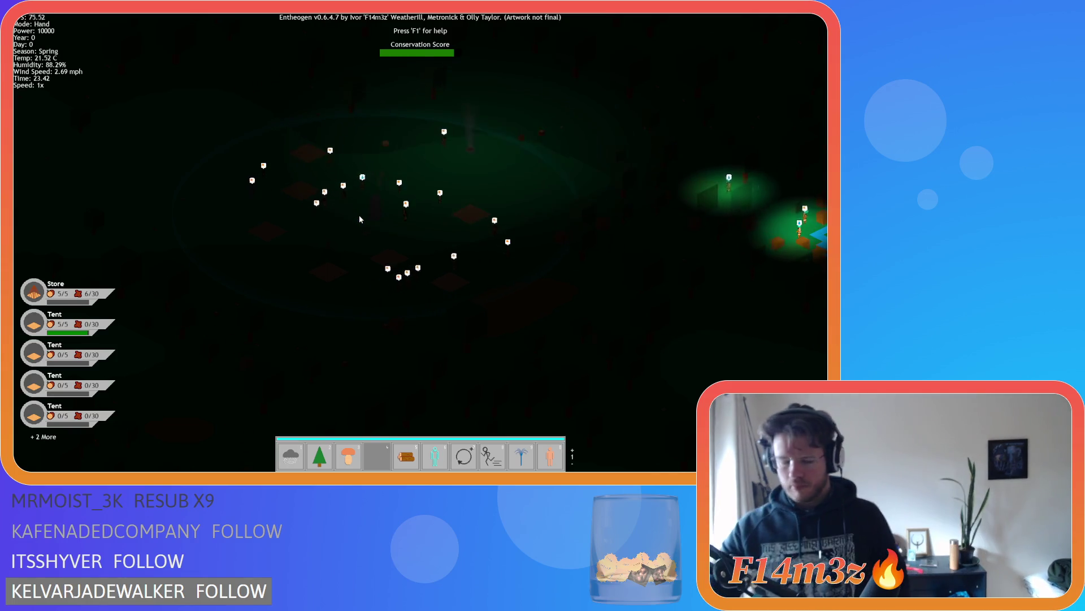
click(360, 219)
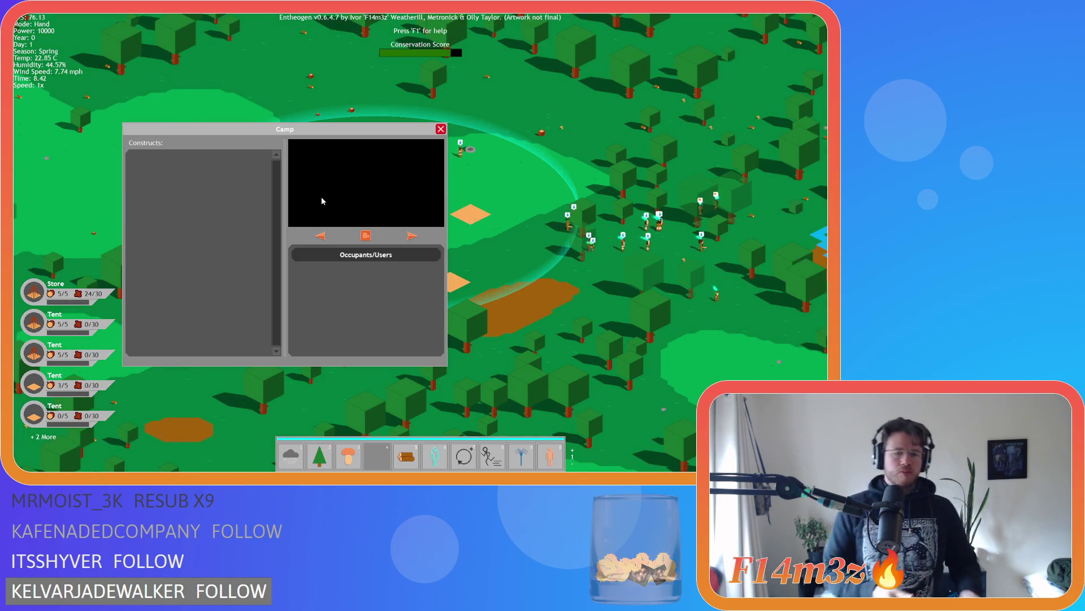
key(Escape)
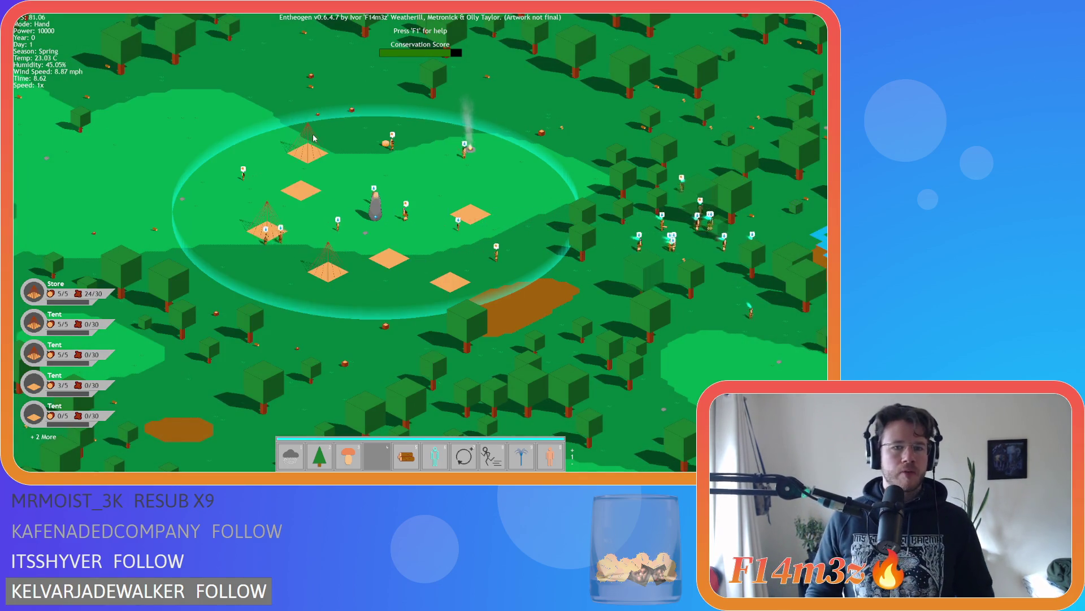
key(Escape)
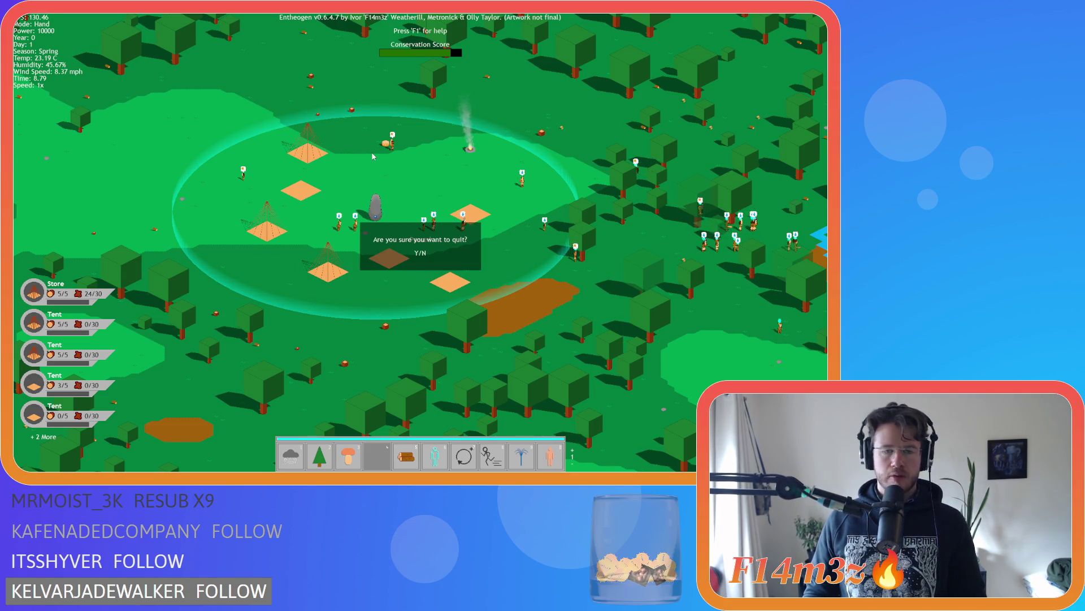
Step: Quit the game, then review sc_windowCamp, commenting out selected lines and undoing it
key(y)
click(343, 216)
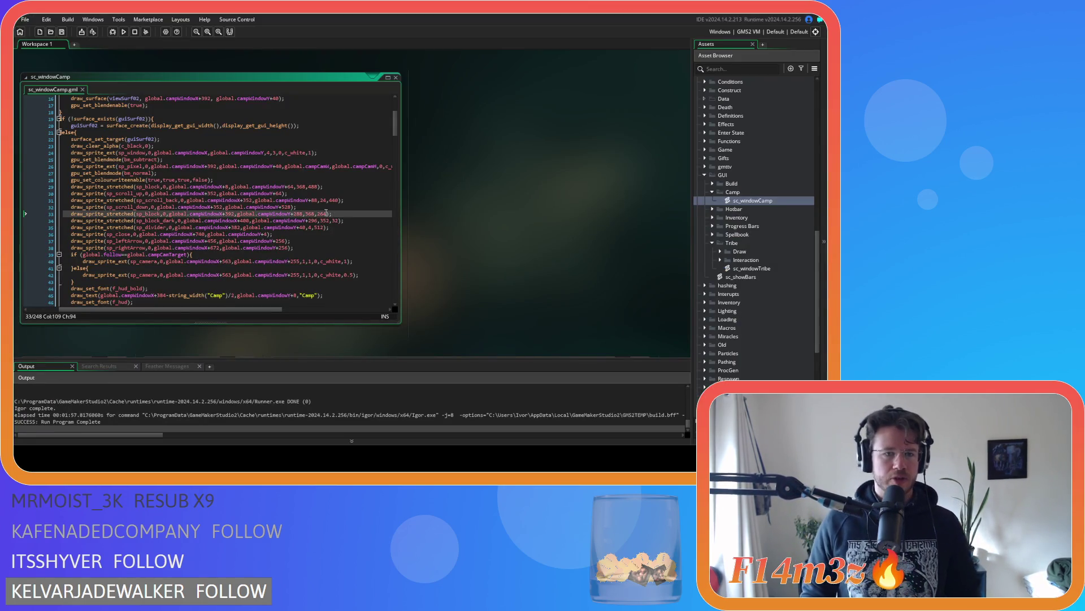
scroll(305, 186, down, 20)
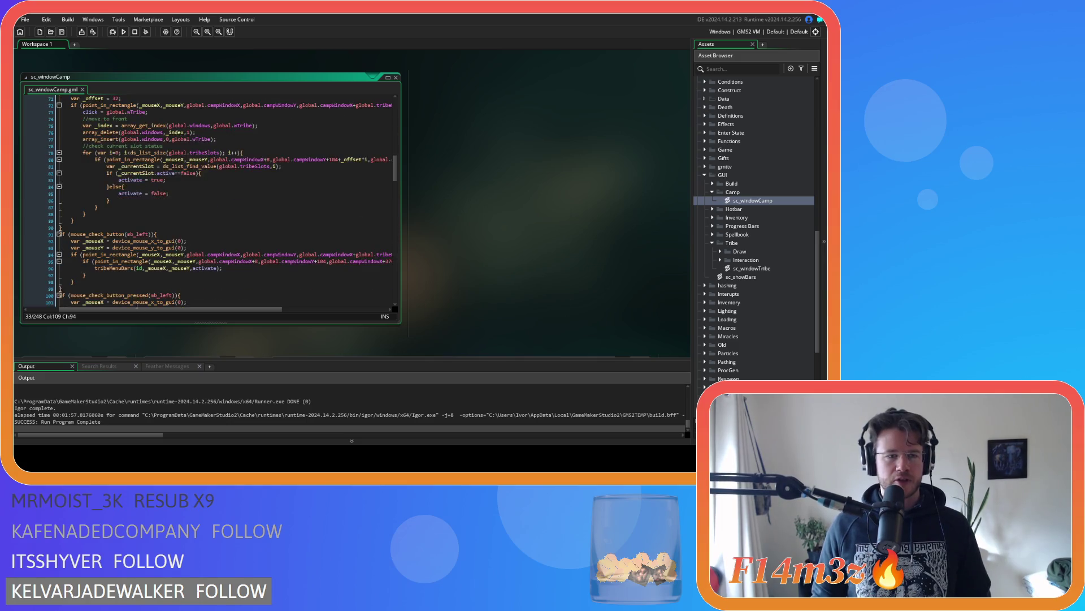
scroll(135, 275, down, 20)
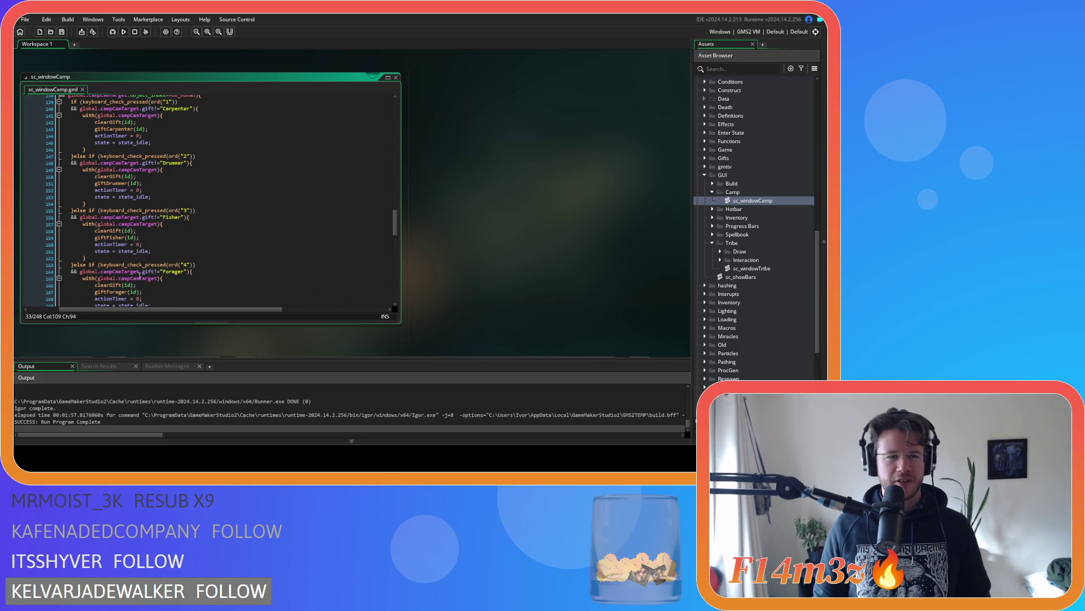
scroll(140, 257, down, 15)
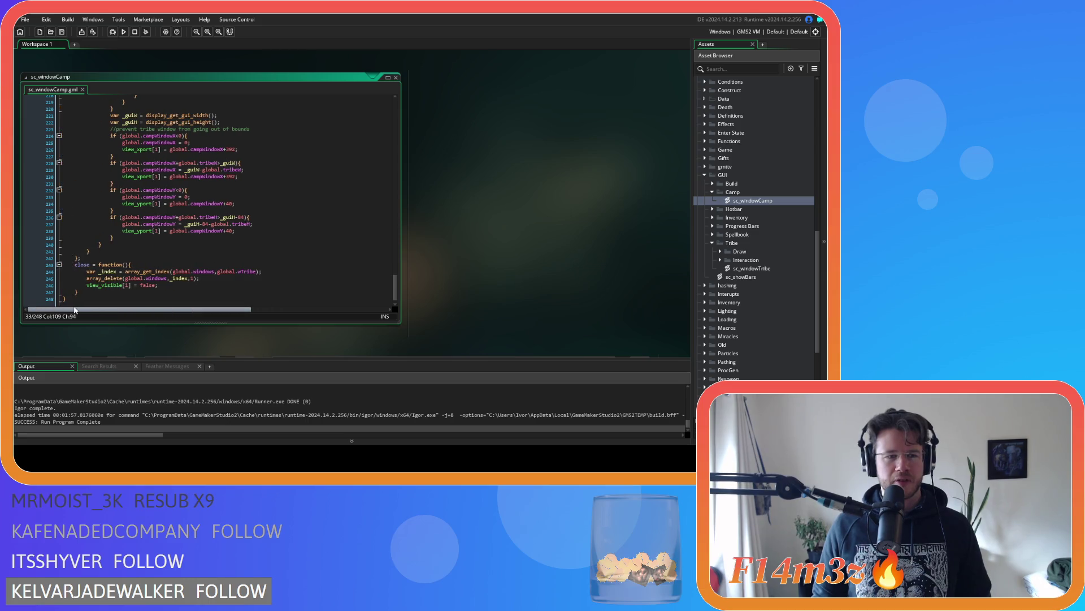
mouse_move(91, 285)
mouse_down()
mouse_move(87, 170)
mouse_move(77, 193)
mouse_up()
scroll(87, 176, up, 20)
scroll(86, 172, up, 20)
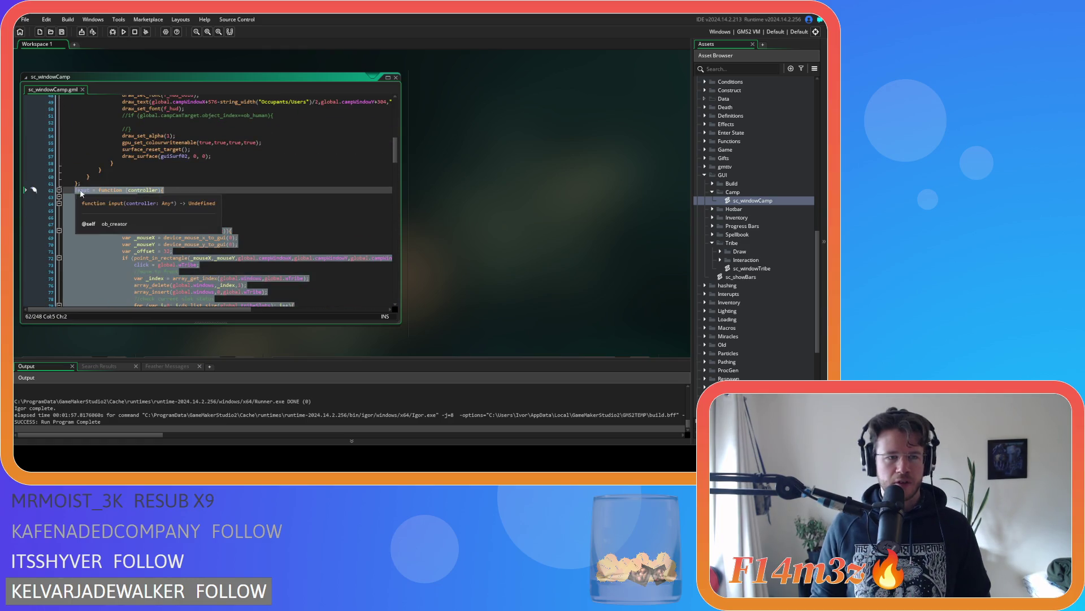
key(ctrl+k)
mouse_move(396, 288)
mouse_down()
mouse_move(395, 301)
mouse_move(387, 154)
mouse_up()
key(ctrl+z)
Step: Fill the sp_scroll_up sprite's outer border dark grey in the Image Editor
middle_click(339, 192)
click(419, 196)
click(113, 44)
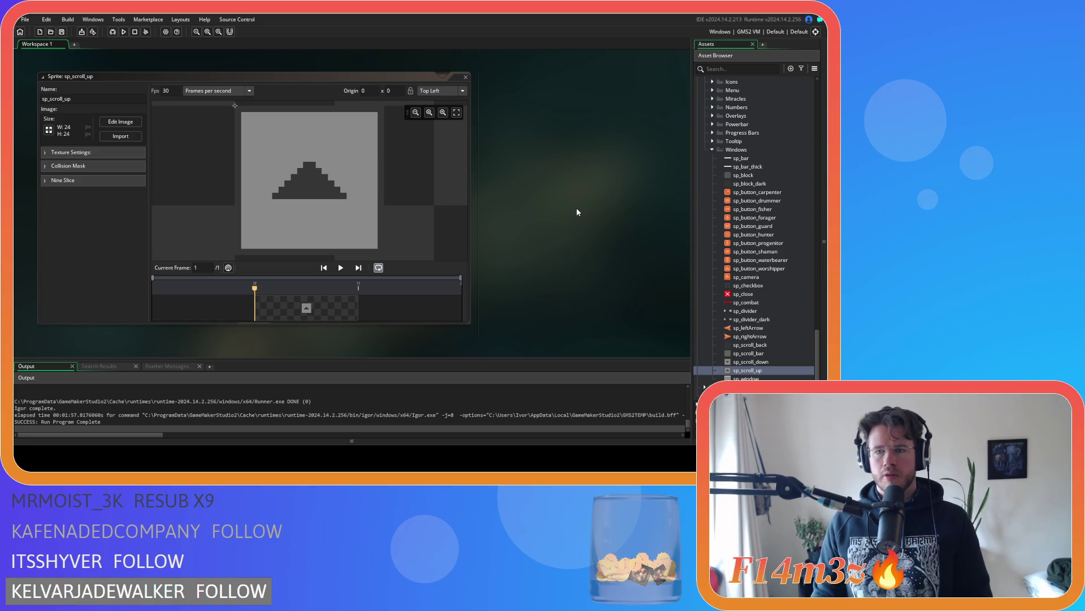
Step: Build and run the game with F5 and scroll the output log
key(F5)
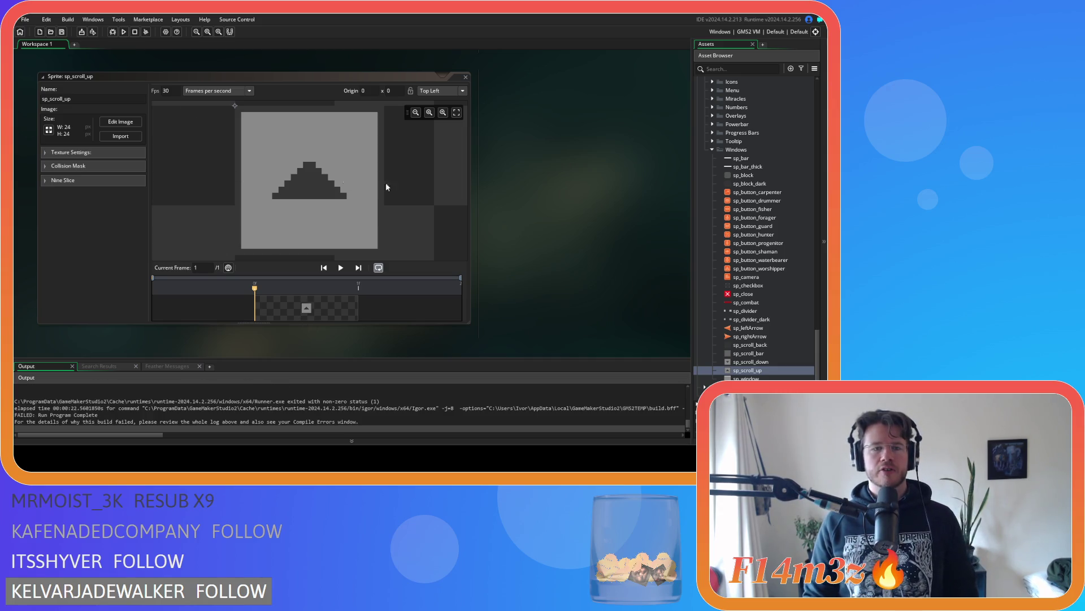
scroll(545, 263, down, 10)
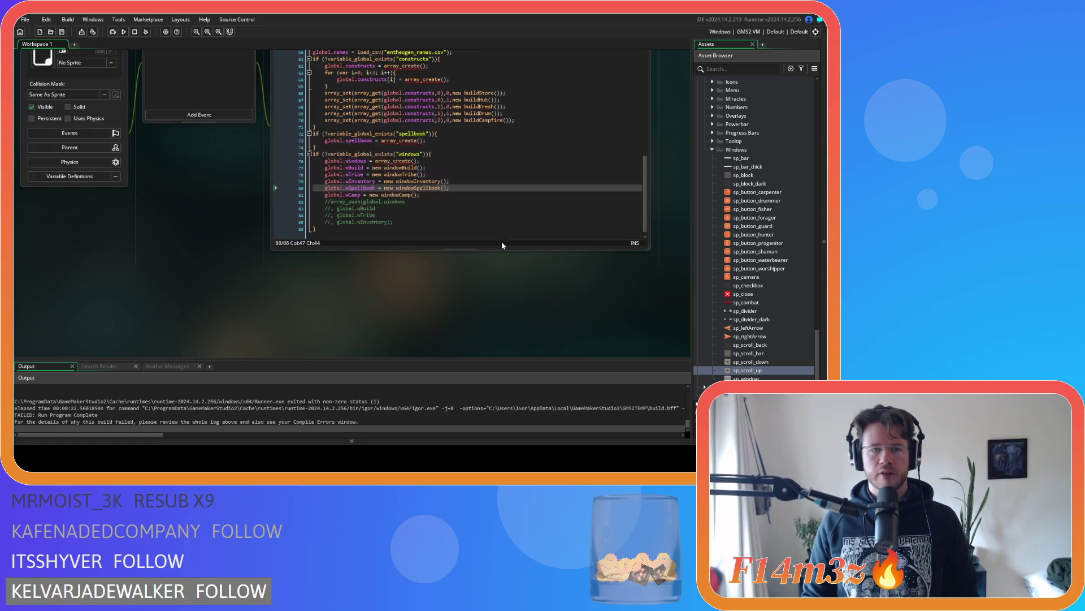
scroll(499, 243, down, 10)
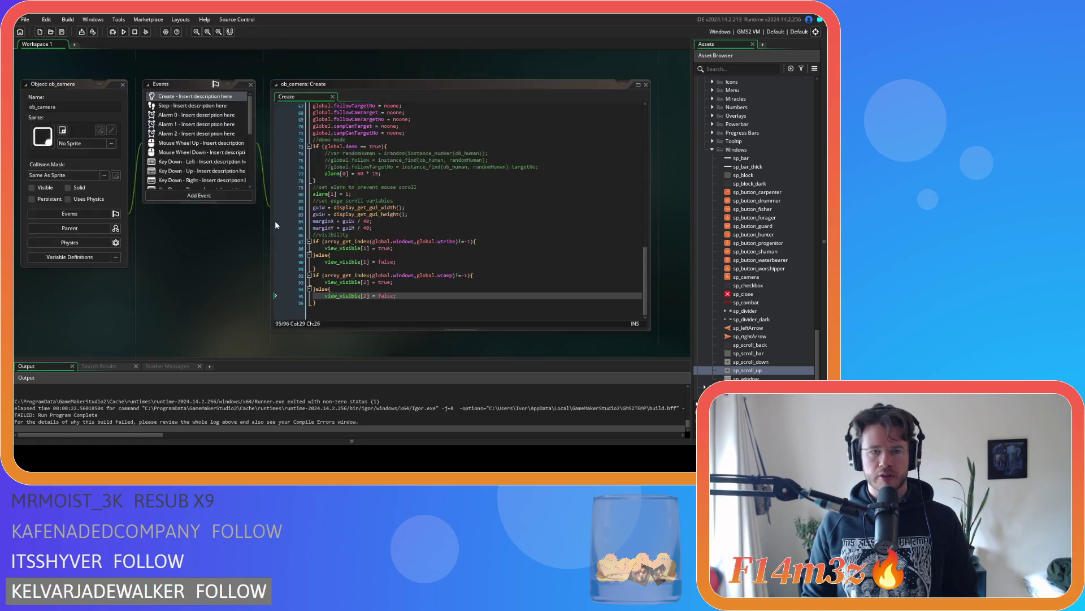
scroll(273, 226, up, 10)
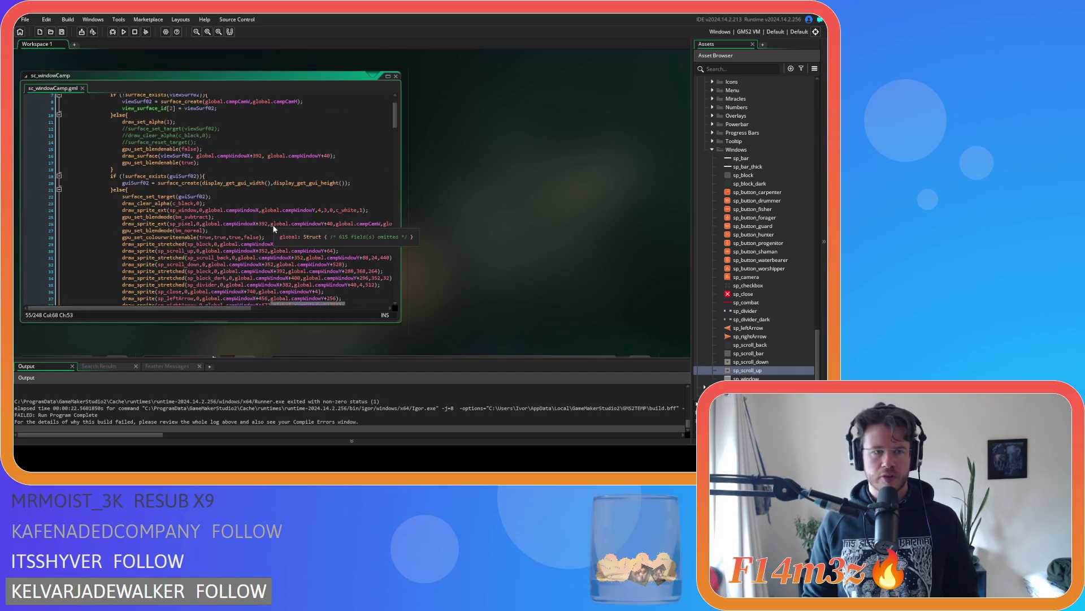
scroll(479, 244, up, 5)
scroll(479, 244, down, 5)
scroll(308, 178, down, 10)
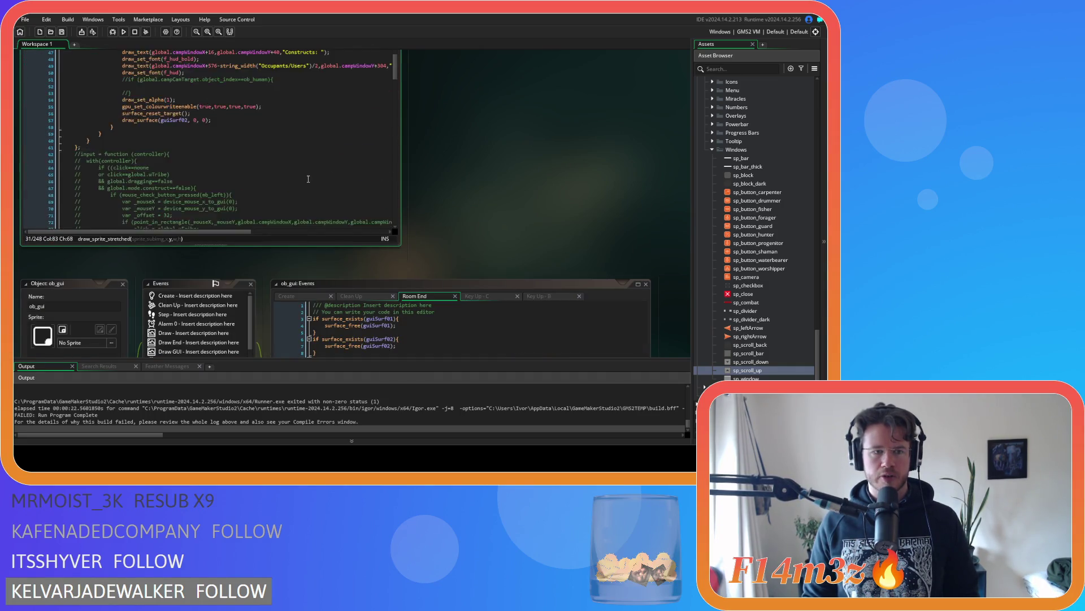
mouse_move(75, 170)
mouse_down()
mouse_move(170, 195)
mouse_move(305, 198)
mouse_move(305, 232)
mouse_move(301, 197)
mouse_move(256, 172)
mouse_move(255, 235)
mouse_move(169, 235)
mouse_move(121, 176)
mouse_move(78, 193)
mouse_up()
click(85, 201)
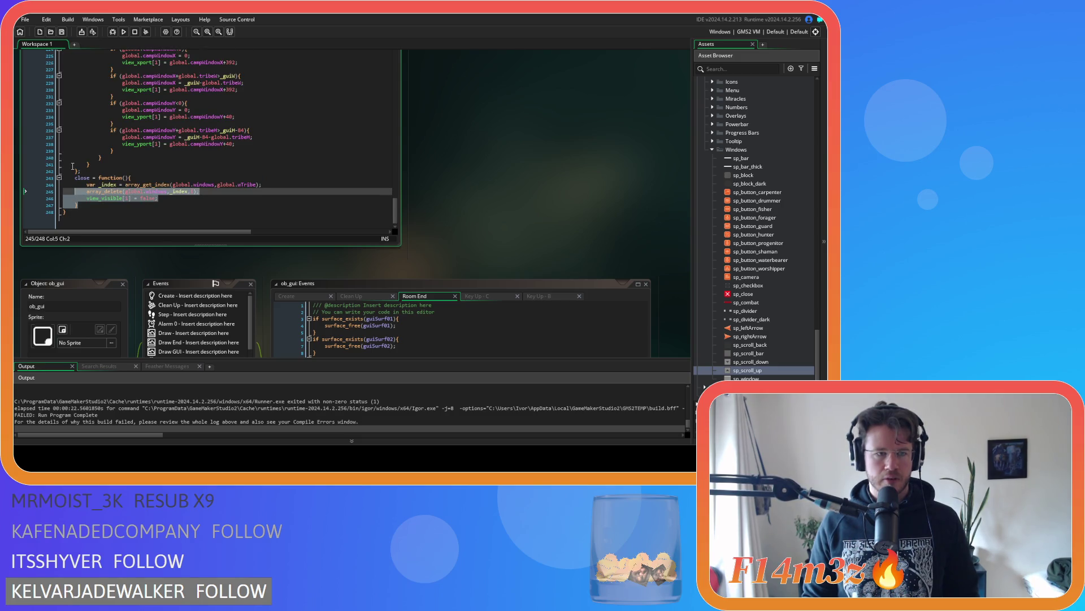
scroll(205, 167, up, 20)
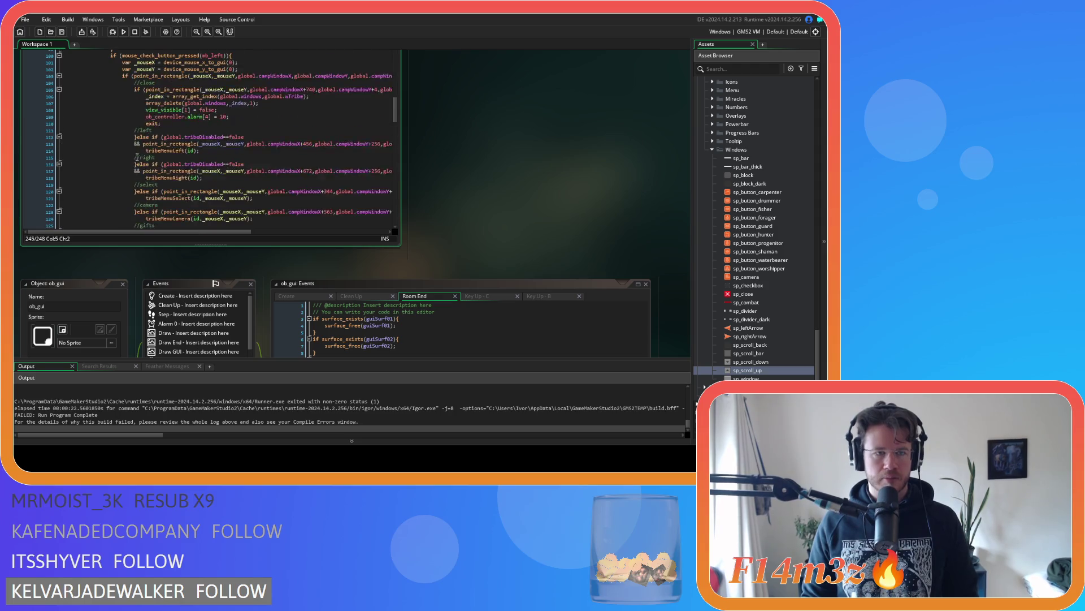
scroll(120, 154, up, 4)
click(254, 156)
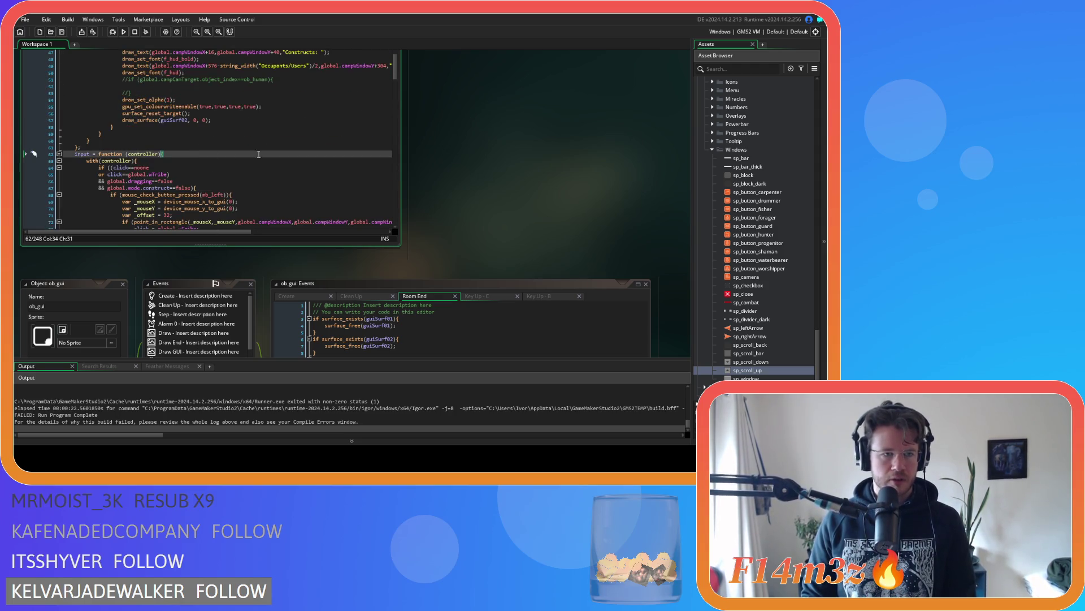
mouse_move(397, 72)
mouse_down()
mouse_move(382, 224)
mouse_move(366, 75)
mouse_move(364, 225)
mouse_up()
mouse_move(94, 158)
mouse_down()
mouse_move(98, 52)
mouse_move(90, 174)
mouse_move(92, 134)
mouse_up()
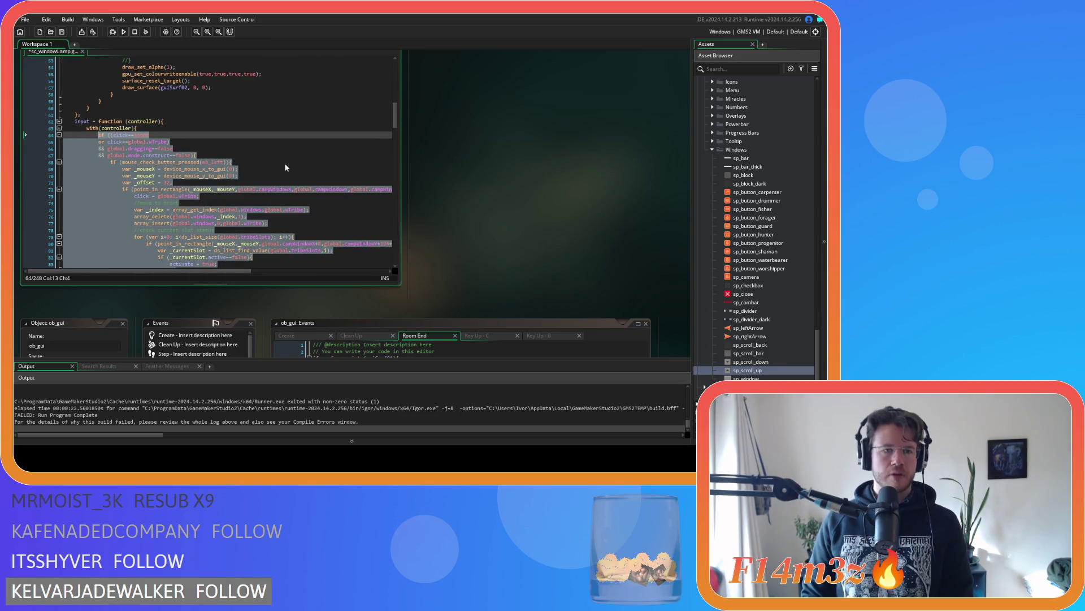
Step: Comment out the input code and close function body, add ';' after line 247's brace, run
key(ctrl+k)
scroll(237, 158, down, 3)
click(83, 237)
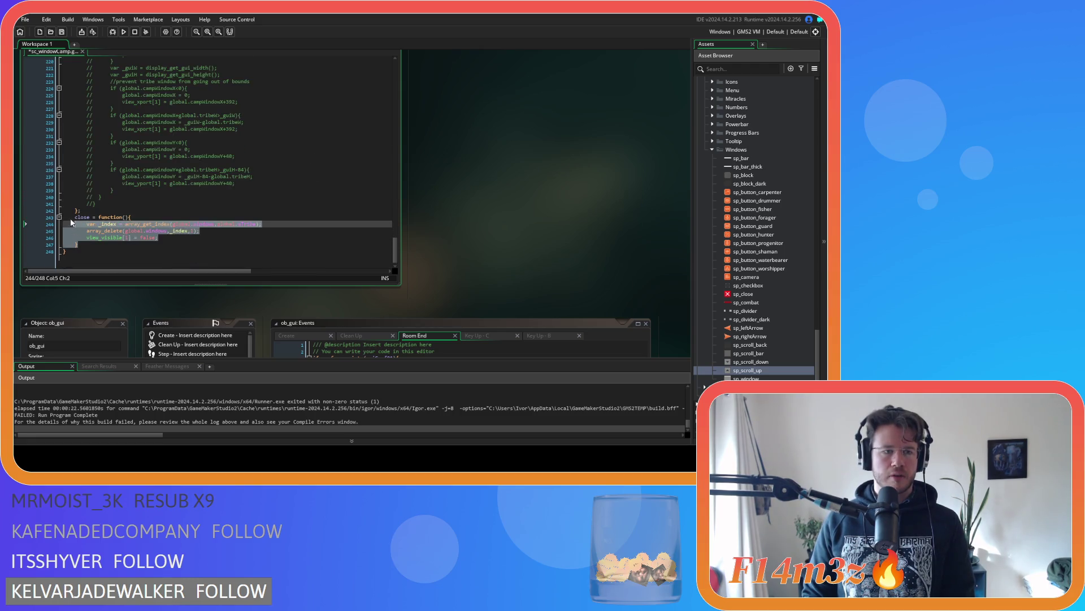
mouse_move(164, 238)
mouse_down()
mouse_move(118, 238)
mouse_move(85, 223)
mouse_up()
key(ctrl+k)
click(220, 175)
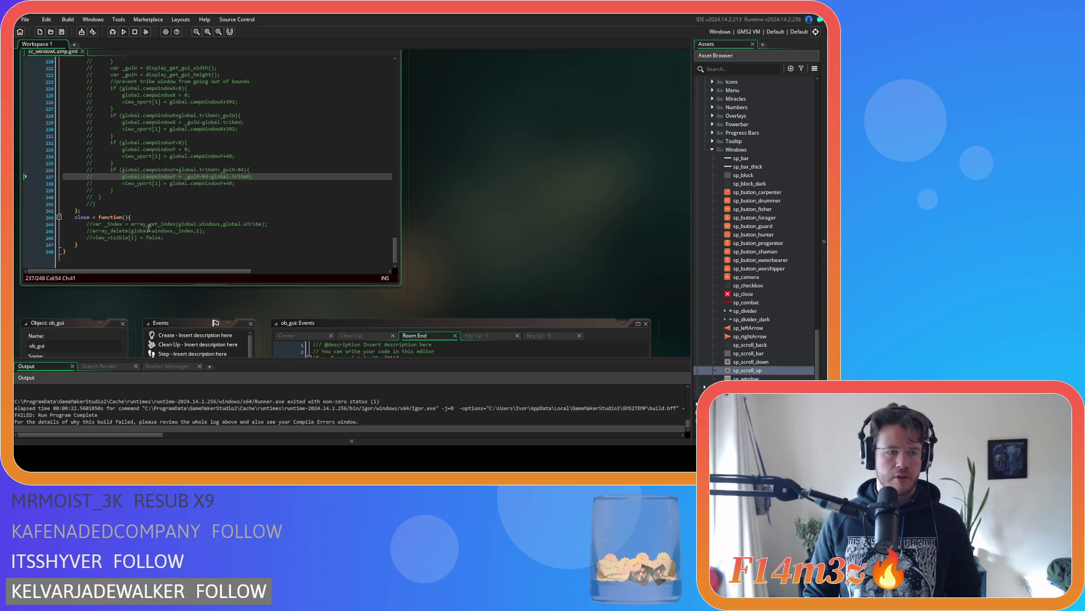
click(91, 245)
text(;)
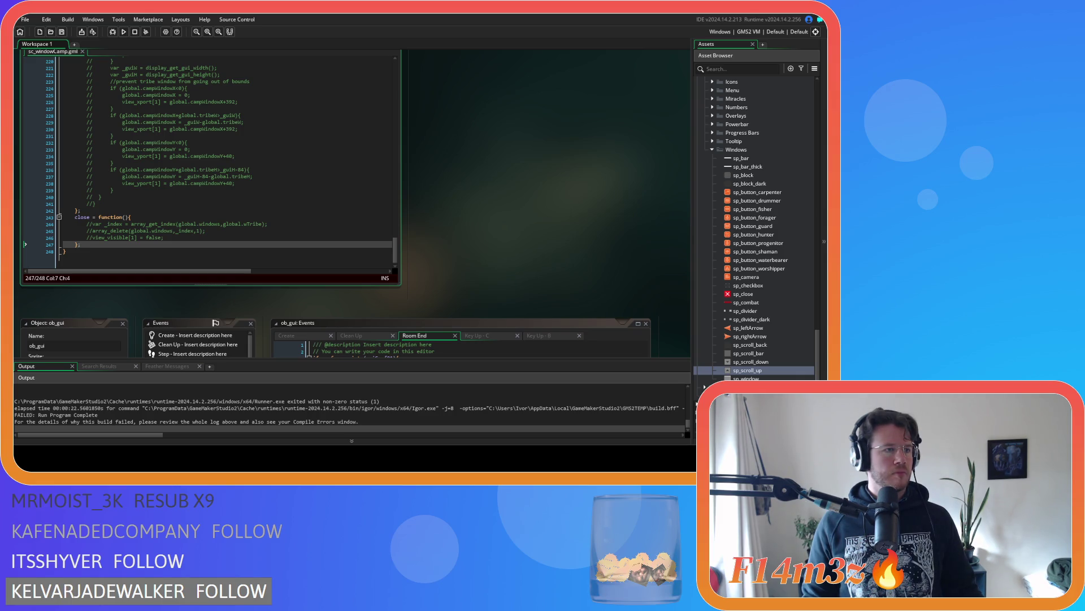
click(305, 171)
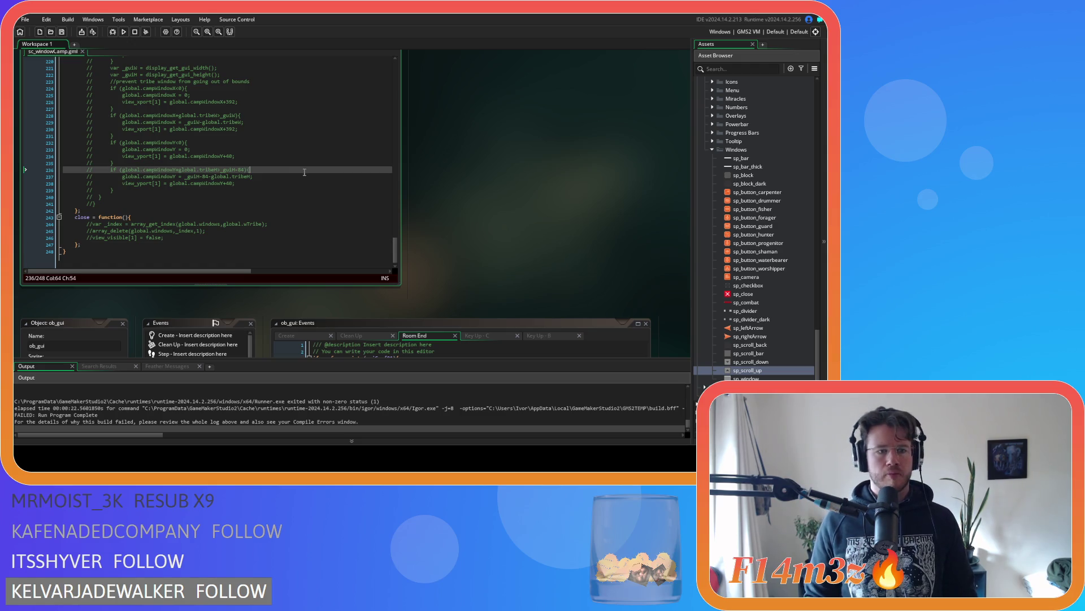
key(F5)
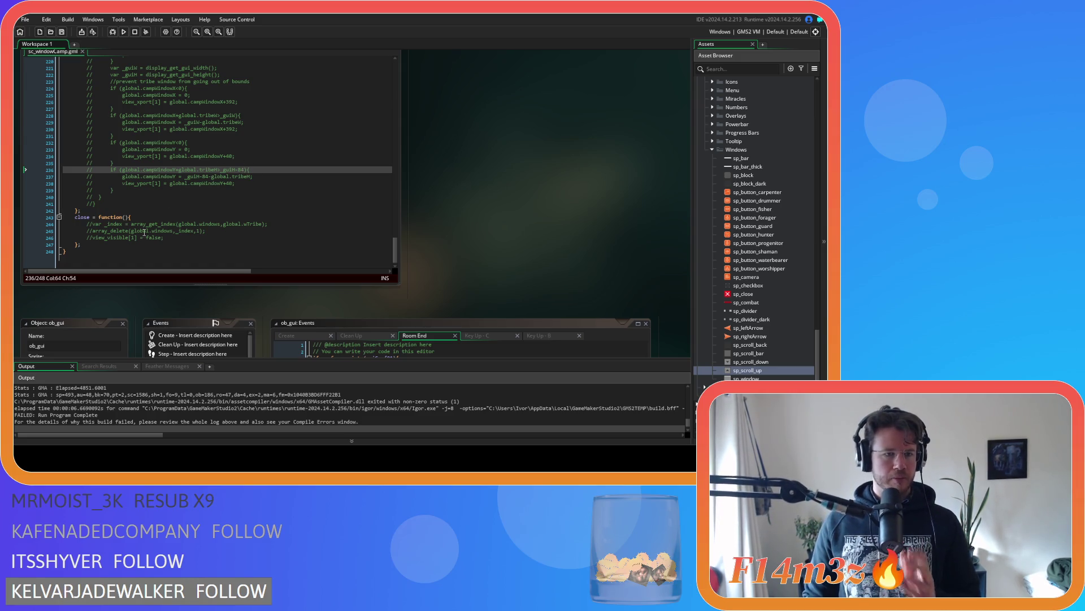
Step: Comment out line 63 in the input function and run the game again
scroll(175, 196, up, 20)
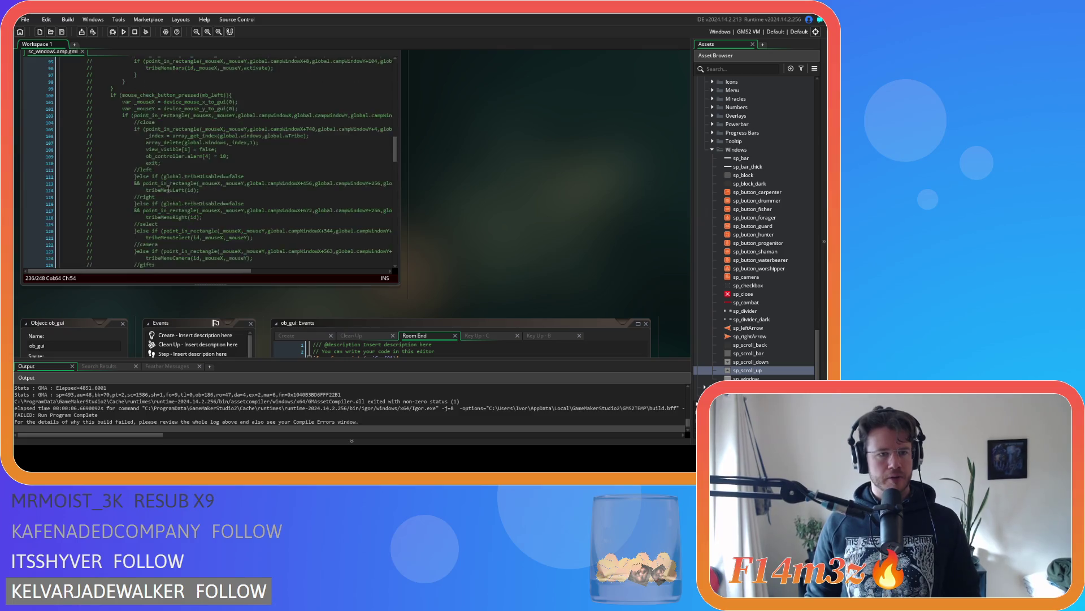
scroll(169, 187, up, 2)
click(155, 149)
key(ctrl+k)
scroll(386, 164, down, 10)
drag(394, 159, 396, 258)
click(273, 161)
key(F5)
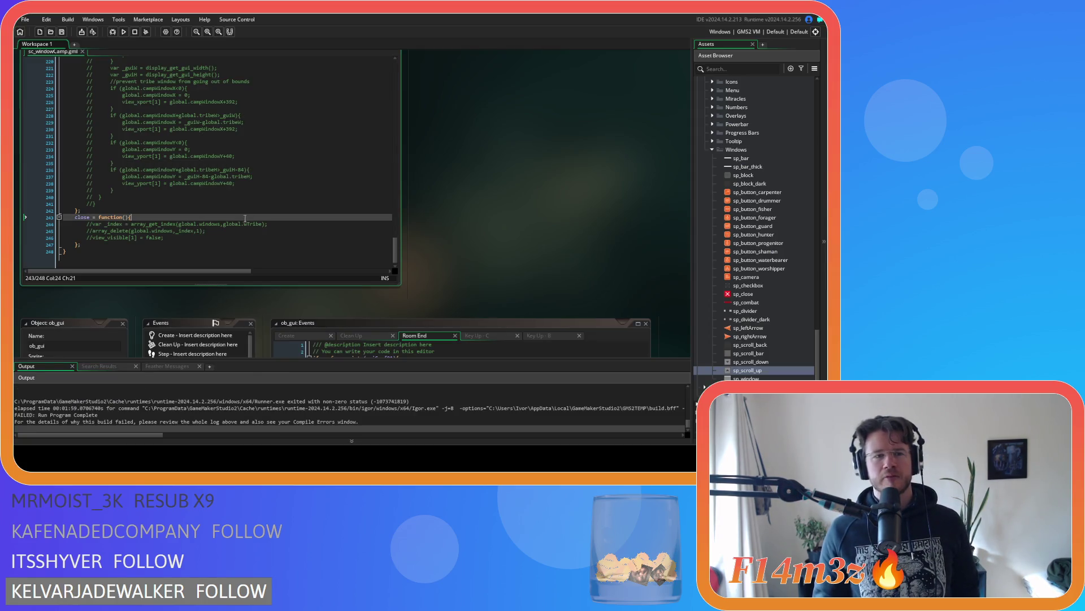
Step: Close the Camp window in the running game
click(282, 206)
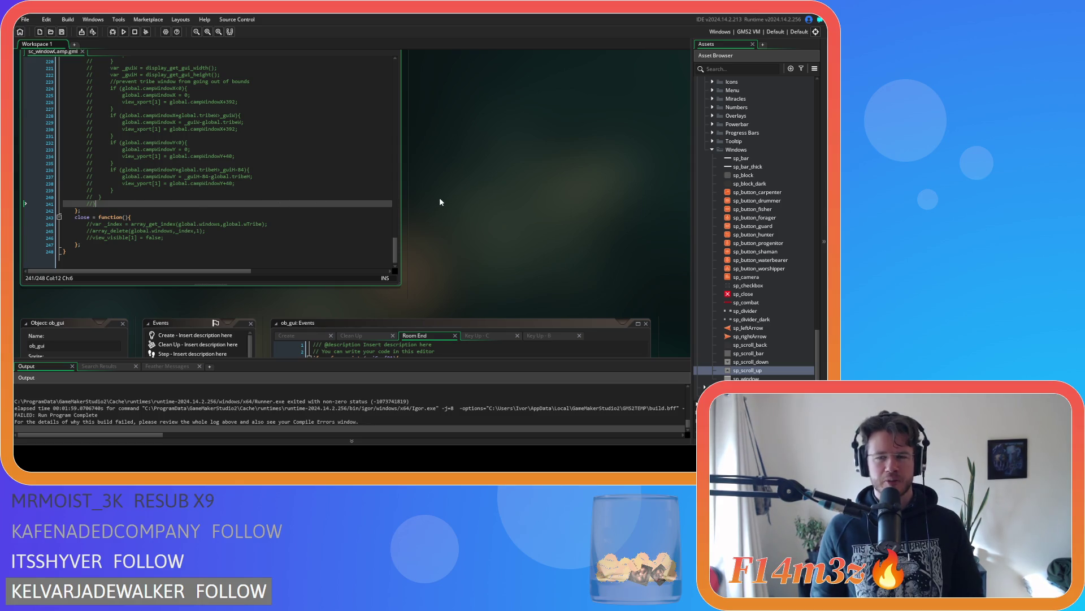
Step: Scroll the output log to find the ds_map_delete error in ob_human's CleanUp event, line 4
scroll(439, 199, down, 1)
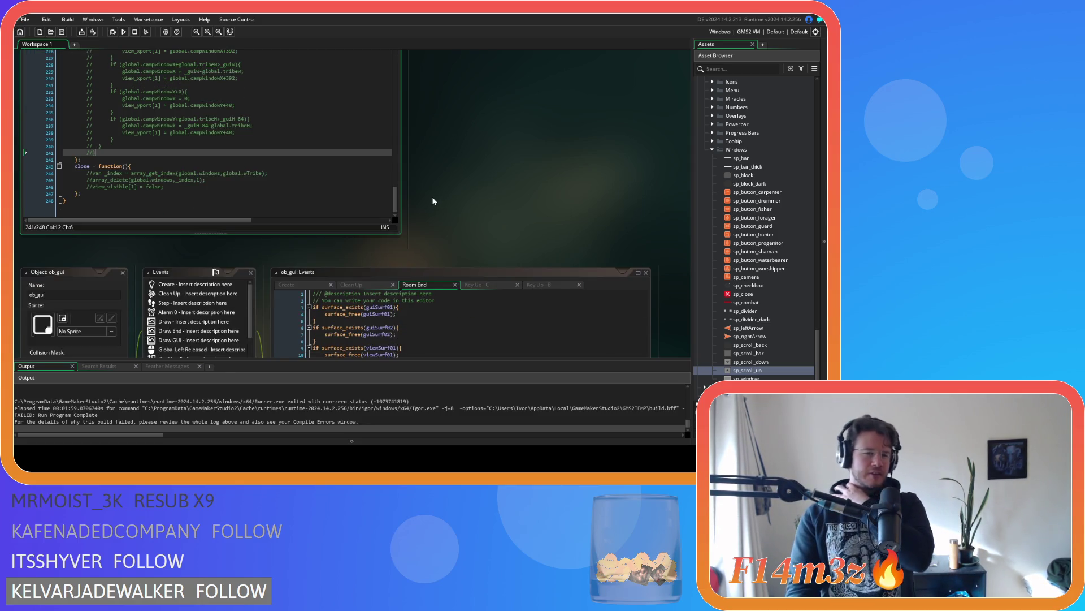
scroll(433, 200, down, 2)
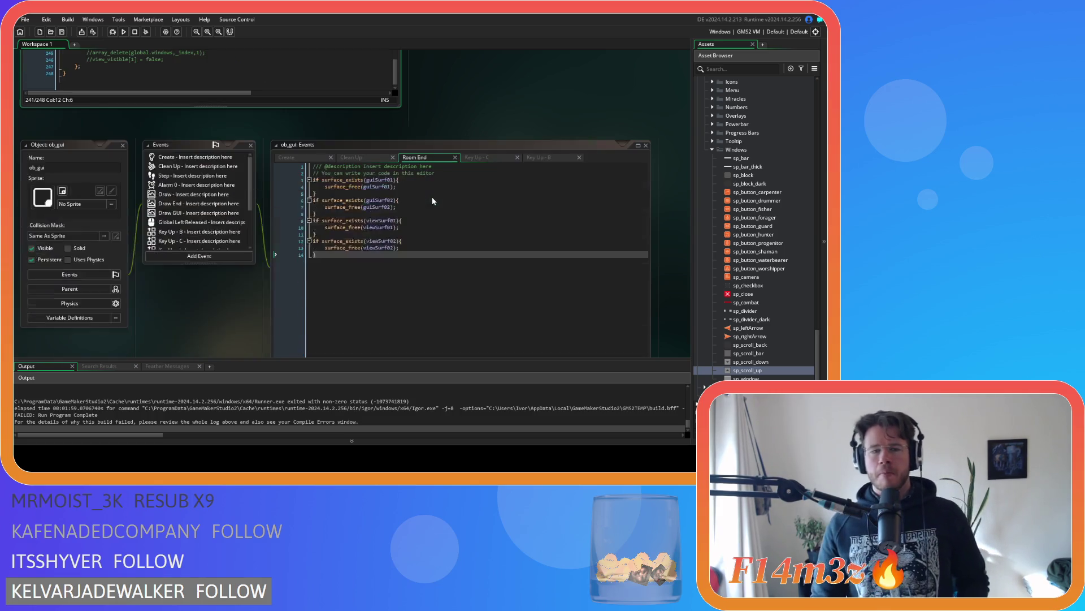
scroll(456, 127, up, 1)
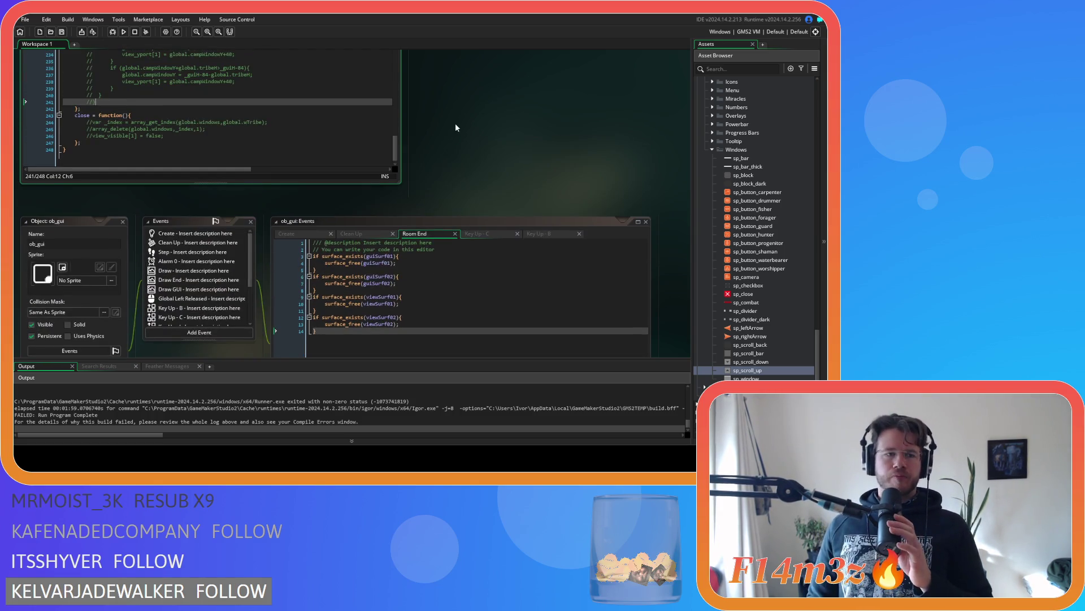
scroll(510, 194, up, 2)
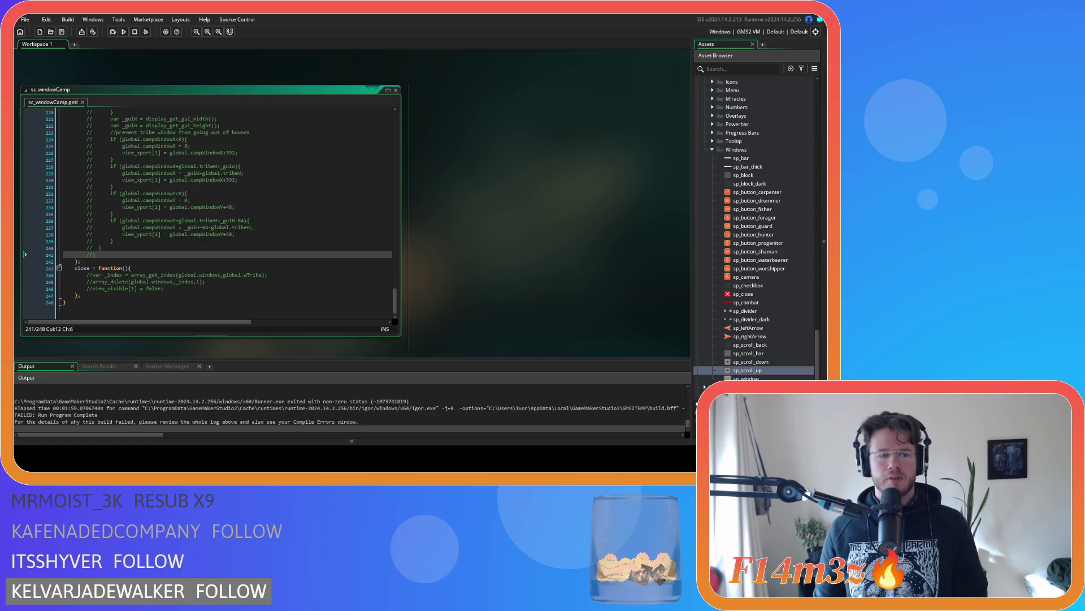
scroll(207, 399, up, 5)
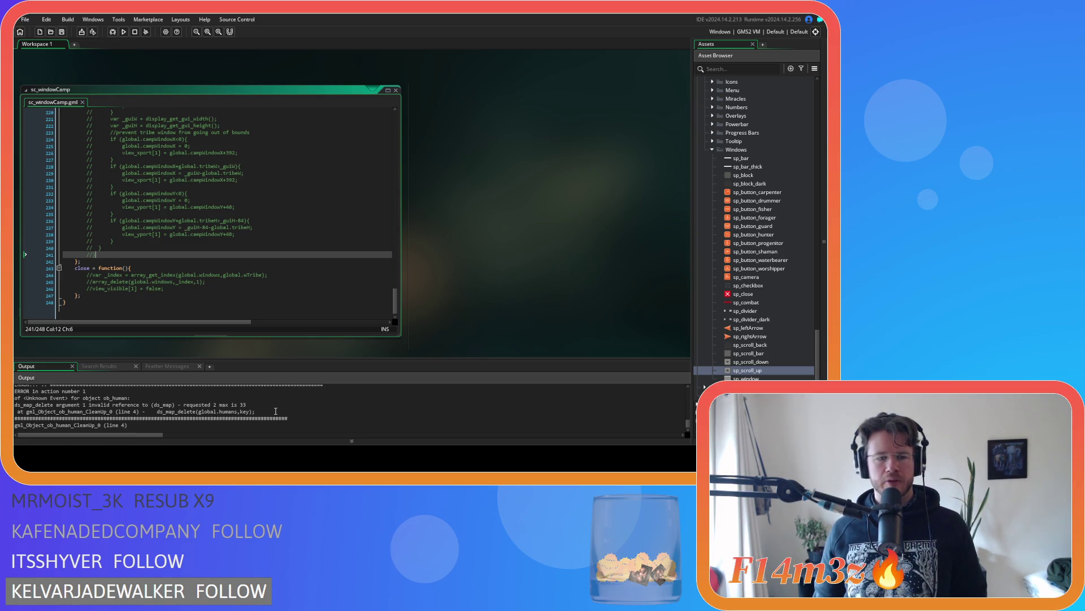
Step: Open the ob_human object from Objects > Animal > Human in the Asset Browser
scroll(717, 301, up, 10)
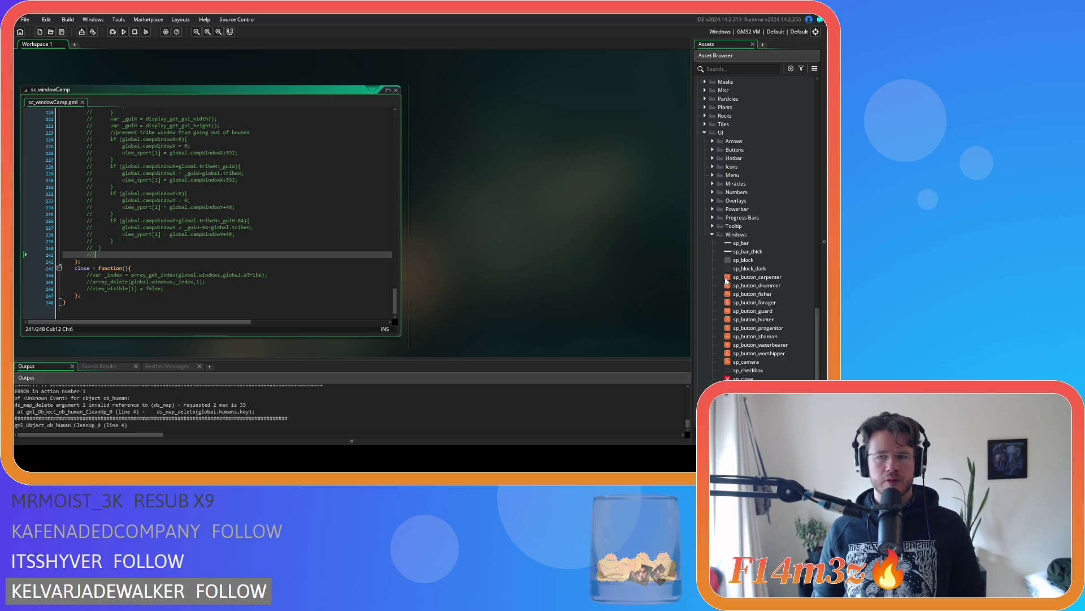
scroll(709, 298, up, 15)
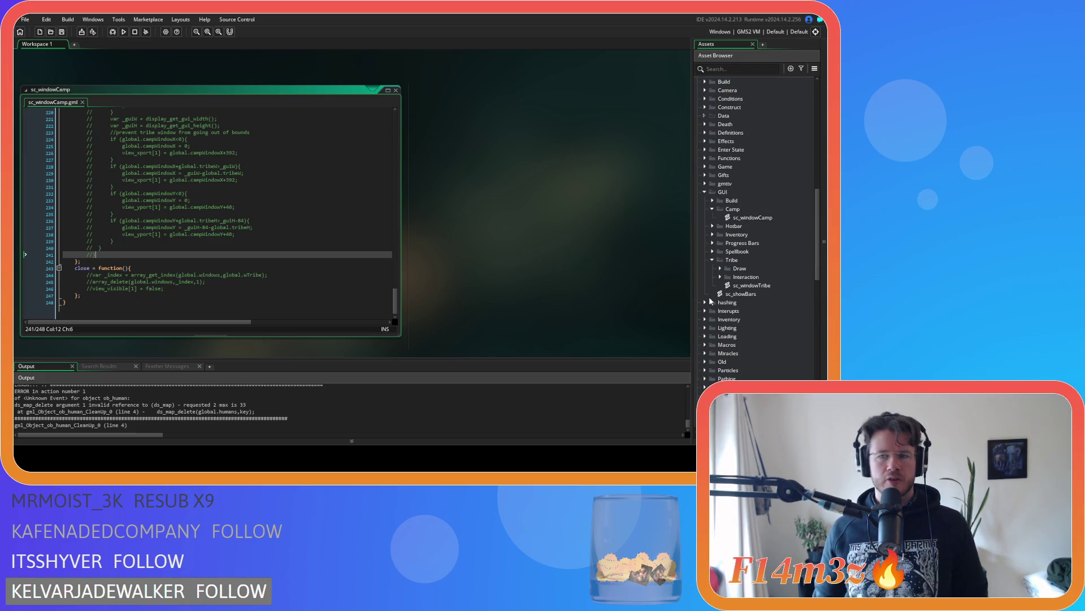
scroll(710, 298, up, 6)
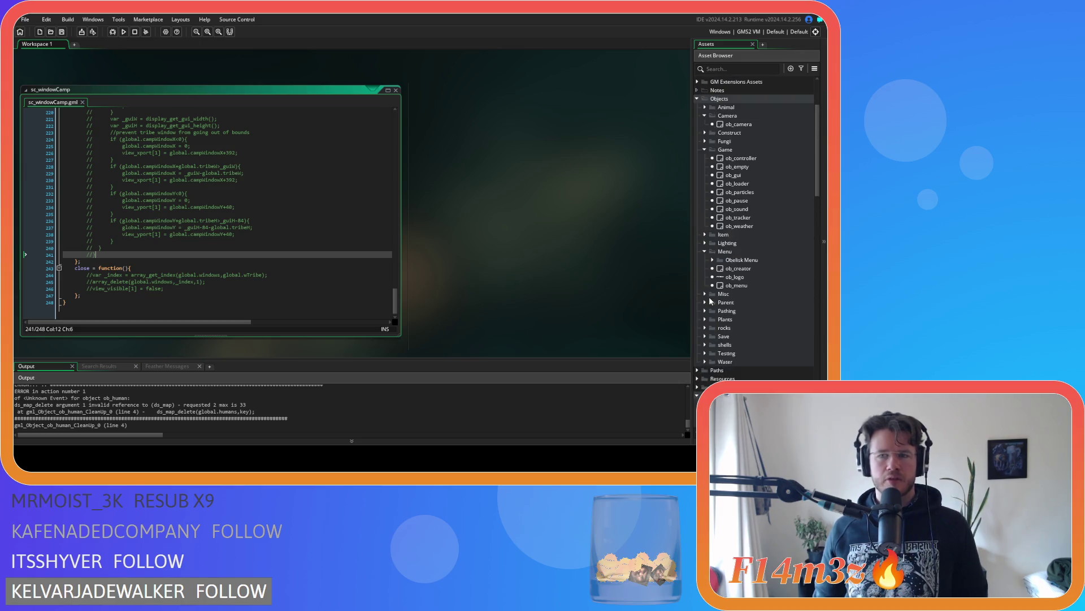
click(704, 107)
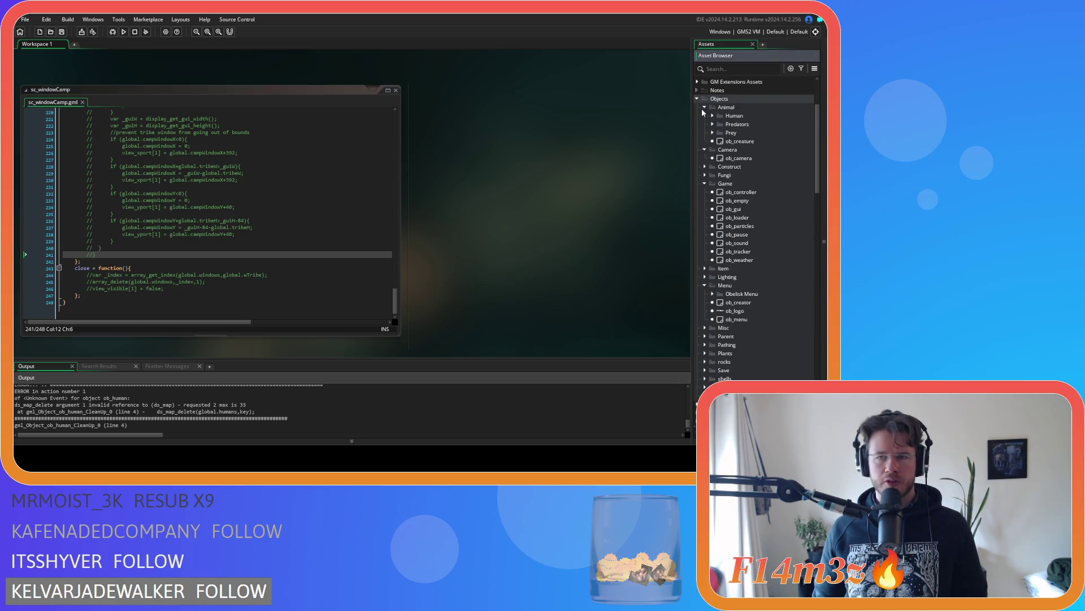
click(713, 116)
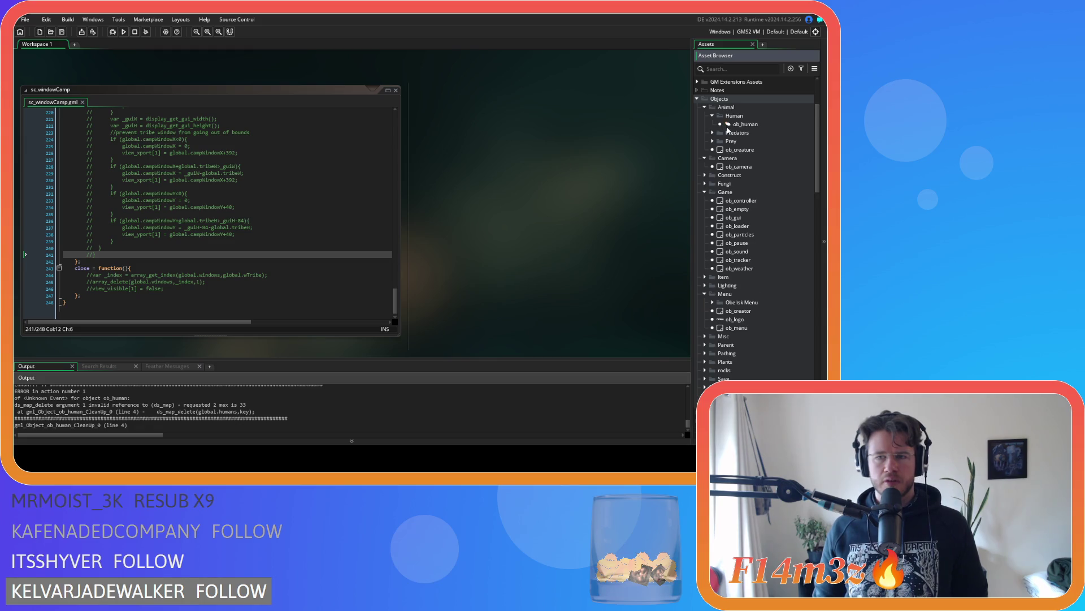
double_click(729, 124)
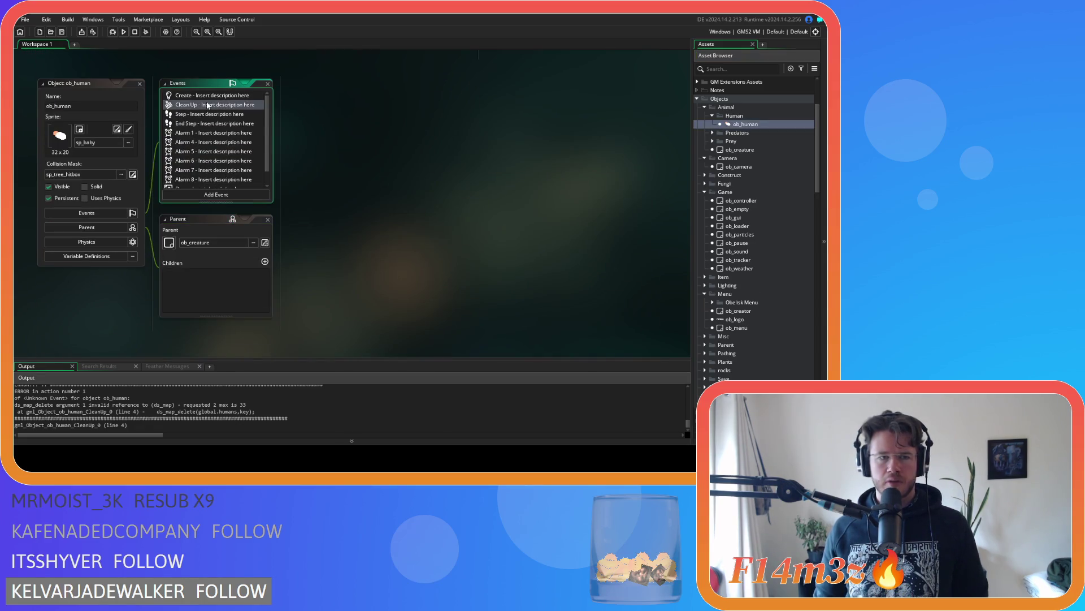
Step: Check the ds_map_delete call on line 4 of ob_human's Clean Up event, then close the object
double_click(208, 105)
click(458, 132)
click(457, 124)
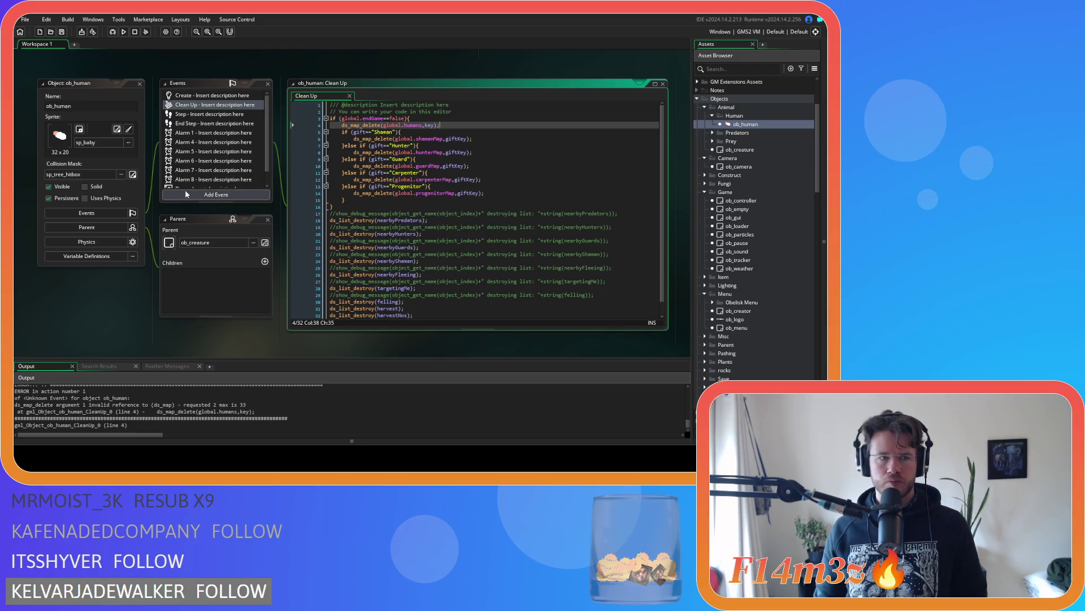
click(140, 84)
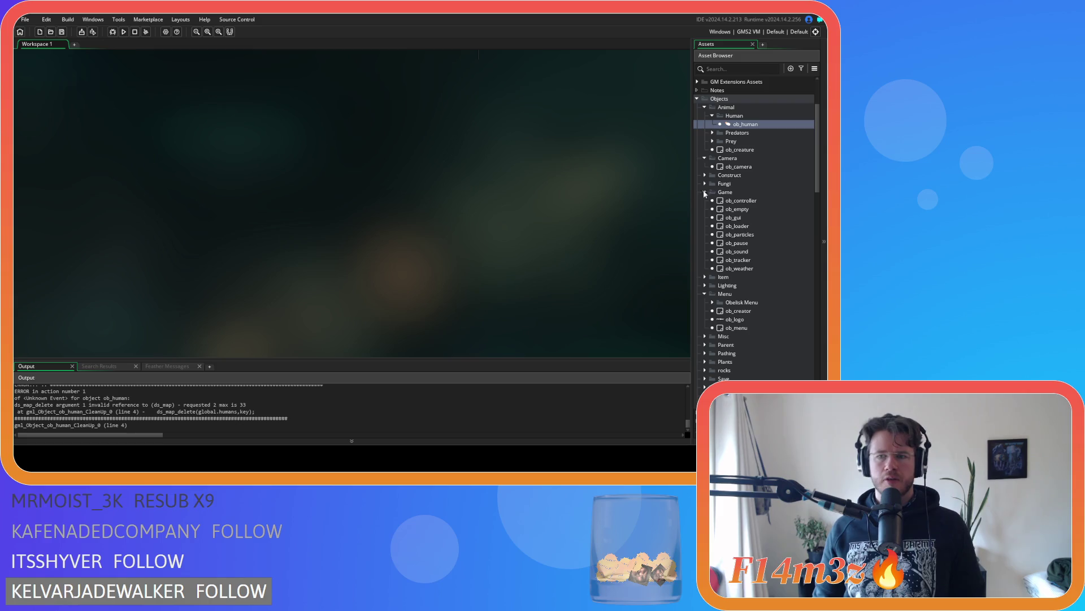
Step: Open ob_controller and review its Begin Step code
click(734, 201)
double_click(734, 201)
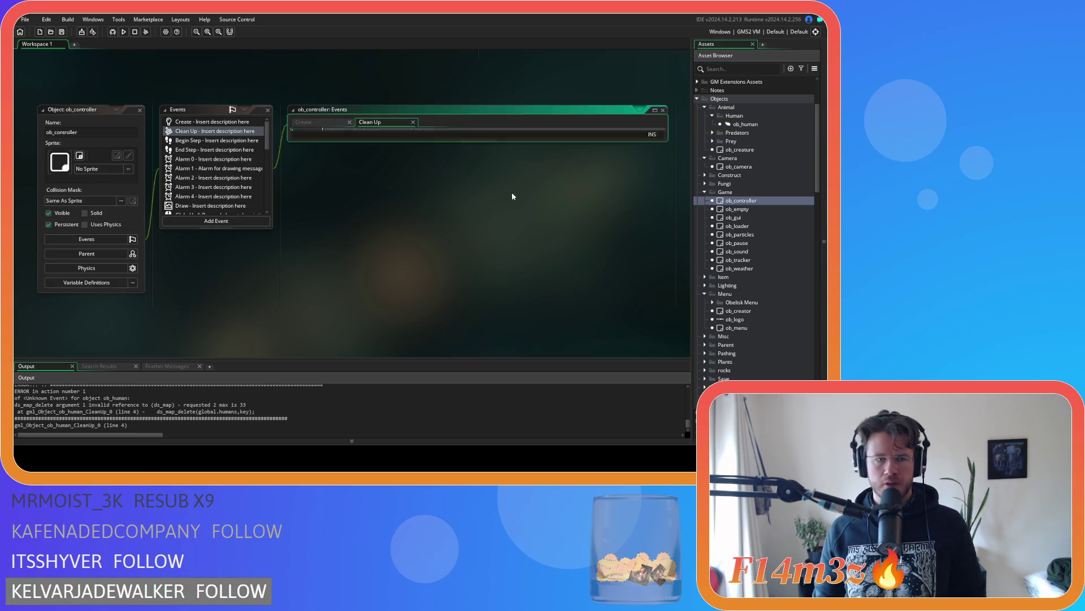
click(209, 142)
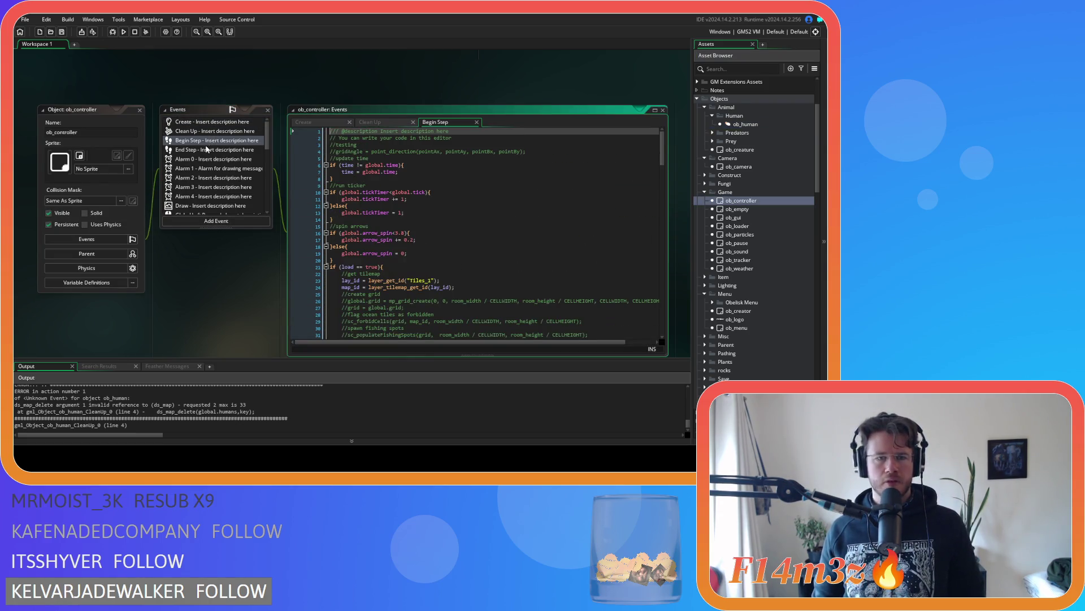
scroll(392, 224, down, 10)
scroll(392, 225, down, 11)
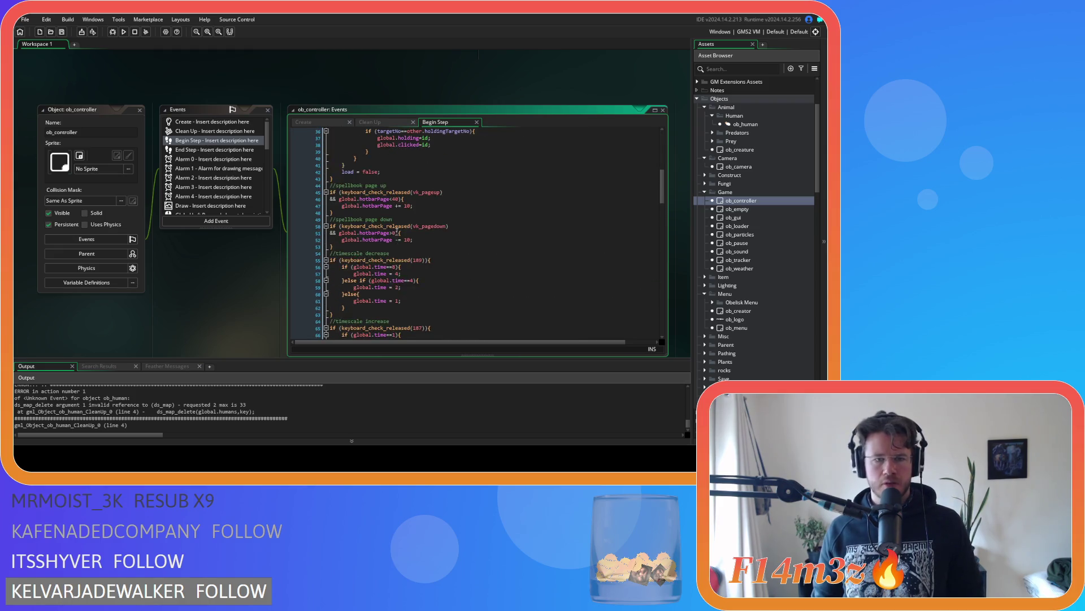
scroll(397, 232, down, 20)
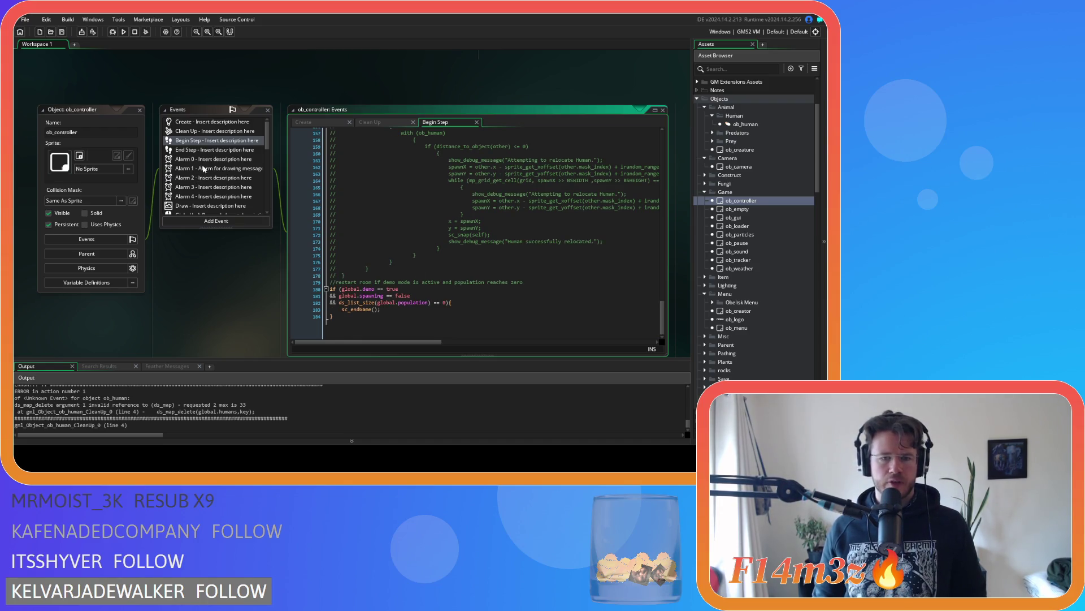
Step: Review ob_controller's End Step and Key Press - 4 code, then close the Key Press - 4 code
click(199, 149)
scroll(516, 287, down, 1)
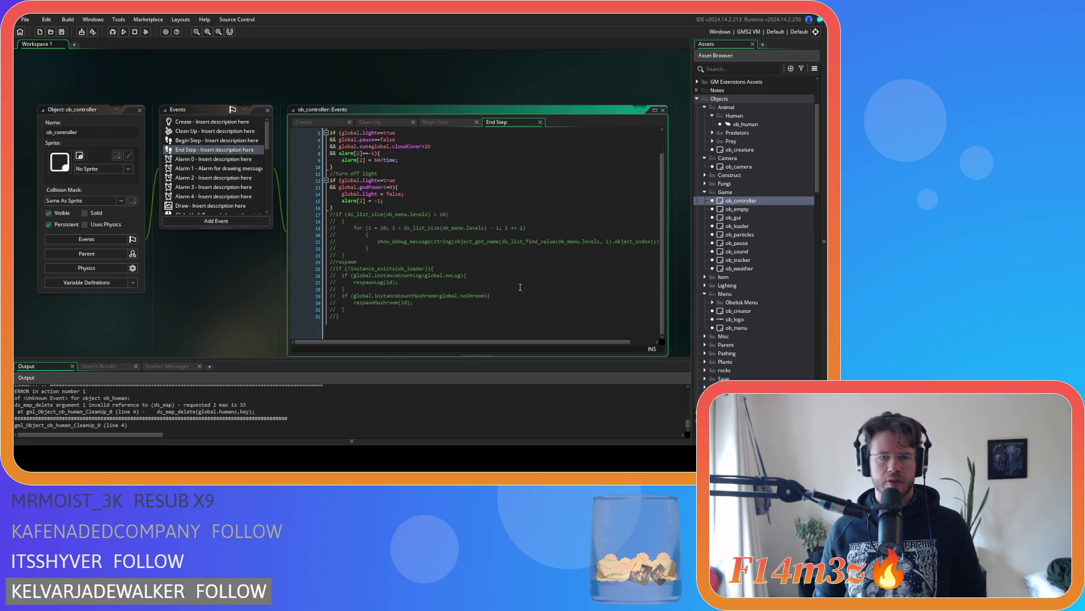
scroll(558, 287, up, 1)
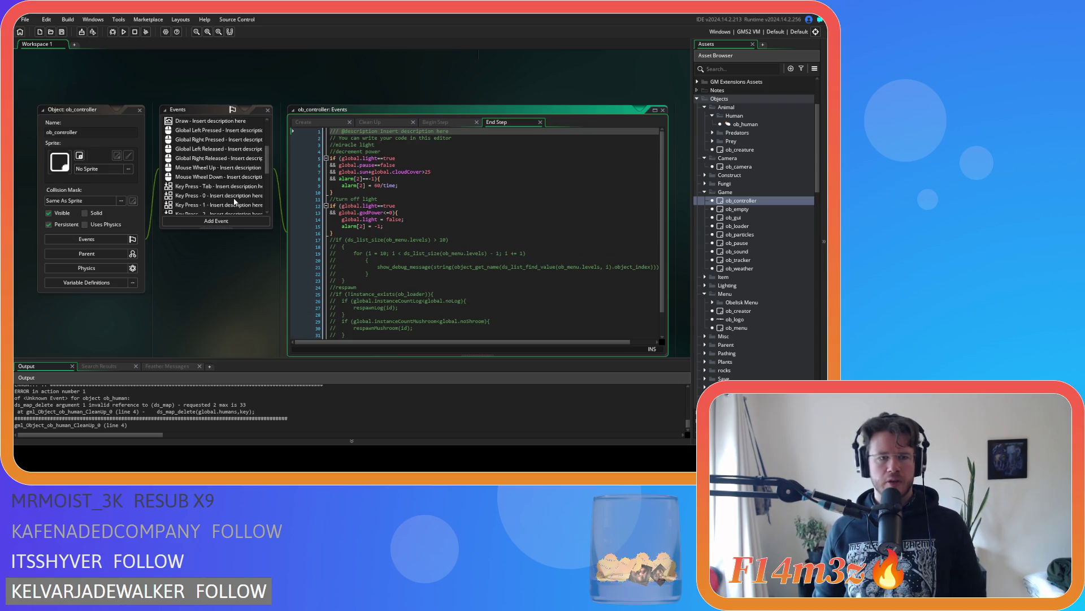
scroll(234, 201, down, 10)
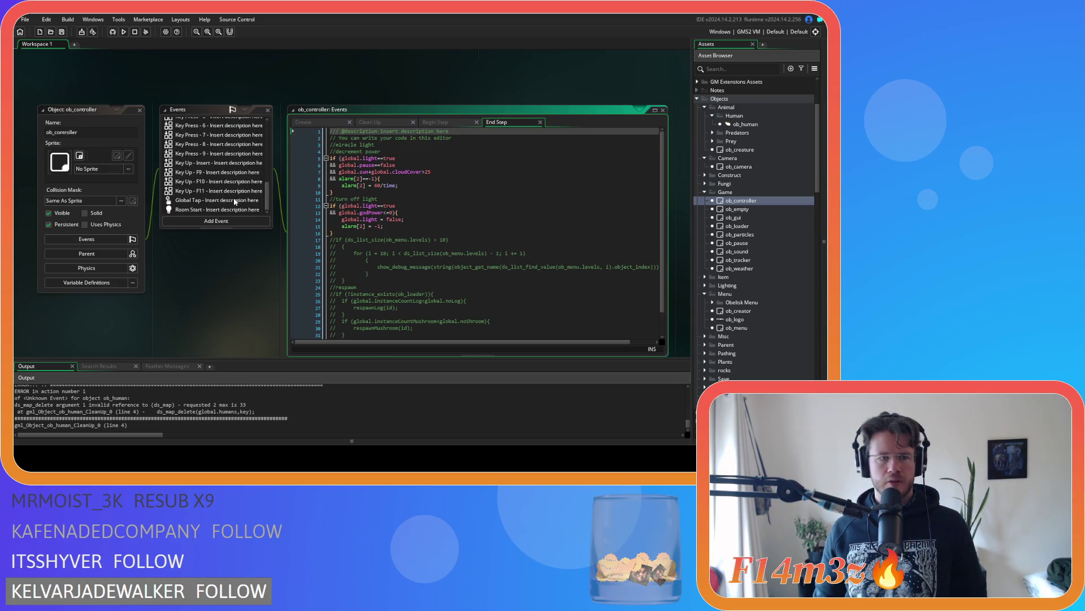
scroll(235, 201, up, 3)
click(229, 177)
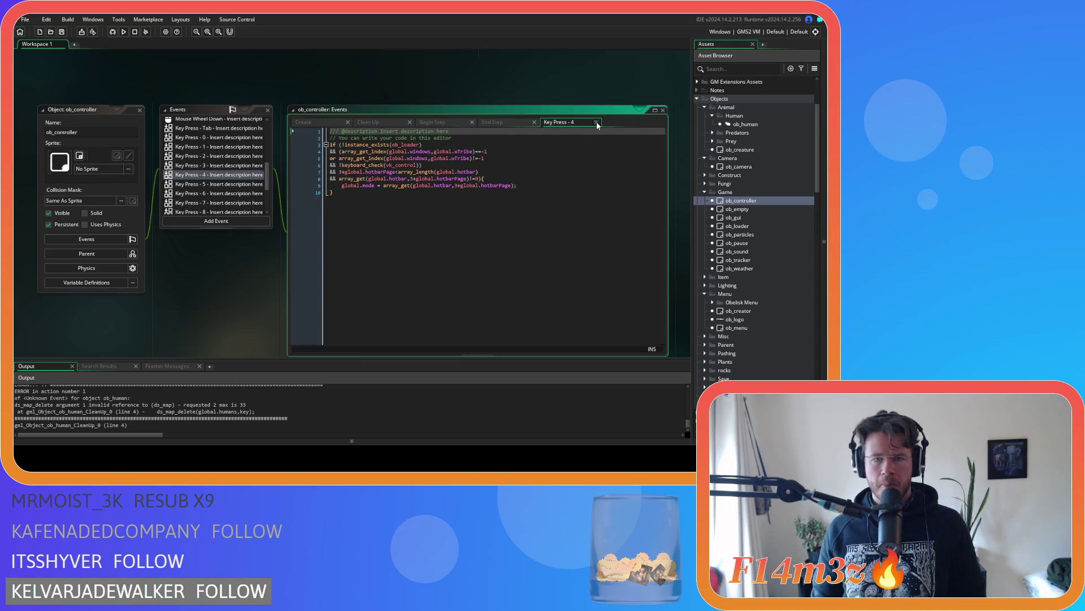
click(595, 122)
Step: Inspect ob_pause's Step code and close the ob_pause object
double_click(746, 244)
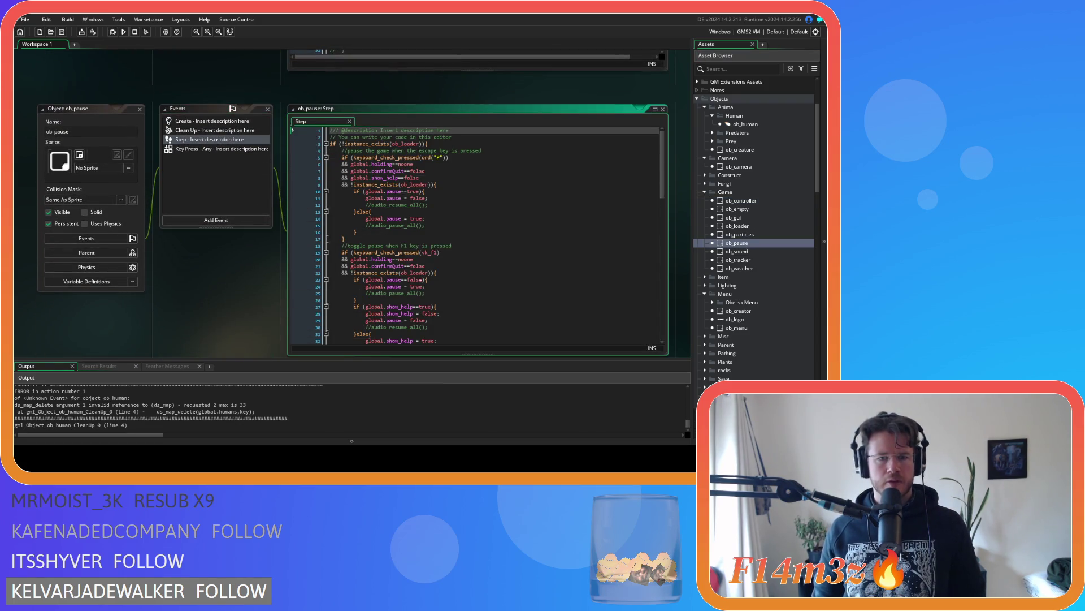
scroll(420, 282, down, 20)
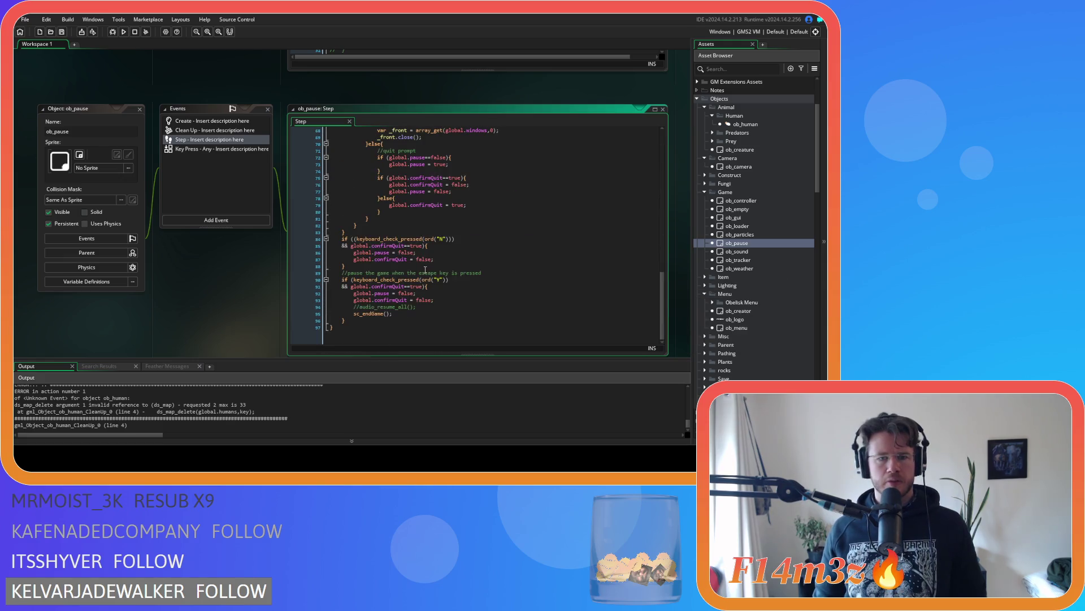
scroll(328, 238, up, 20)
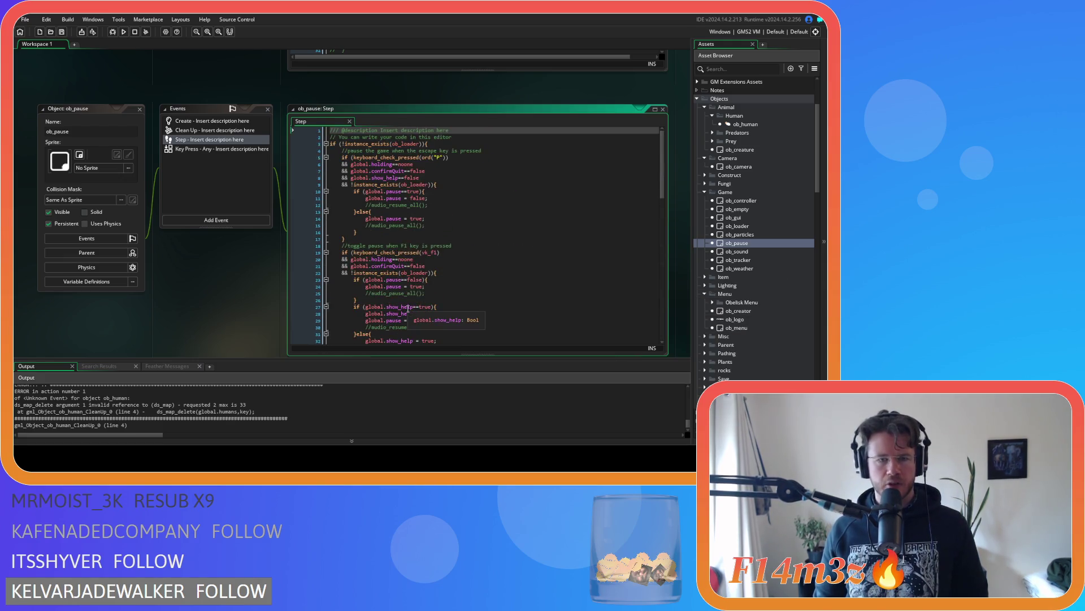
click(140, 108)
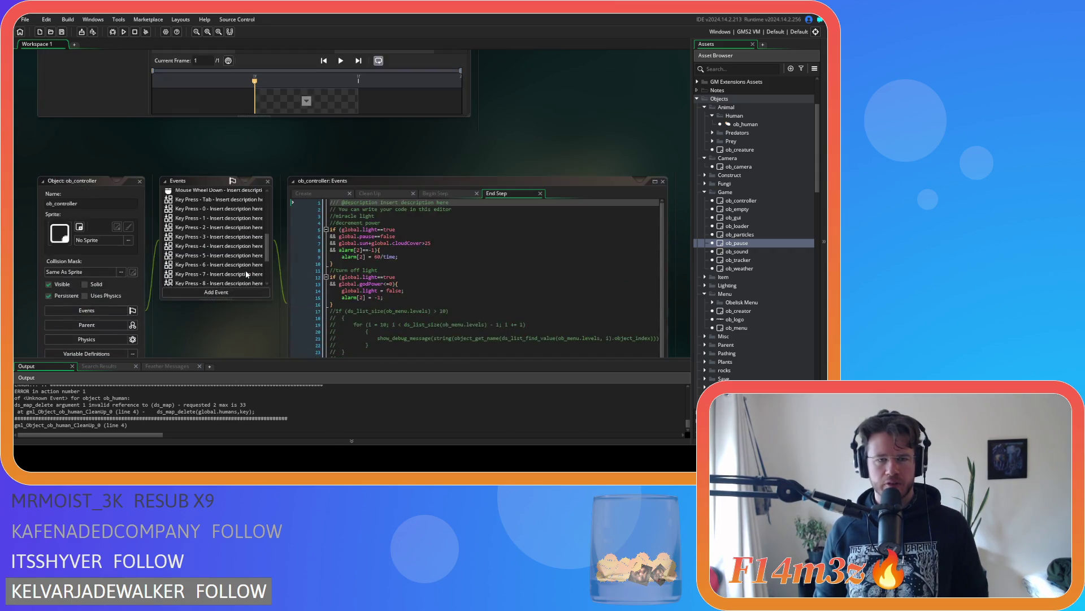
scroll(150, 181, up, 2)
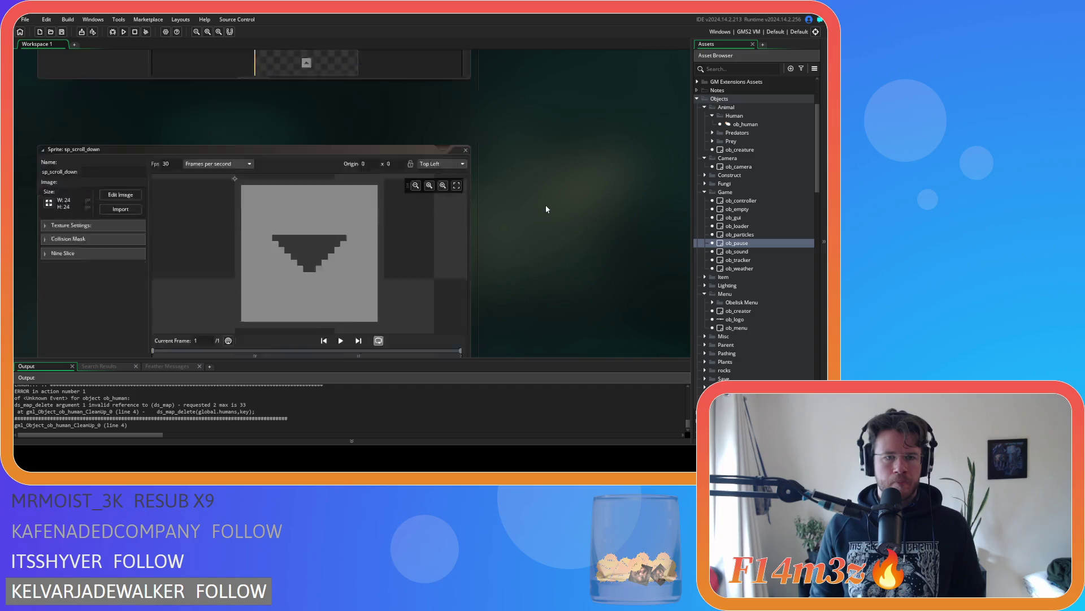
Step: Open the sp_scroll_down image and sample sp_window's light grey as the drawing colour
click(121, 144)
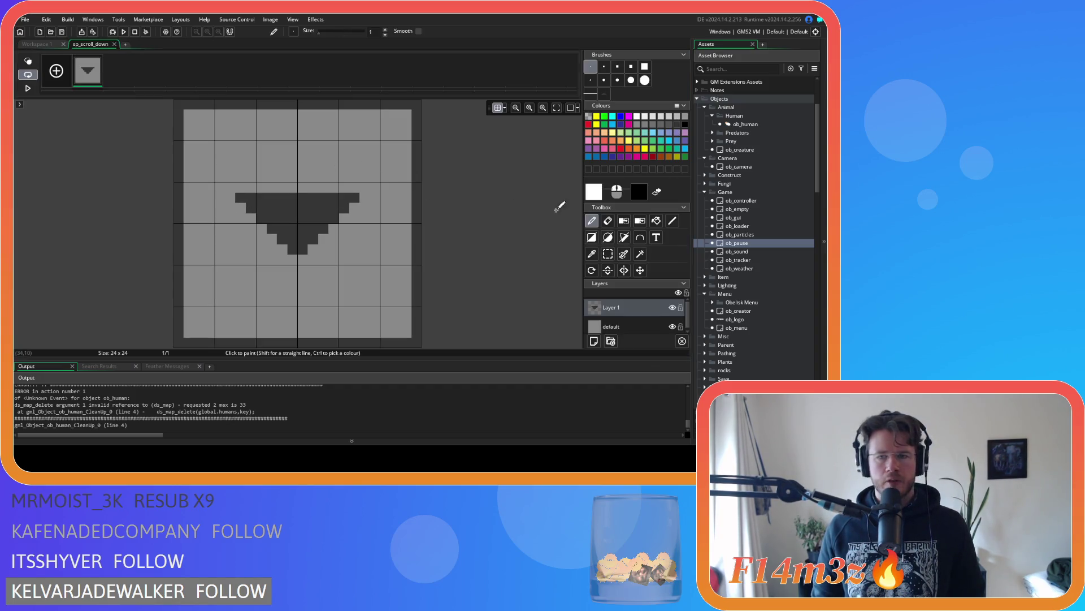
scroll(735, 287, down, 10)
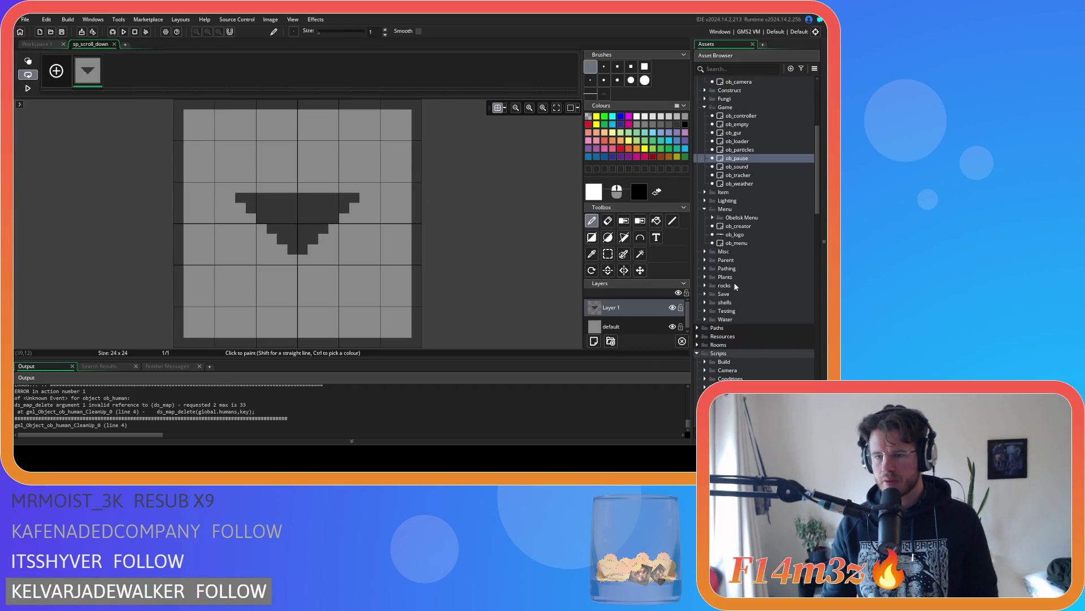
scroll(735, 286, down, 8)
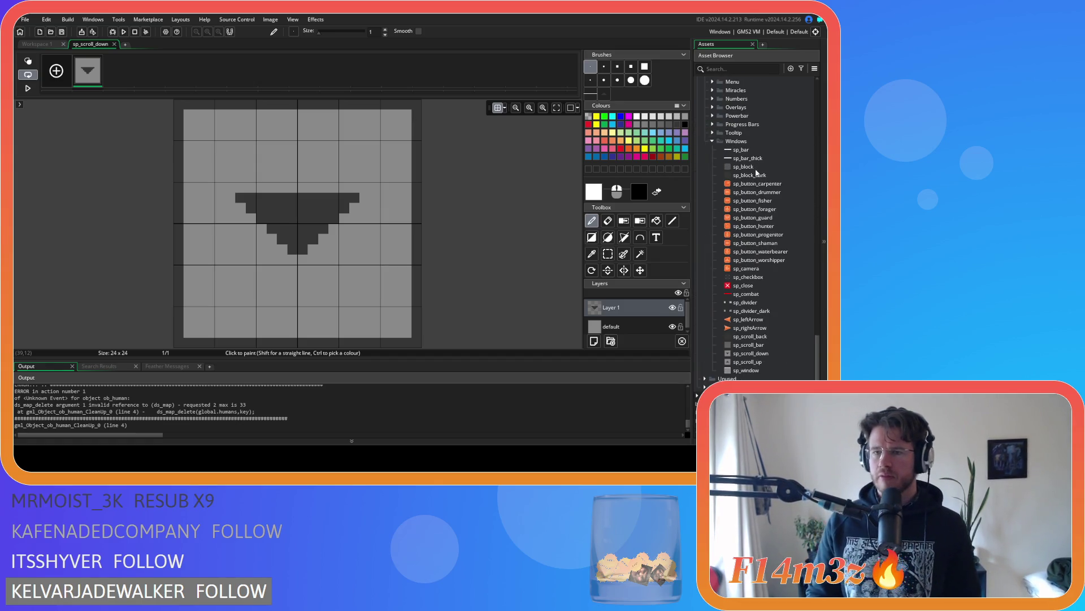
double_click(746, 370)
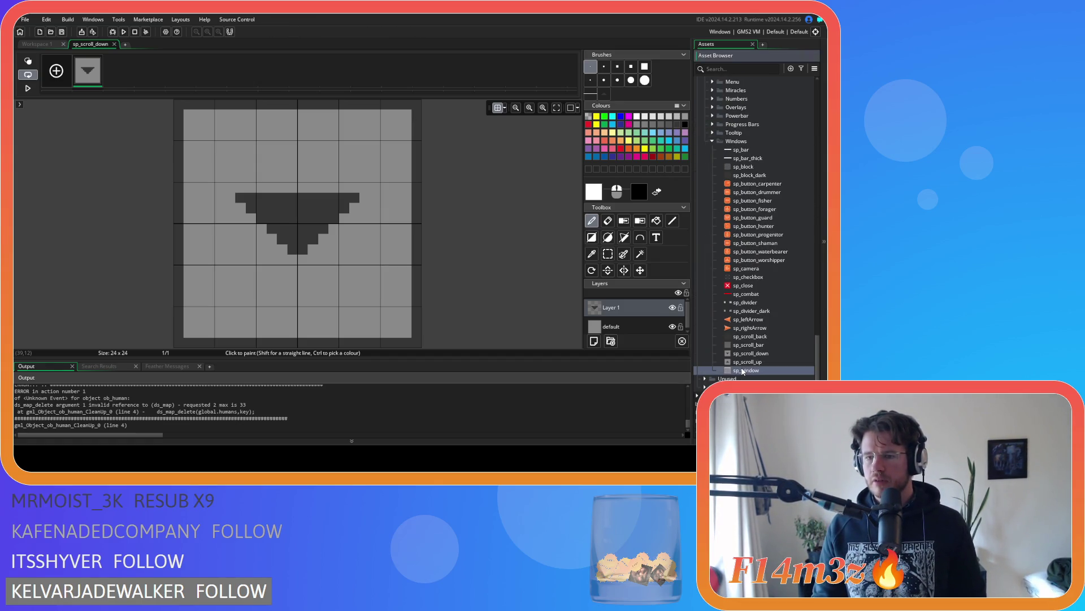
click(119, 122)
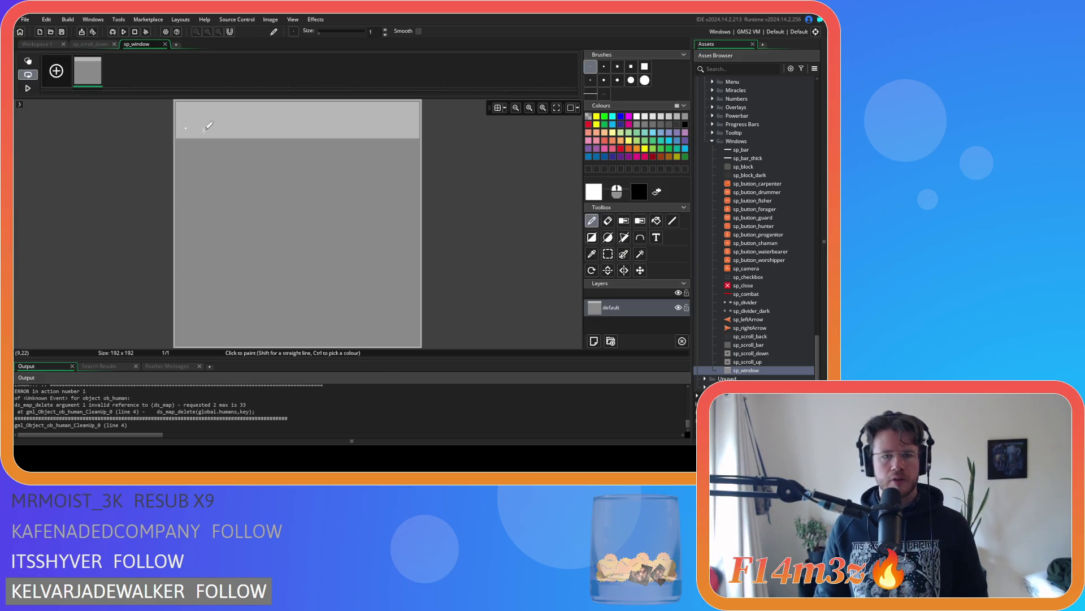
ctrl+click(377, 122)
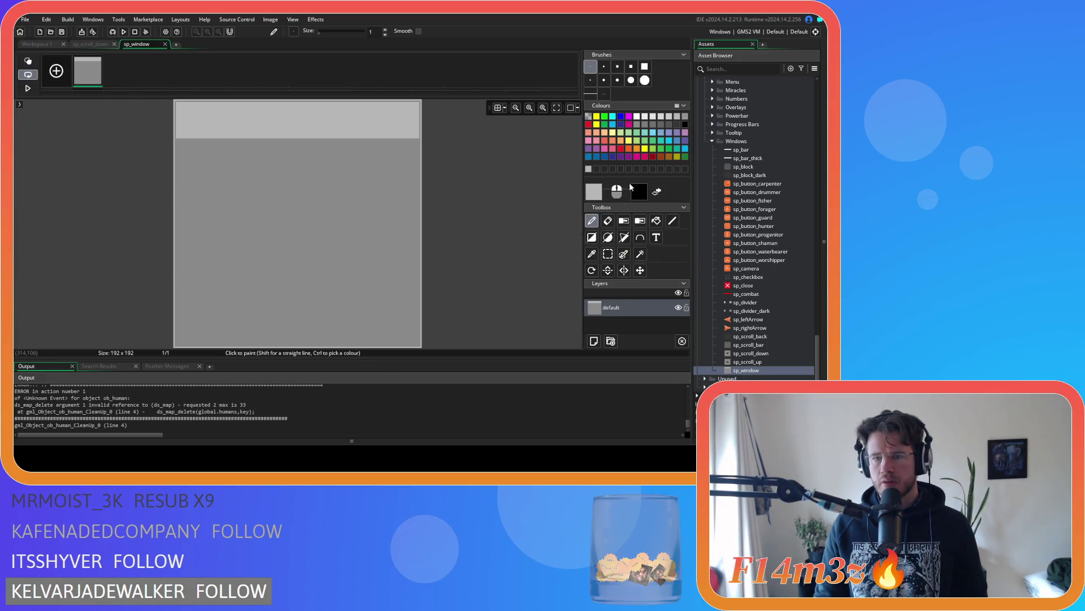
click(669, 117)
click(677, 117)
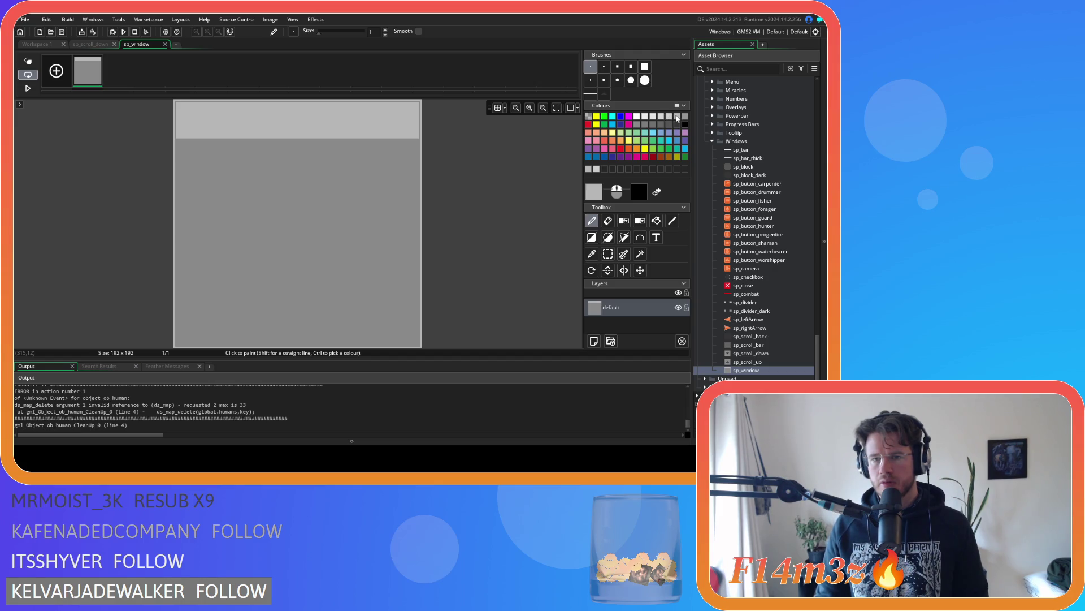
click(165, 43)
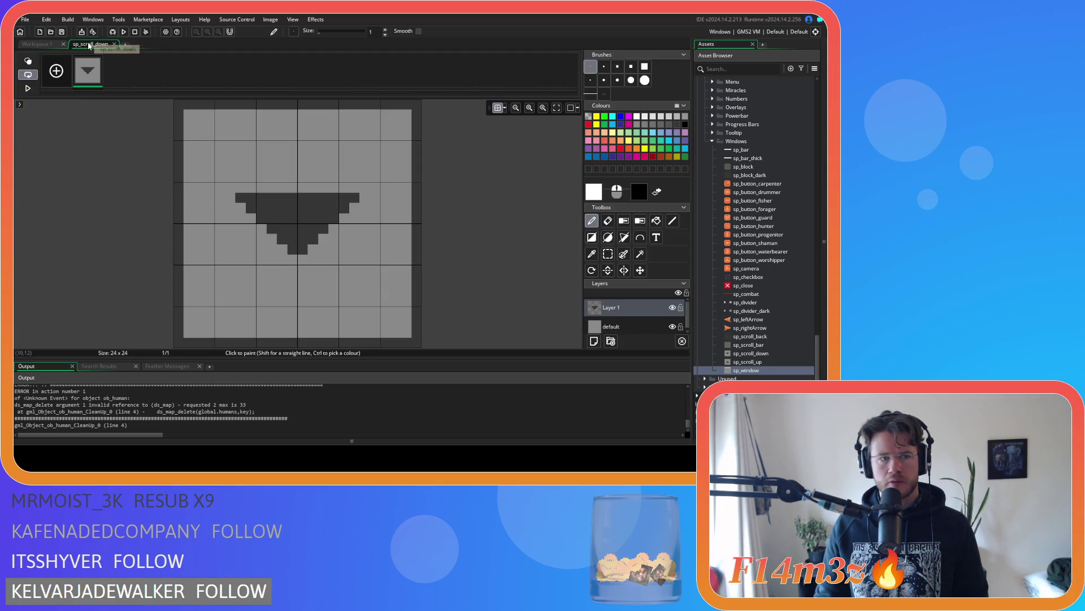
Step: Flood-fill the arrow sprite's background layer and border in greys, undoing missed fills
click(673, 116)
click(656, 221)
click(299, 168)
key(ctrl+z)
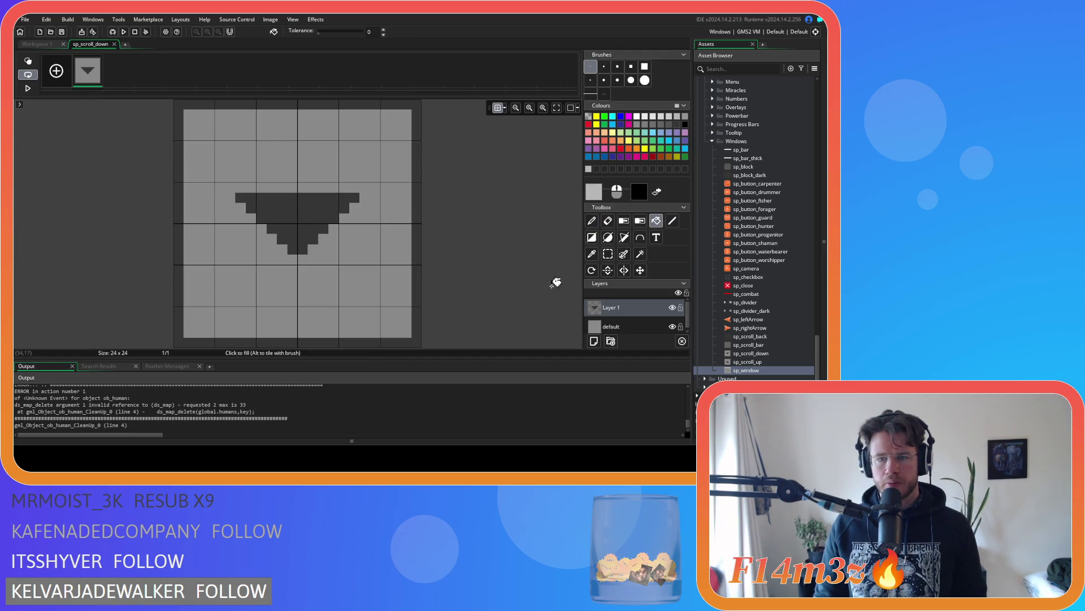
click(611, 326)
click(332, 170)
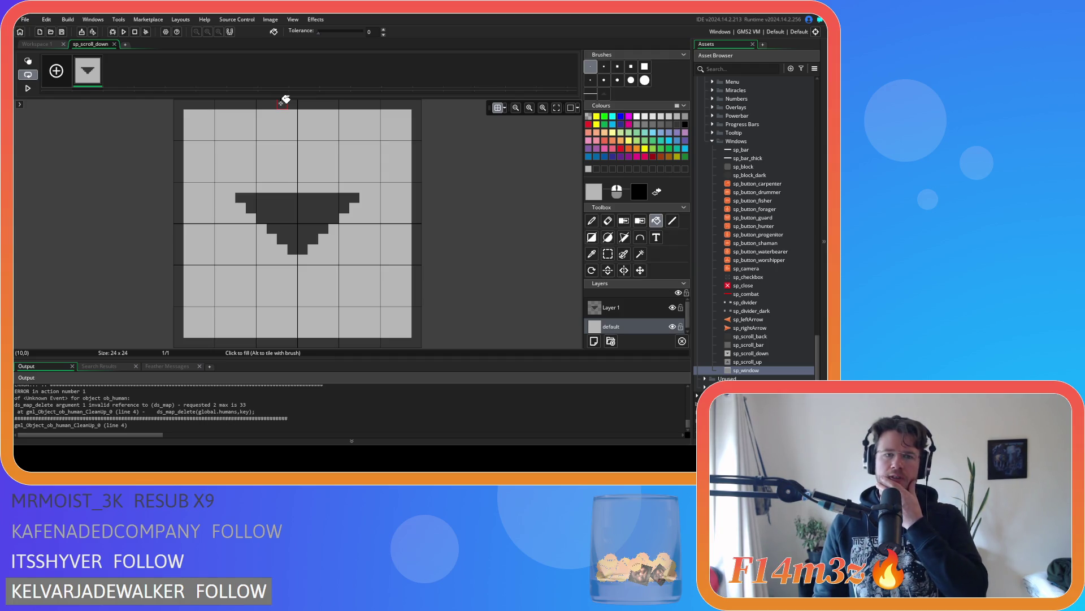
click(282, 103)
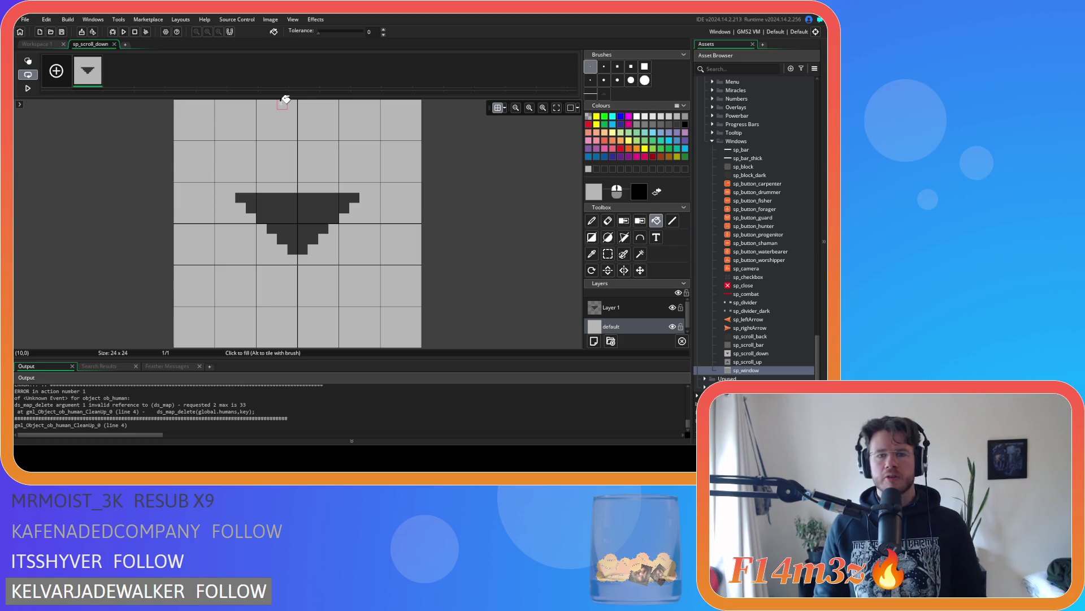
key(ctrl+z)
click(402, 136)
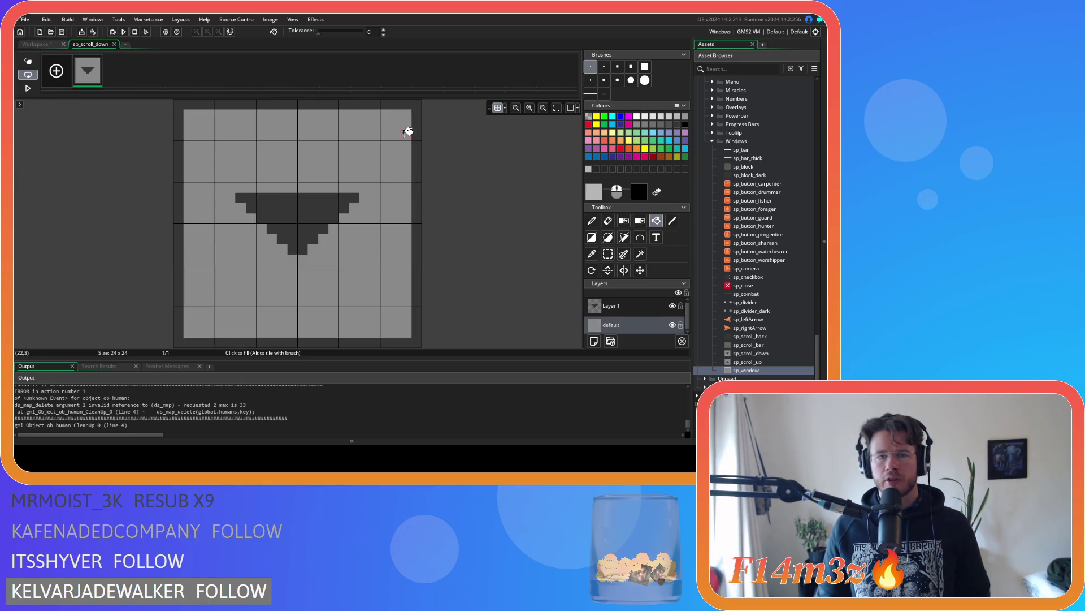
click(416, 127)
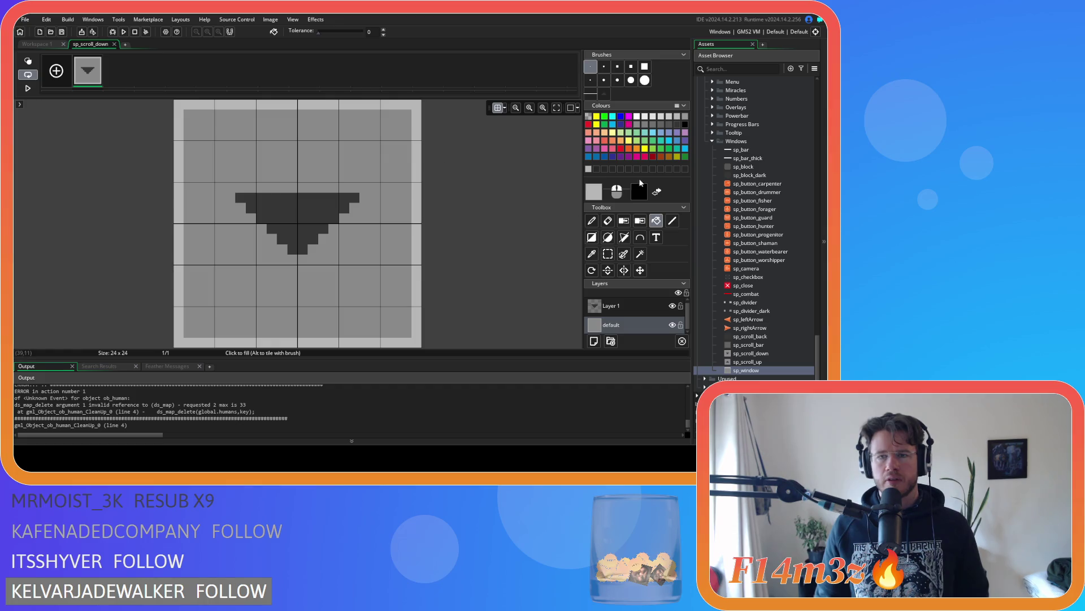
Step: Re-sample sp_window's grey and trial a lighter arrow background, undoing it
double_click(761, 375)
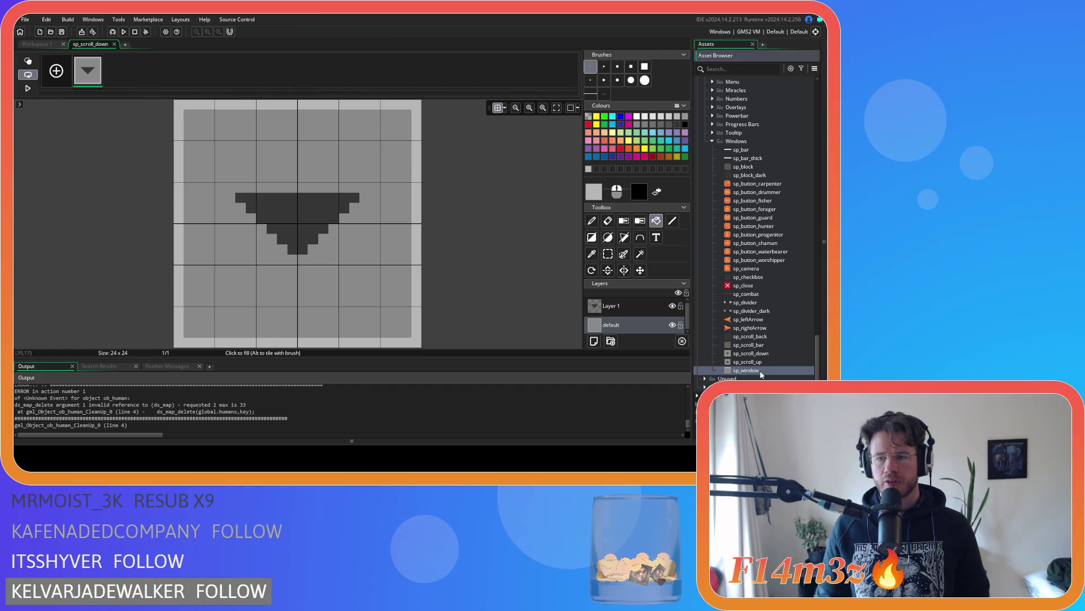
click(112, 122)
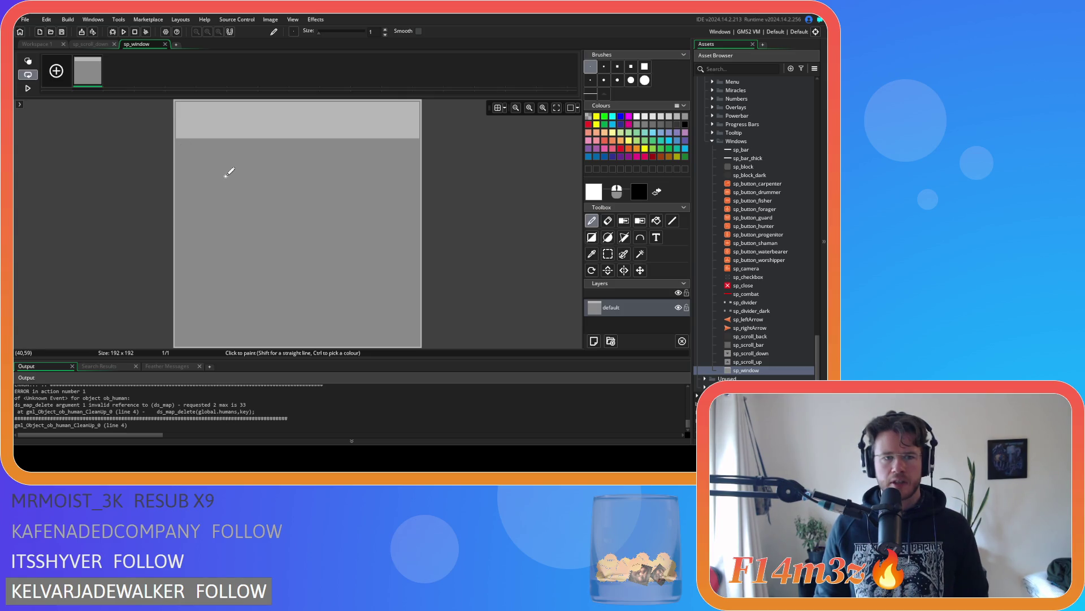
ctrl+click(281, 173)
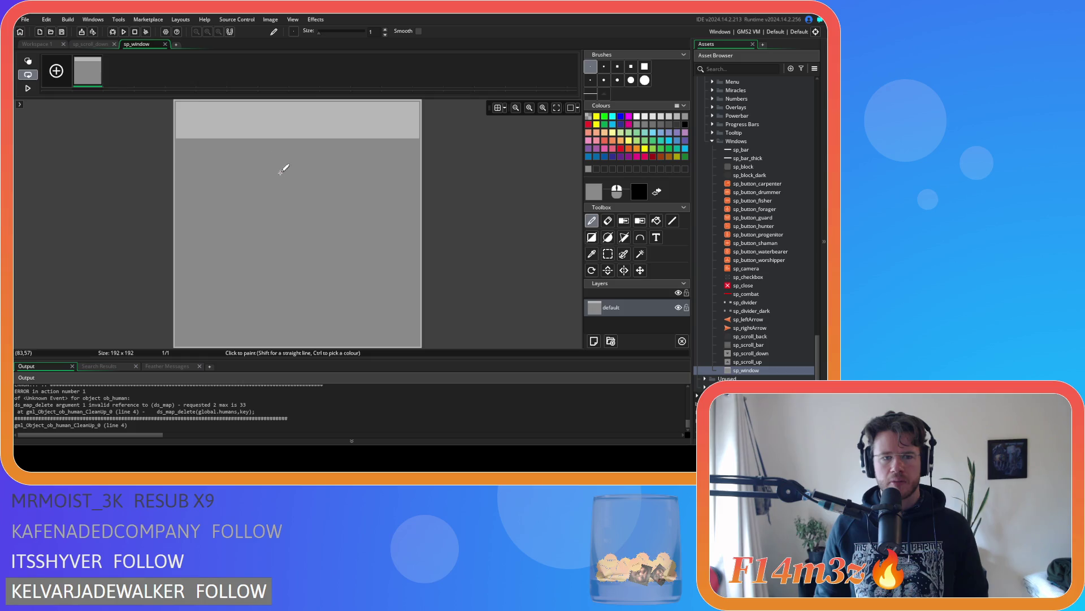
click(93, 44)
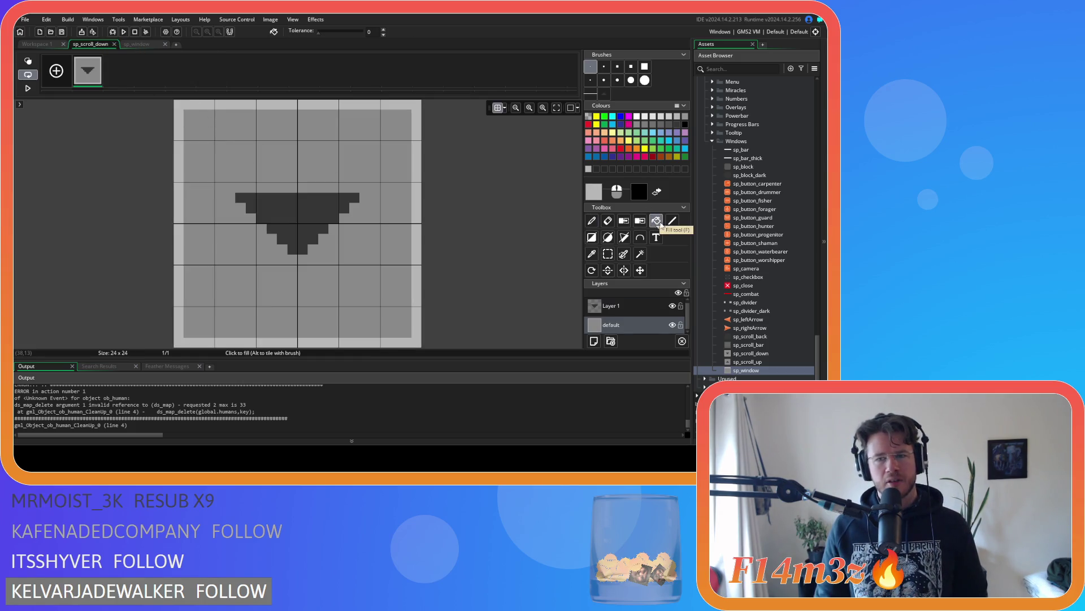
click(304, 153)
key(ctrl+z)
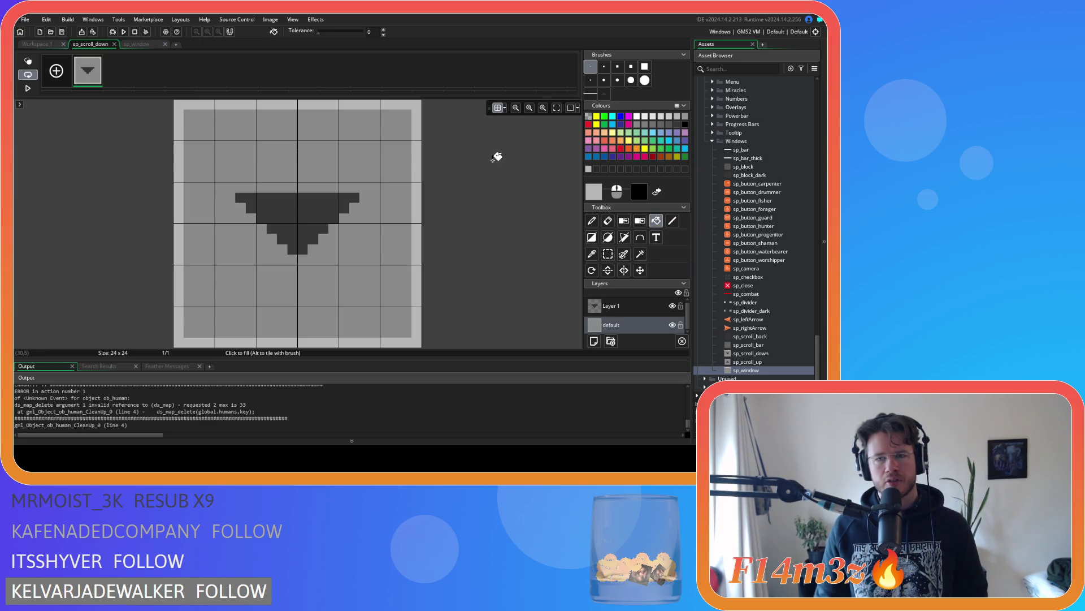
click(136, 44)
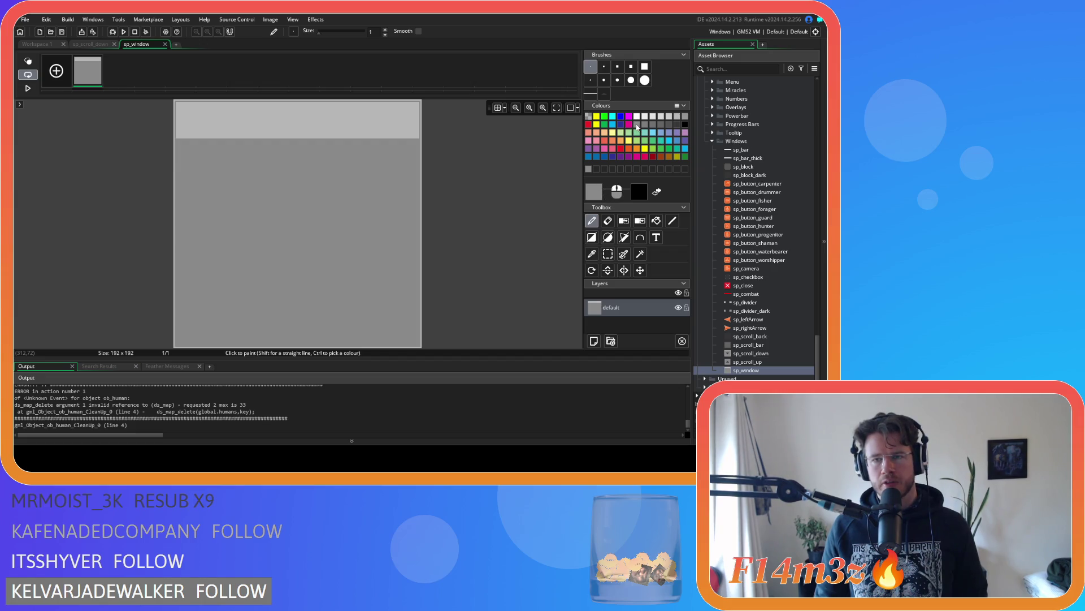
click(166, 45)
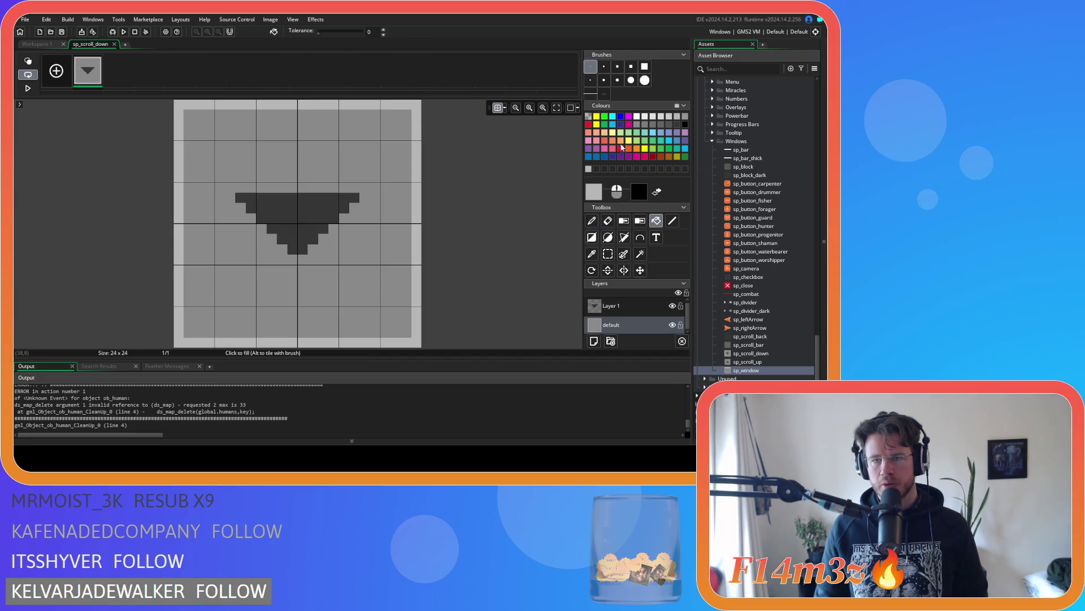
Step: Fill the dark down-arrow on its layer with palette light grey and close the image editor
click(638, 125)
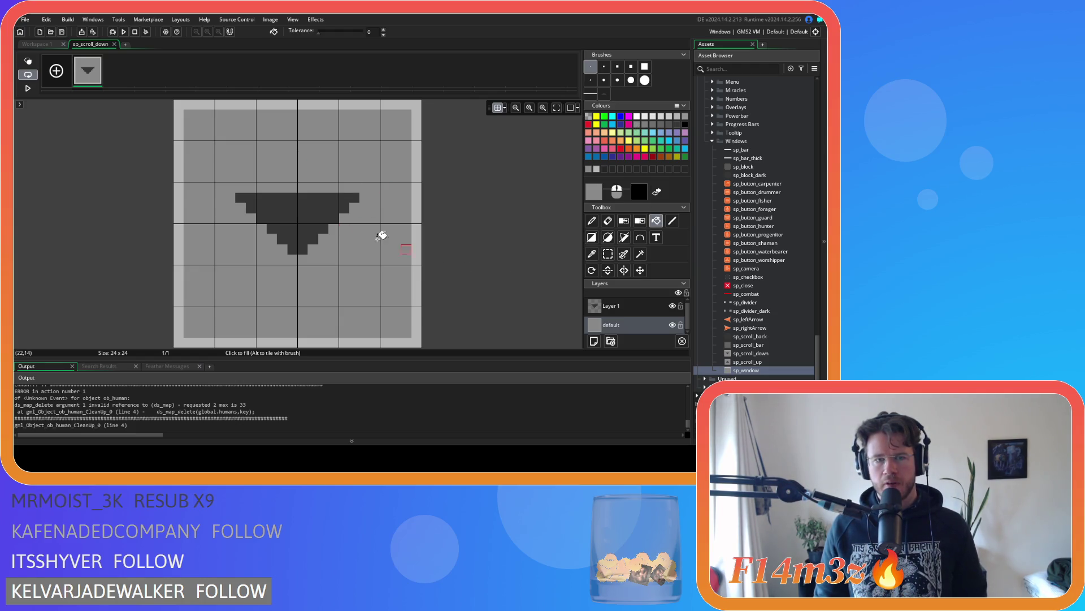
click(622, 305)
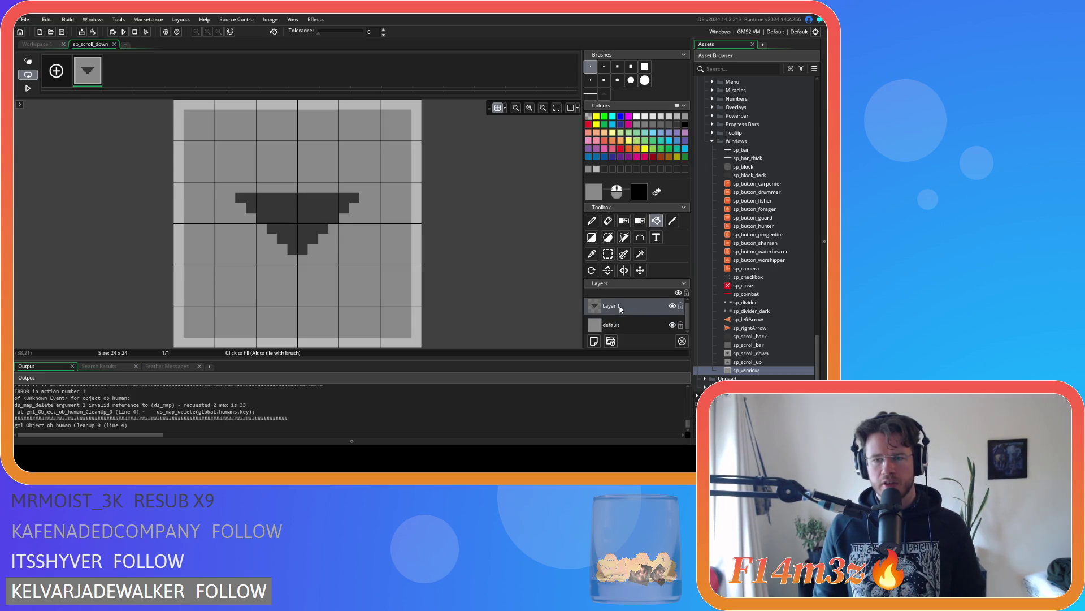
click(315, 221)
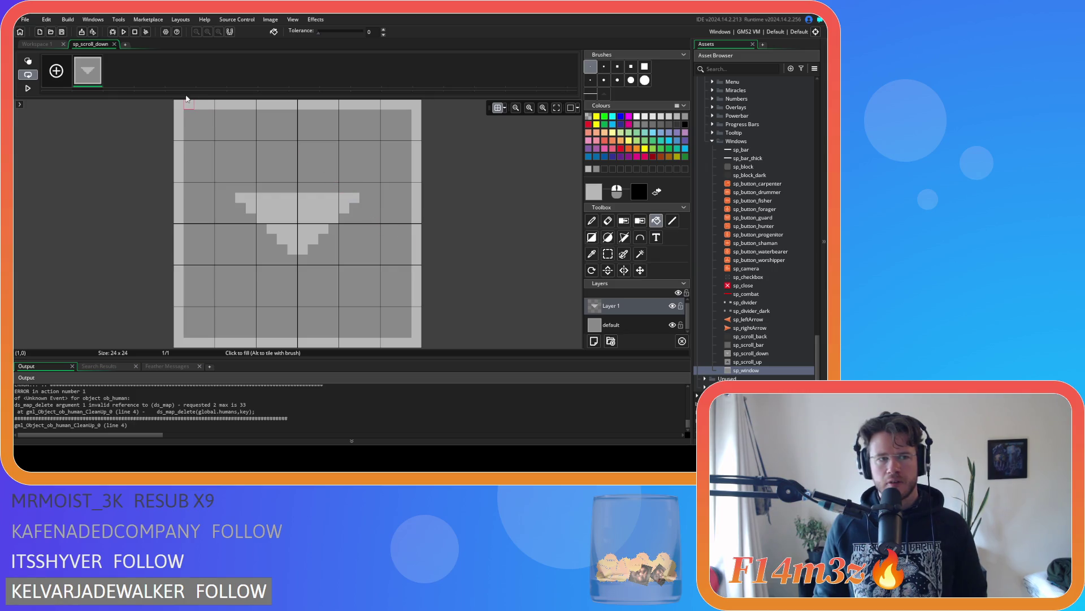
click(114, 45)
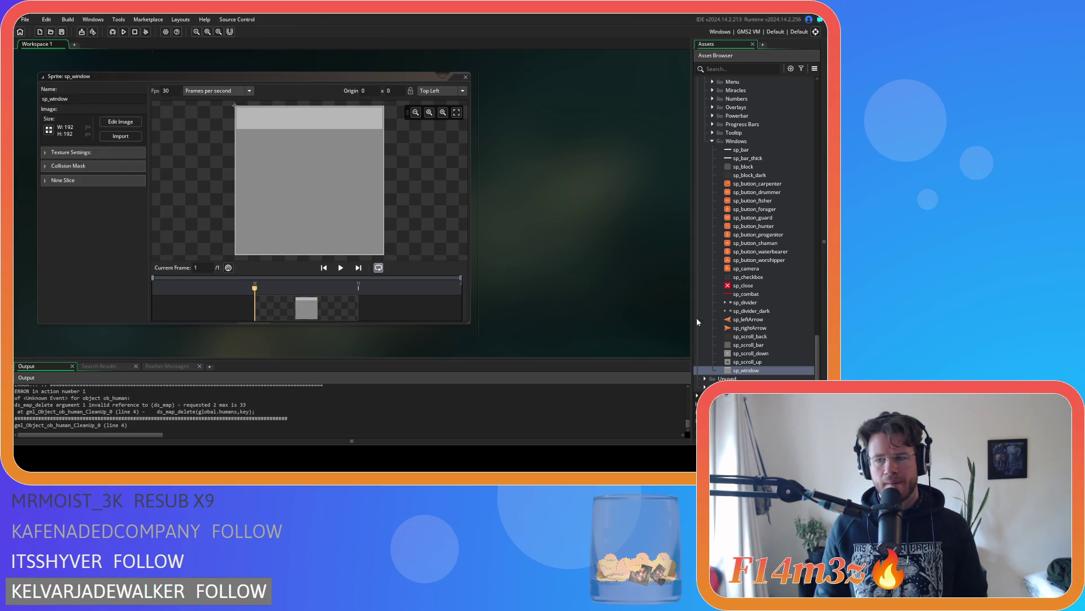
double_click(762, 362)
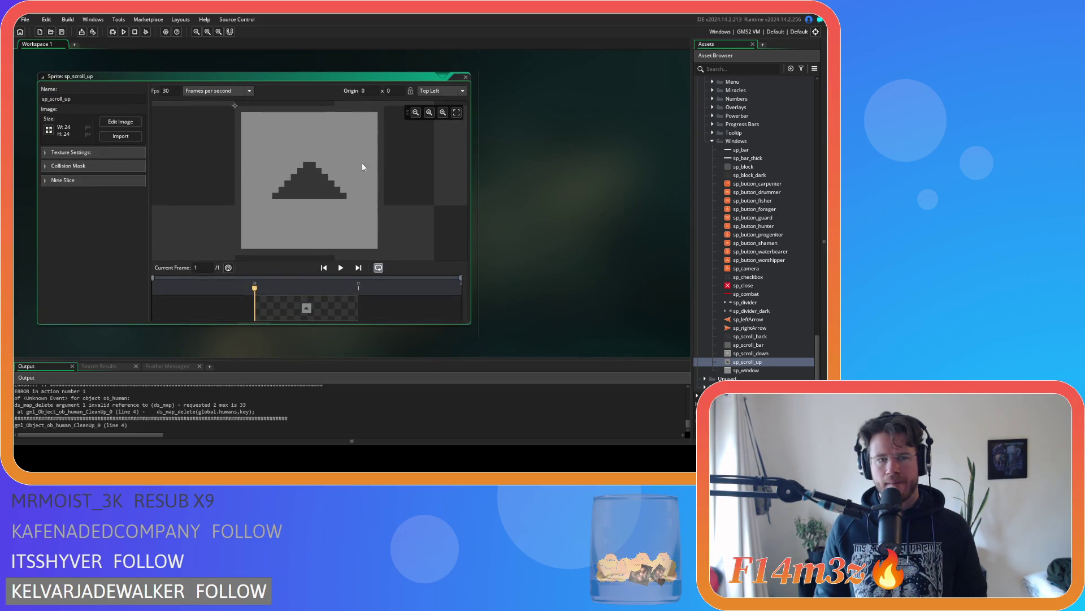
Step: Flood-fill sp_scroll_up's dark border and up-arrow light grey, undoing a stray canvas fill
click(121, 122)
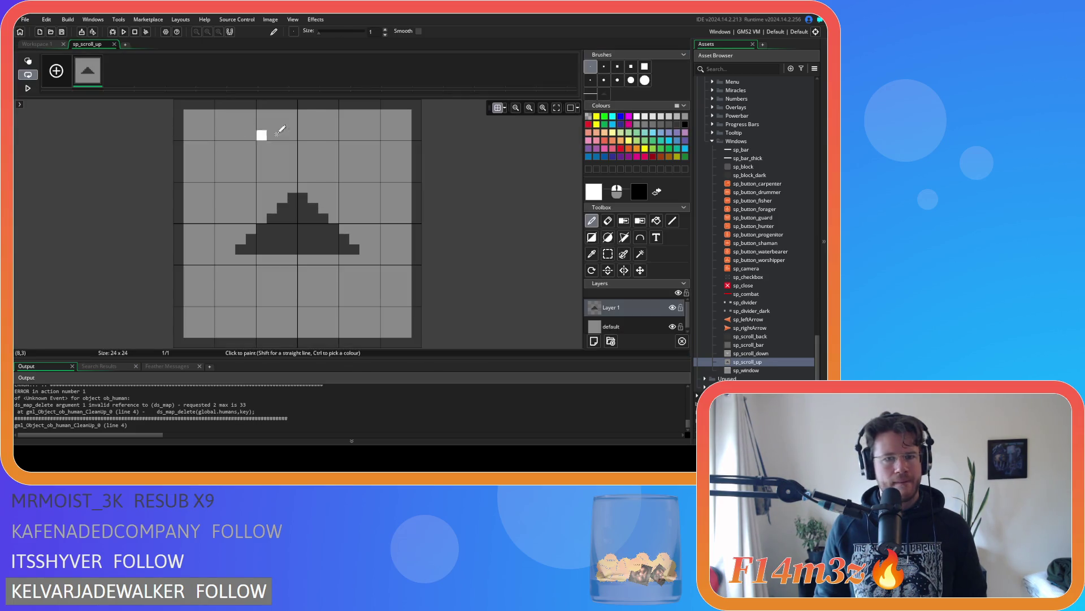
click(638, 124)
click(656, 221)
click(385, 181)
key(ctrl+z)
key(ctrl+z)
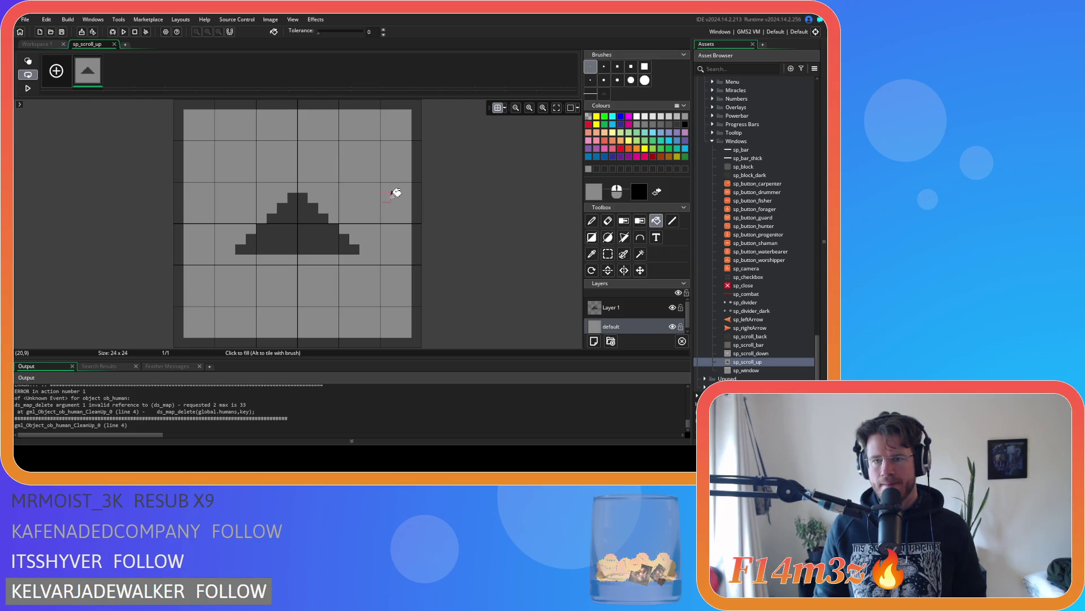
click(417, 187)
click(614, 312)
click(272, 215)
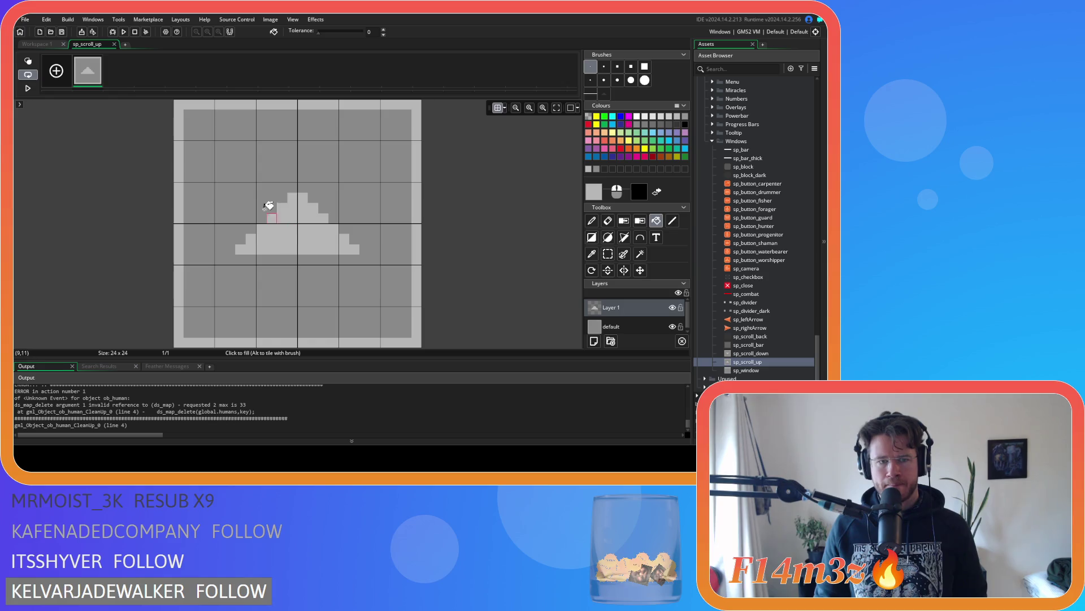
click(114, 44)
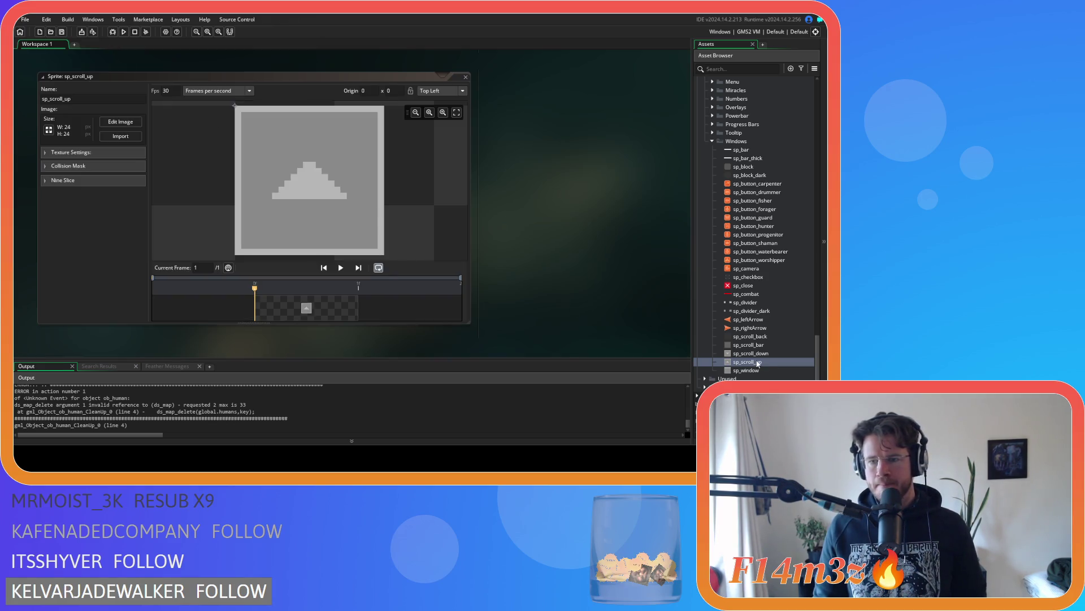
Step: Open the sp_scroll_bar image and trial grey fills on its interior and border
double_click(752, 344)
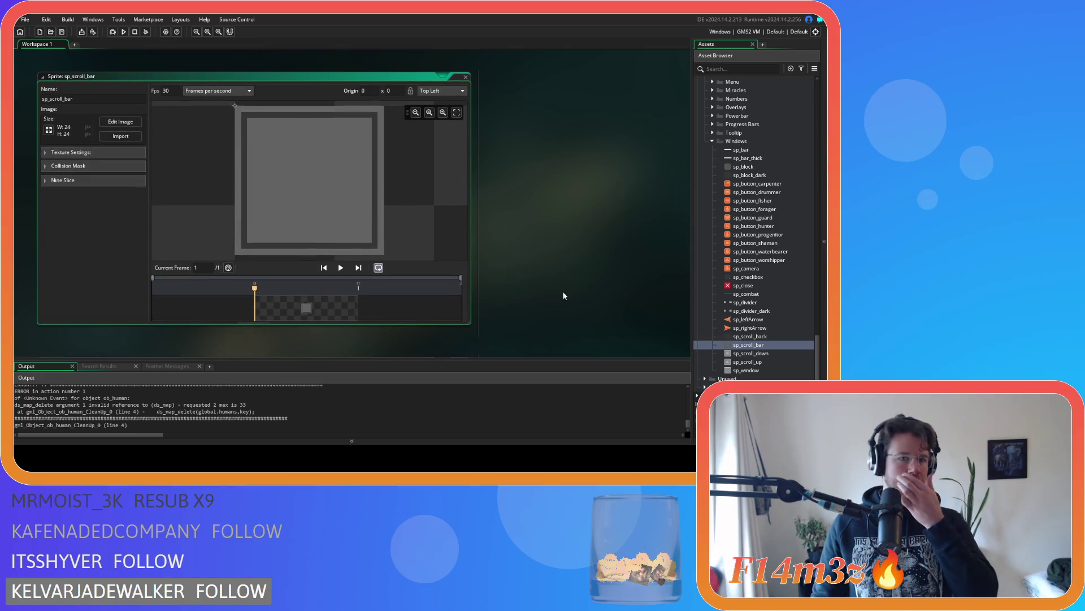
click(120, 121)
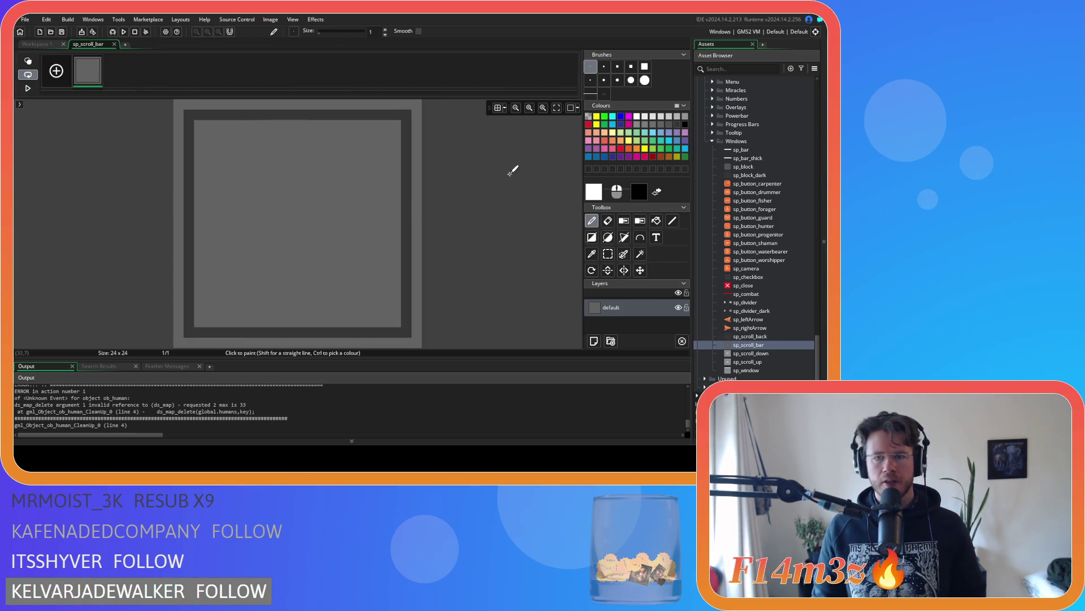
click(656, 220)
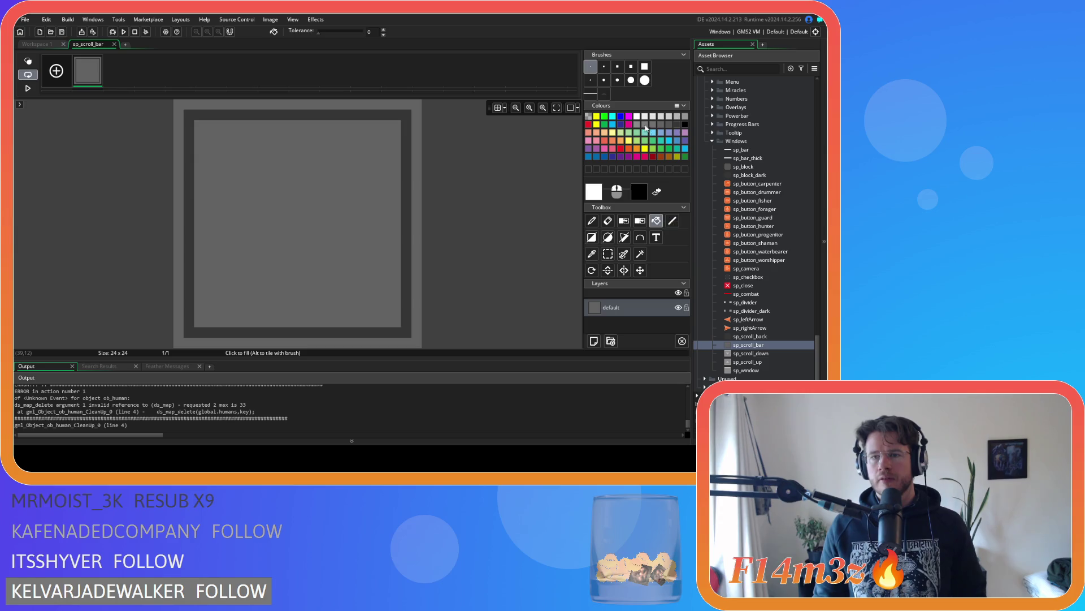
click(674, 124)
click(336, 182)
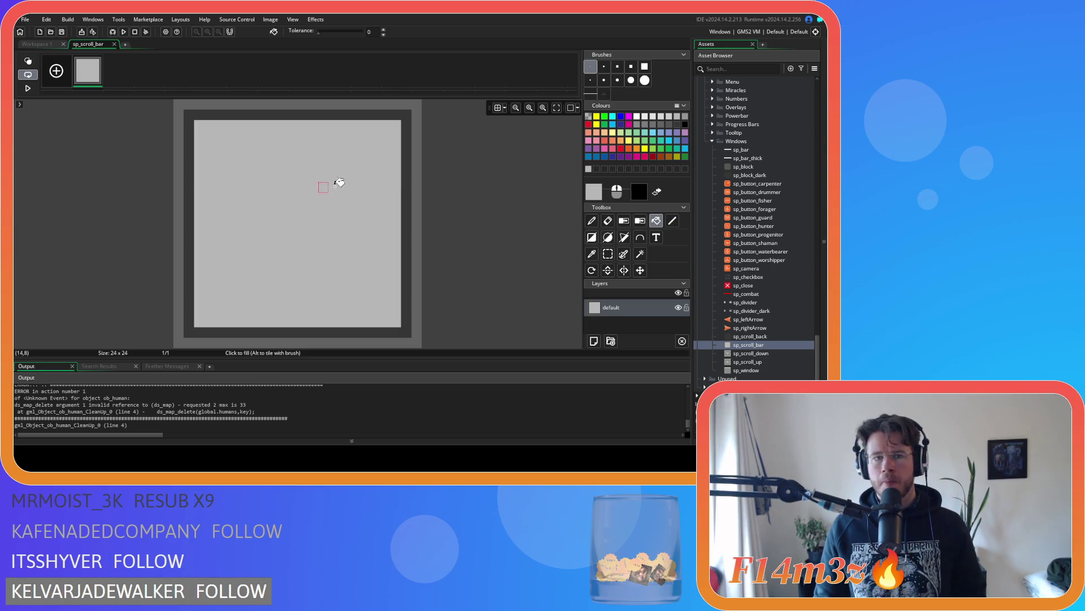
click(406, 175)
click(638, 125)
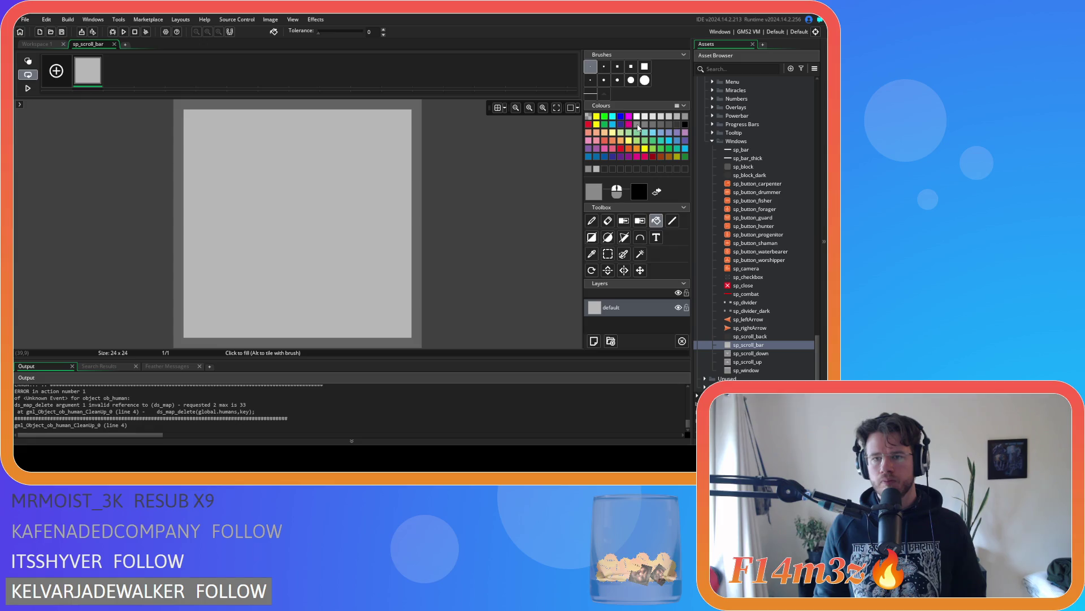
click(416, 187)
key(ctrl+z)
key(ctrl+z)
key(ctrl+z)
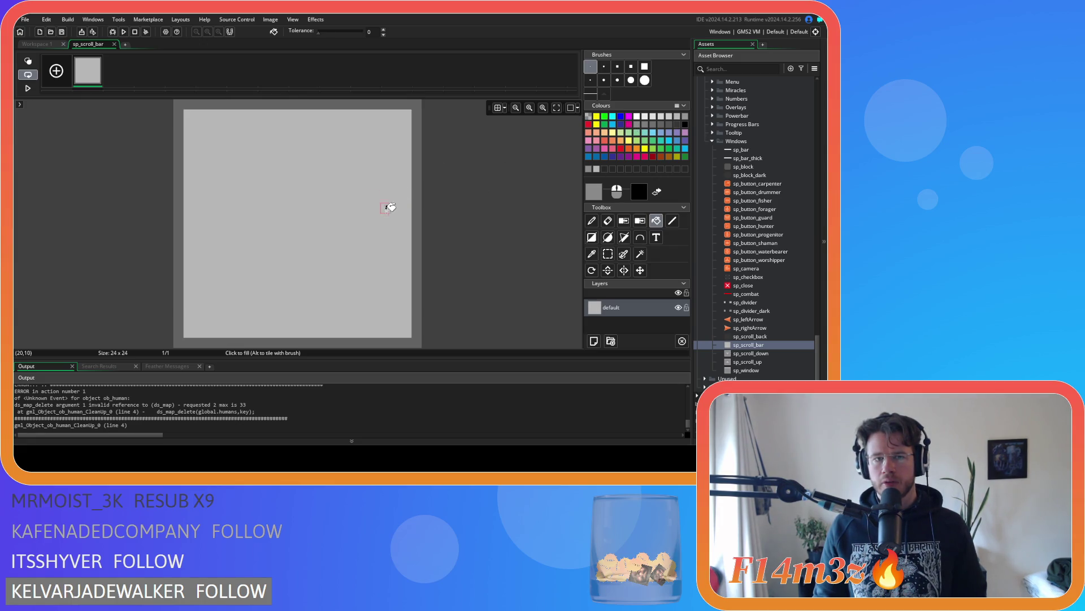
Step: Refill the interior mid grey and the outer border light grey, then close the sprite editors
click(379, 226)
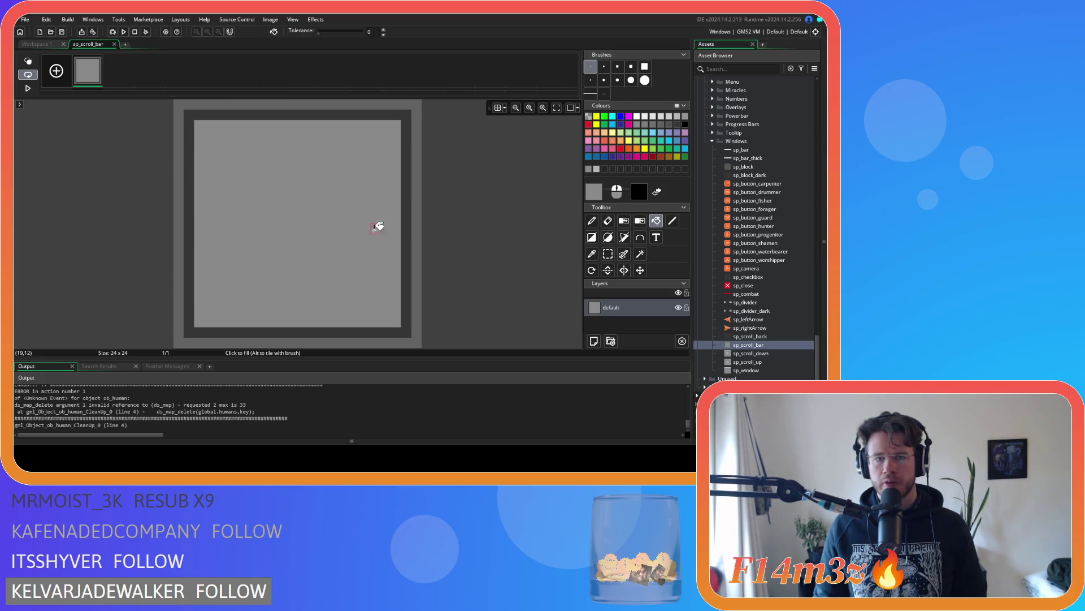
click(406, 215)
click(677, 117)
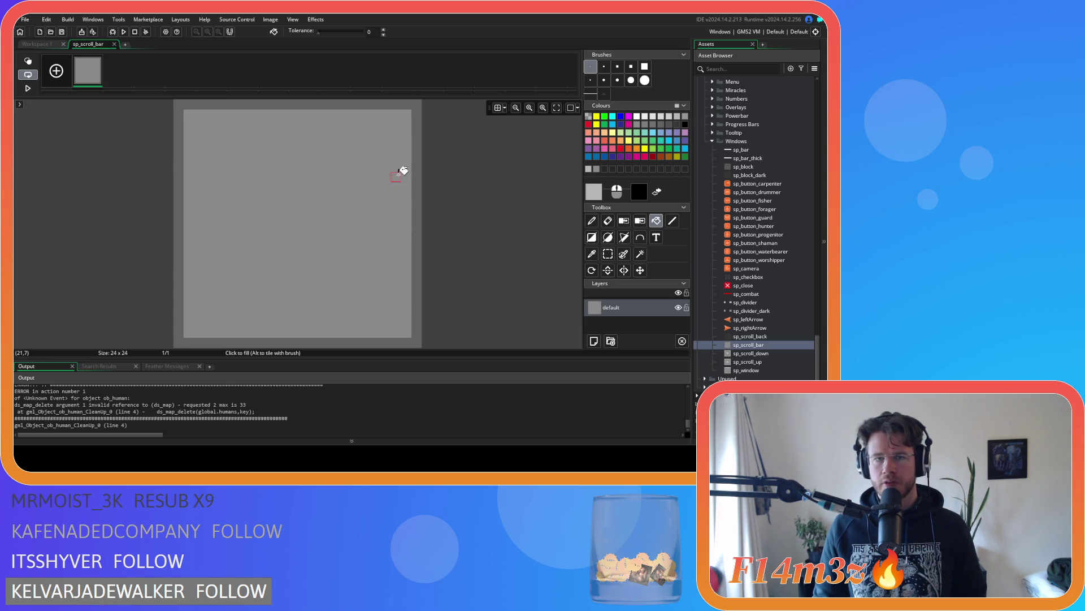
click(417, 164)
click(114, 44)
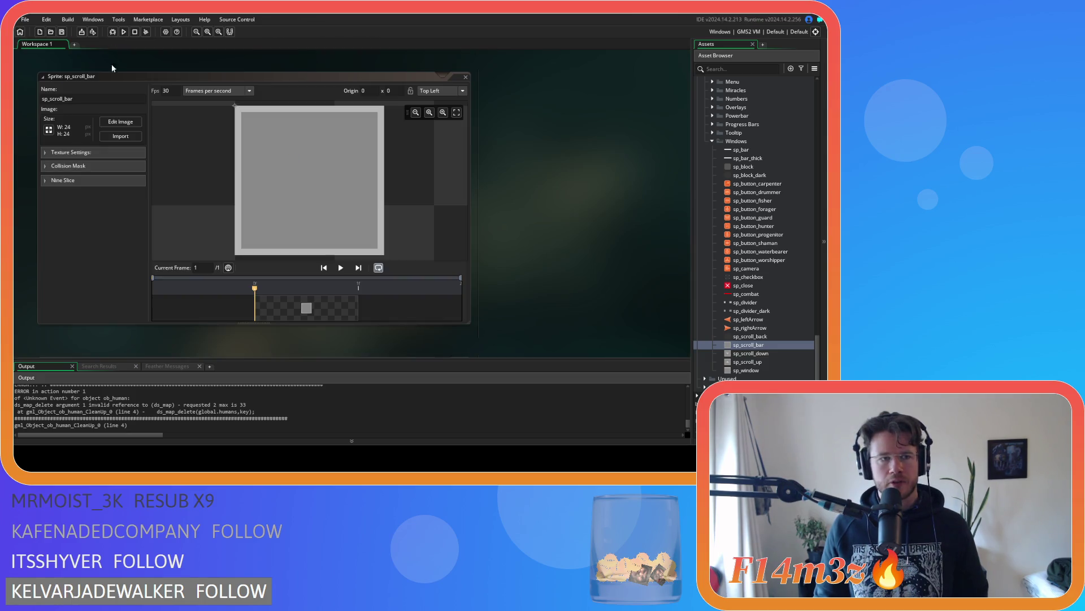
double_click(441, 77)
scroll(517, 186, down, 2)
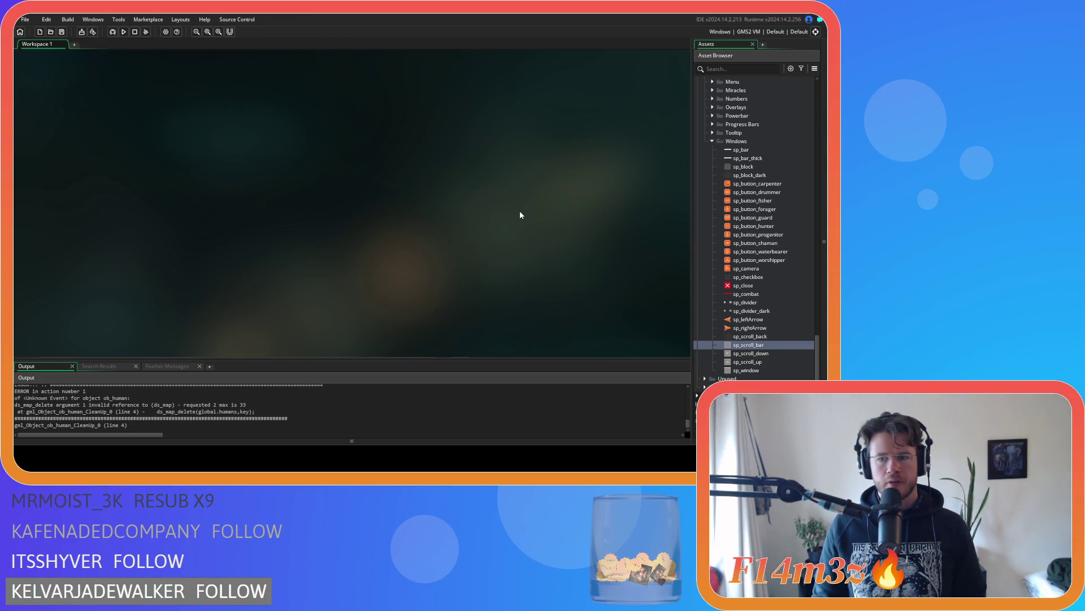
Step: Build and run the game with F5, then reopen the sc_windowCamp script
key(F5)
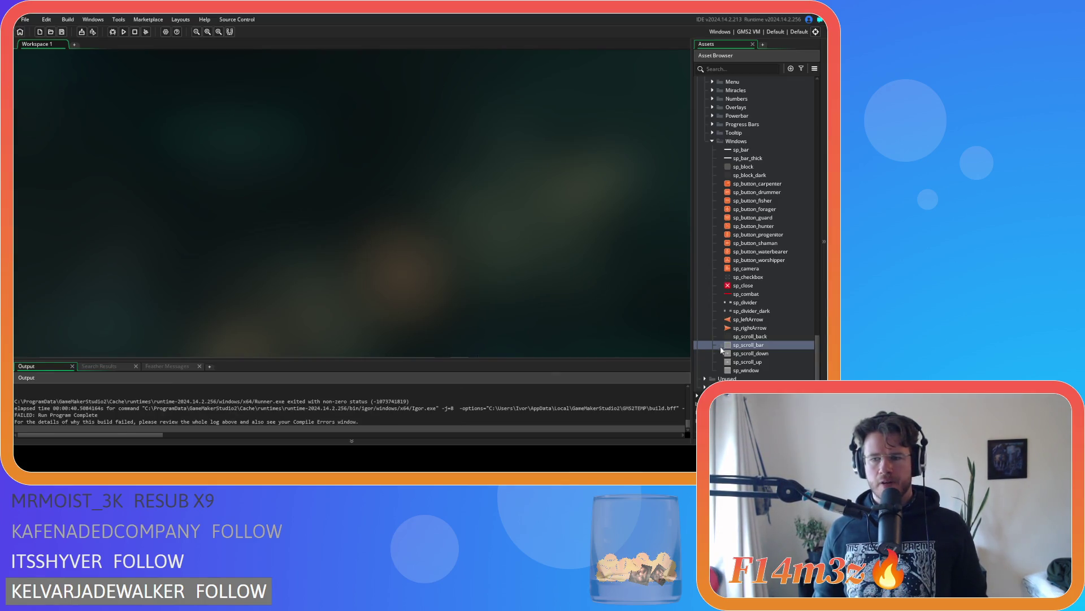
scroll(764, 281, up, 3)
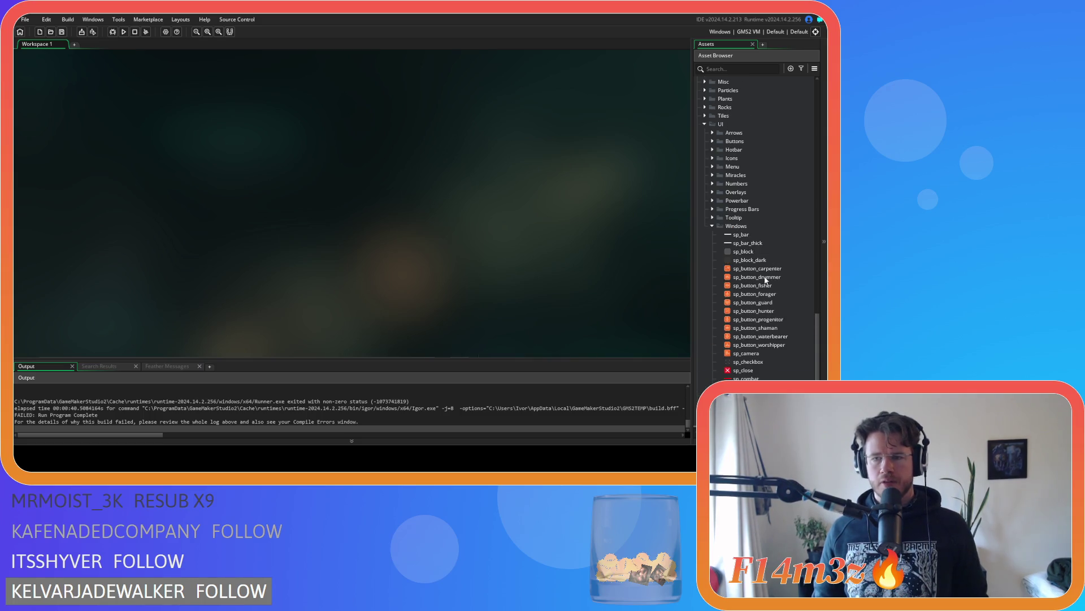
scroll(764, 277, down, 3)
scroll(760, 283, up, 5)
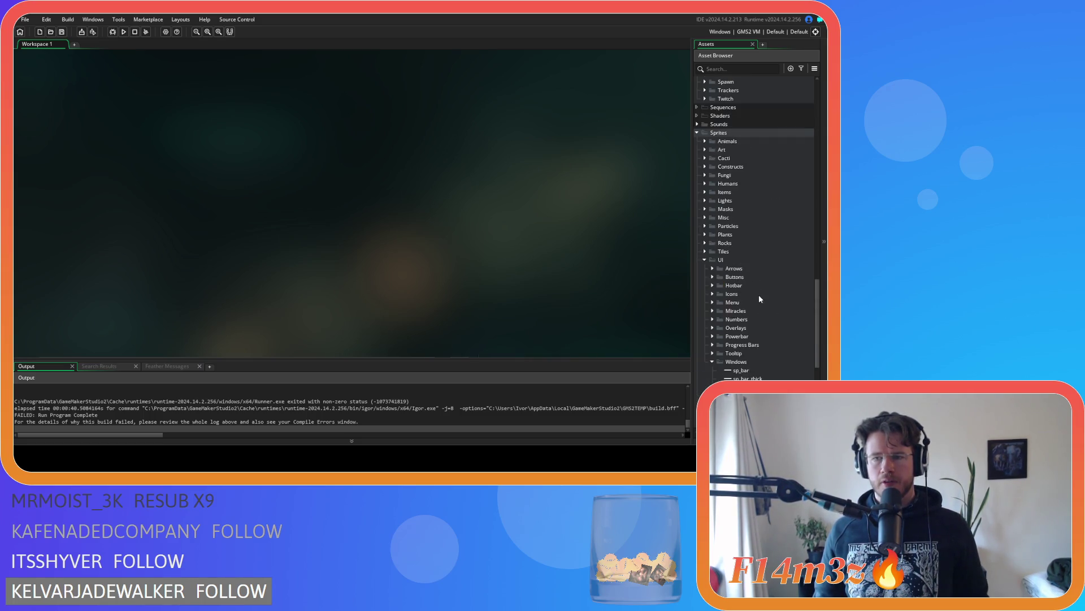
scroll(758, 303, up, 10)
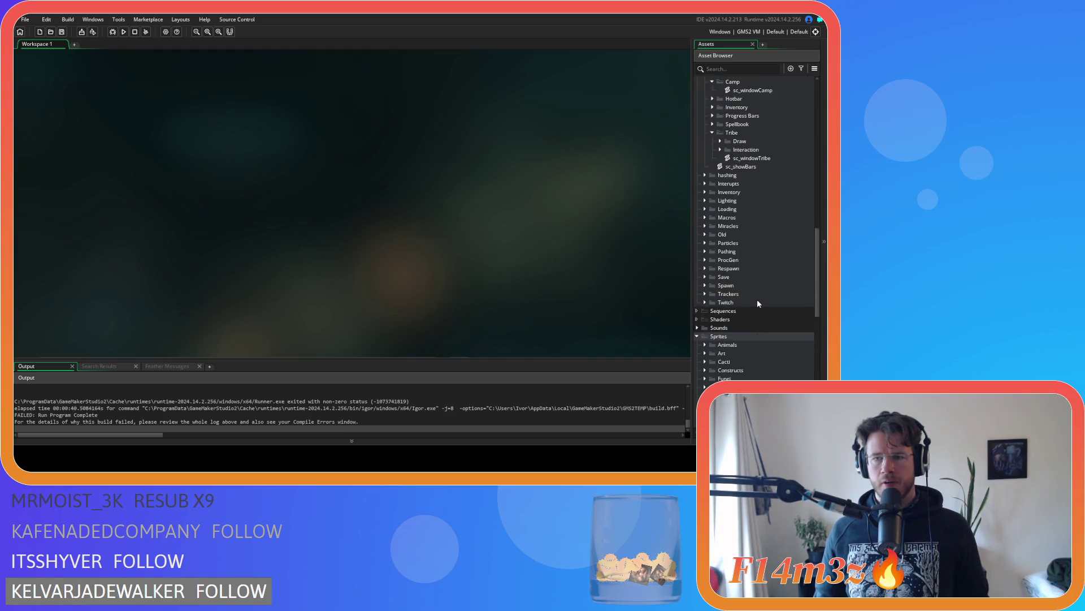
double_click(753, 243)
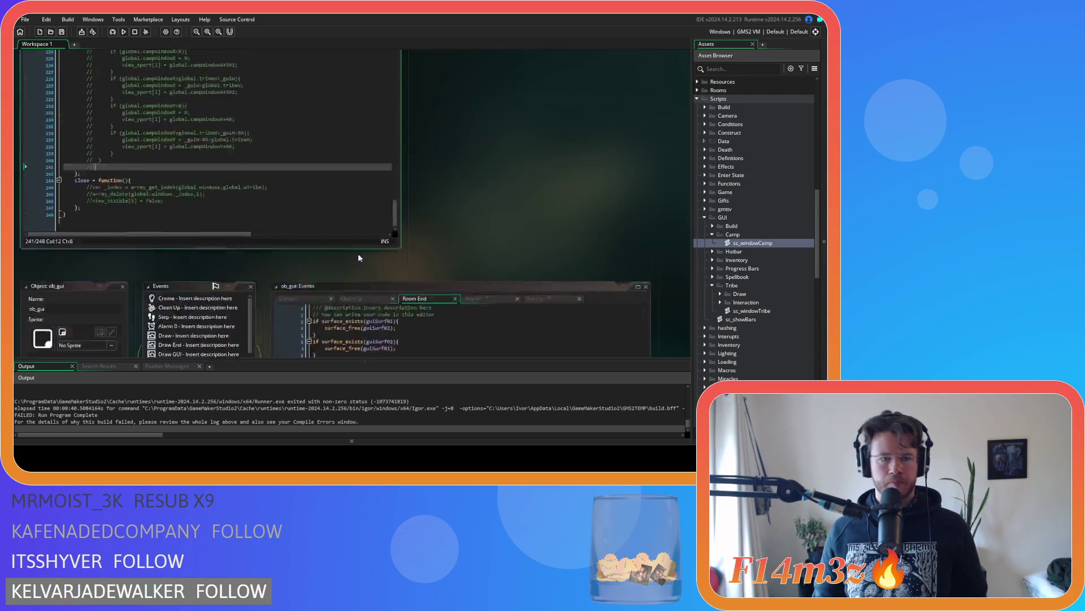
Step: Uncomment the close function, replace wTribe with Camp, and save the script
drag(164, 276, 81, 260)
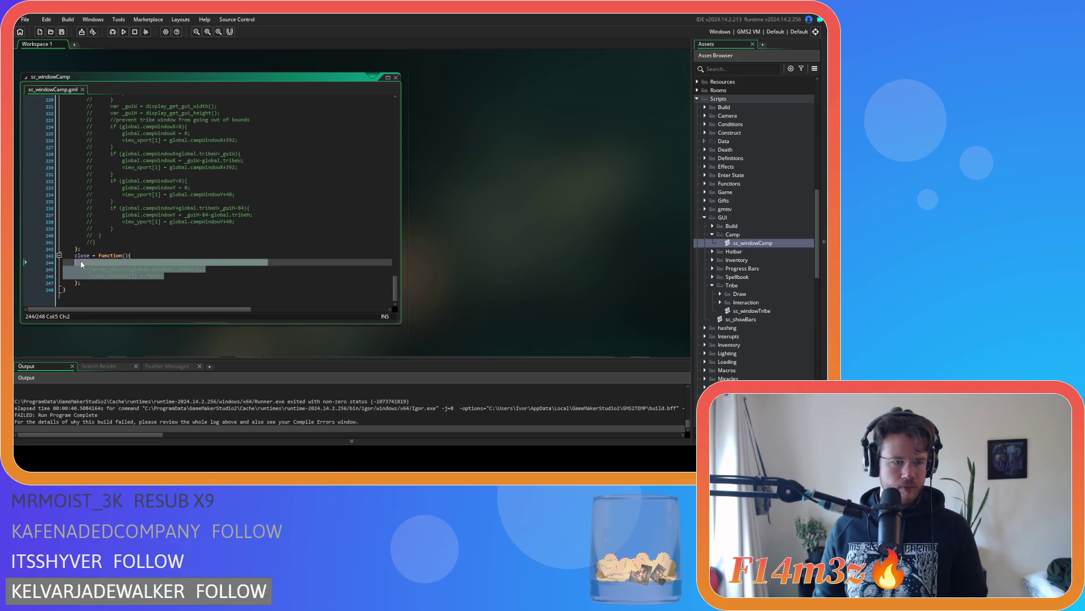
key(ctrl+shift+k)
click(202, 277)
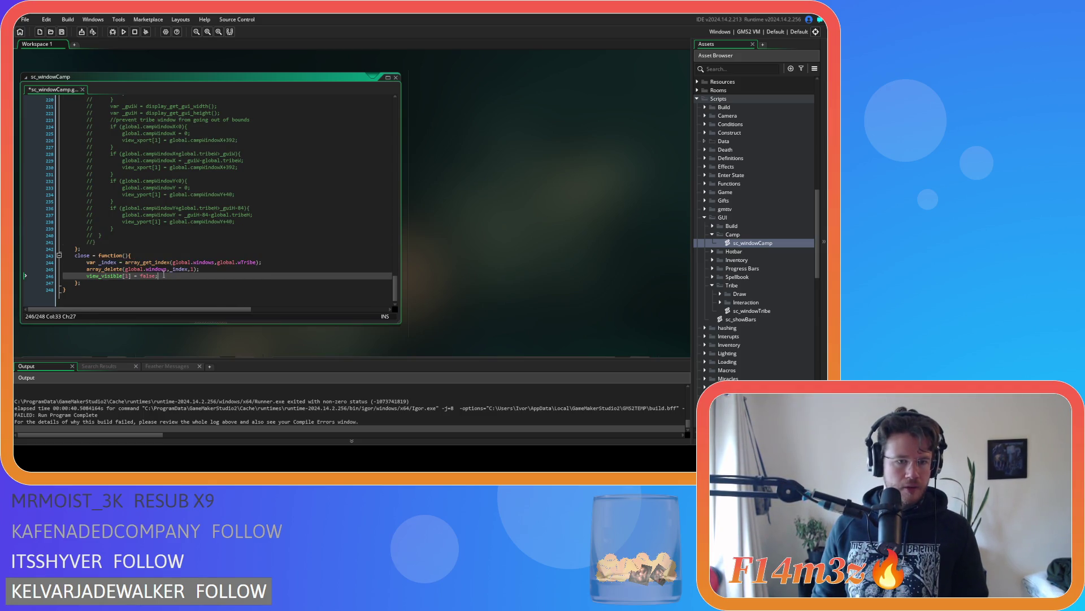
double_click(238, 262)
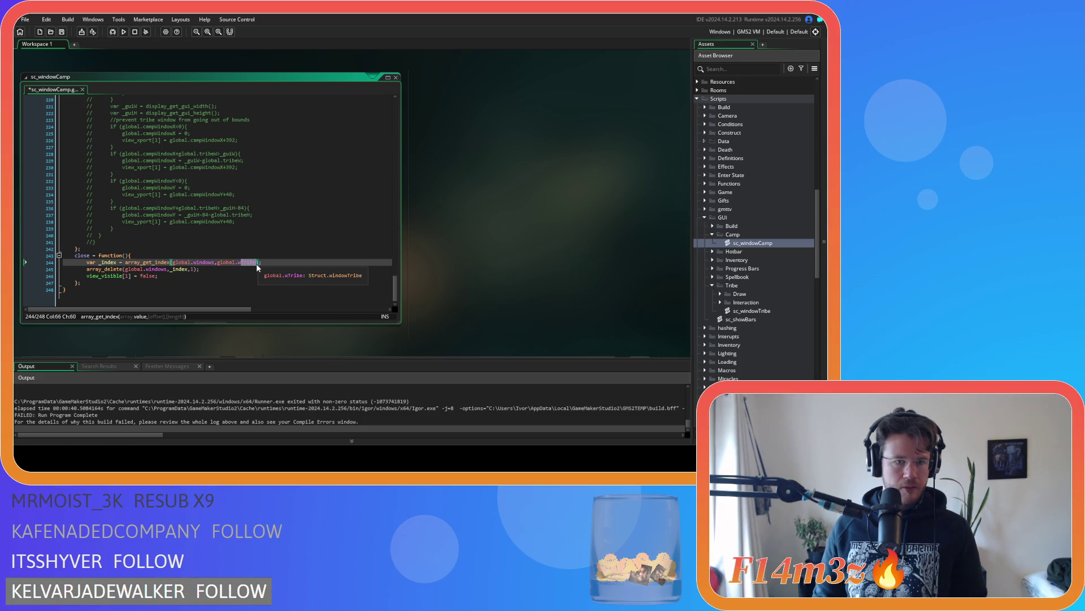
text(Camp)
click(260, 273)
key(ctrl+s)
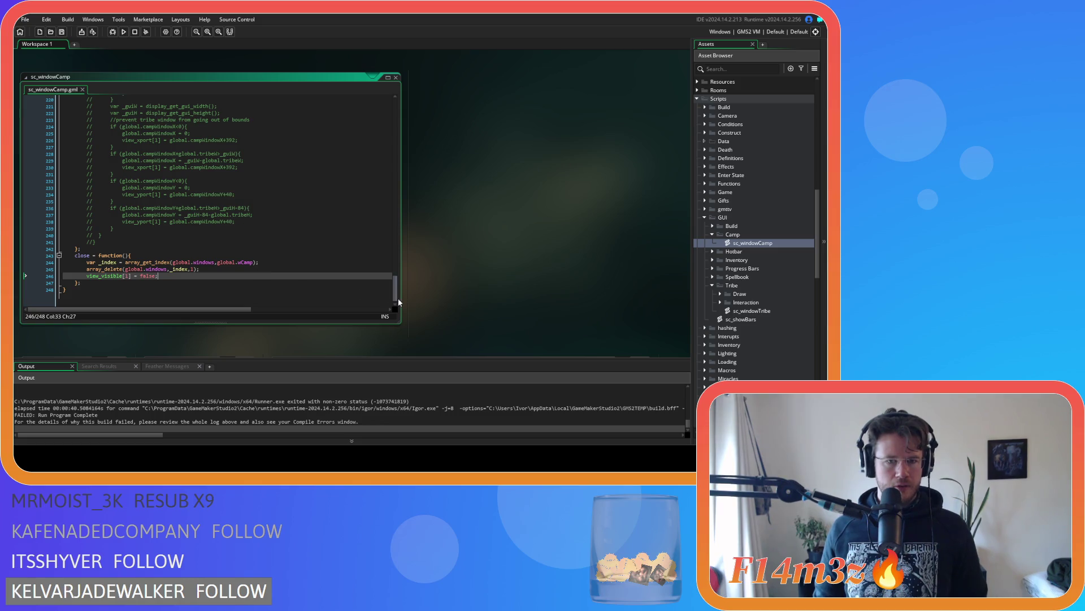
Step: Change view_visible[1] to view_visible[2] and save the script
scroll(397, 301, down, 1)
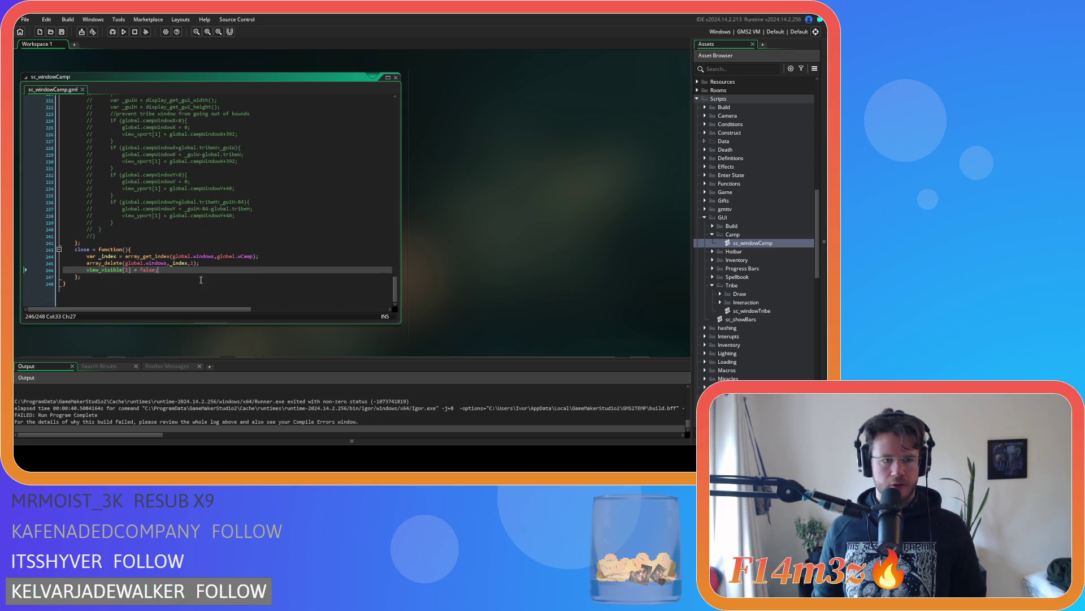
scroll(133, 277, up, 1)
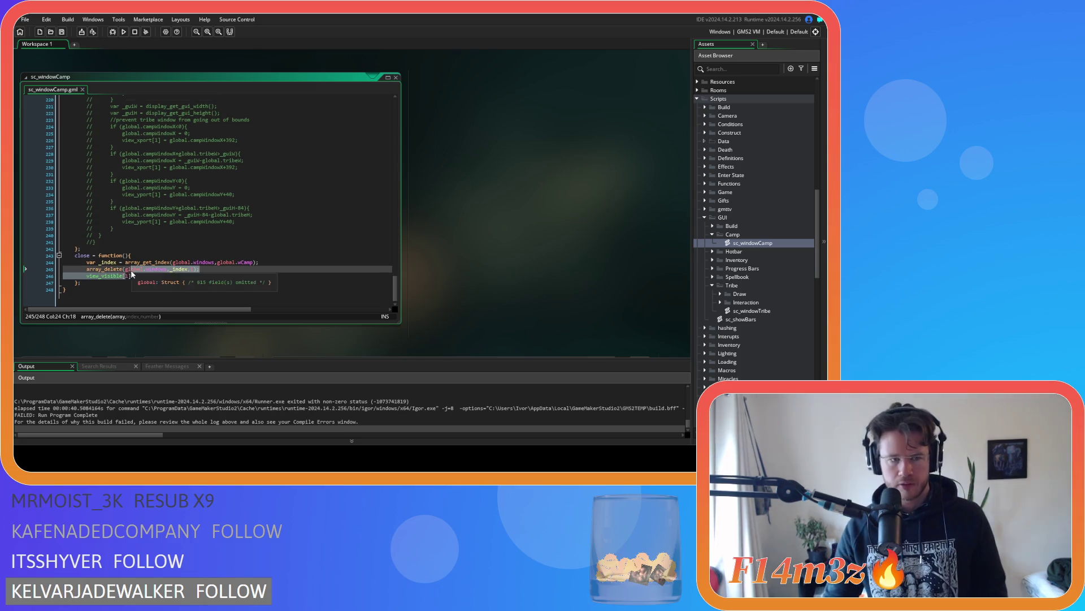
double_click(128, 276)
text(2)
click(207, 271)
key(ctrl+s)
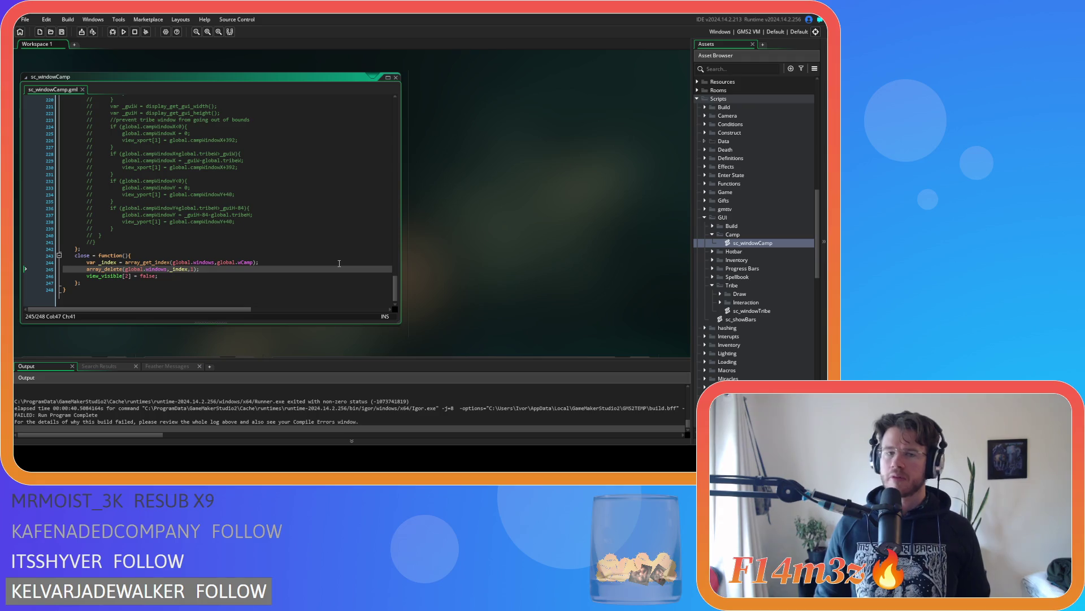
Step: Close the sc_windowCamp script and scroll down to the sp_scroll_up sprite
click(397, 81)
scroll(327, 283, down, 5)
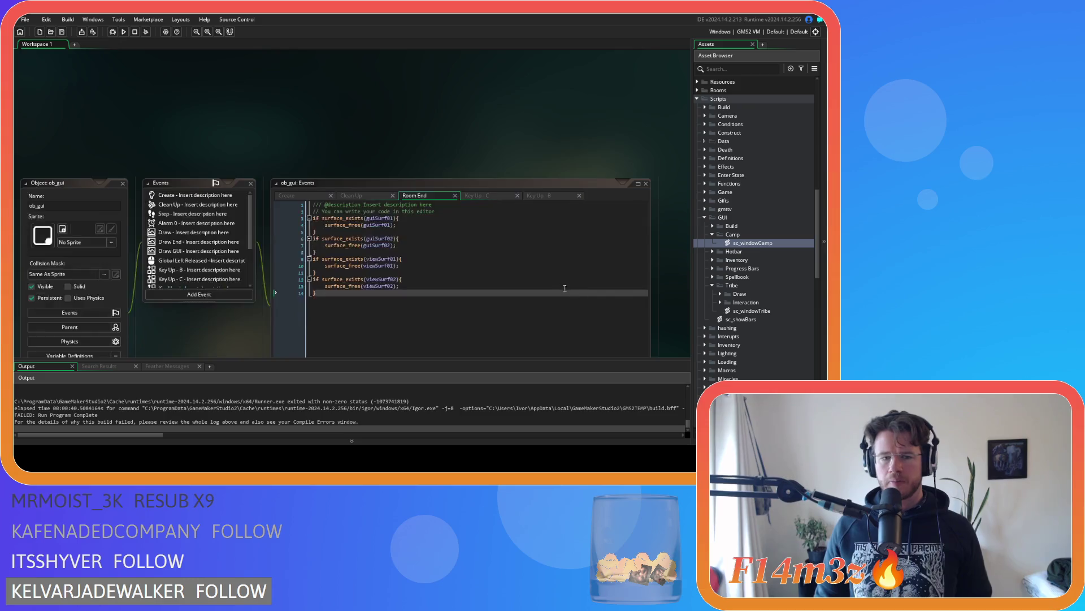
scroll(269, 232, down, 10)
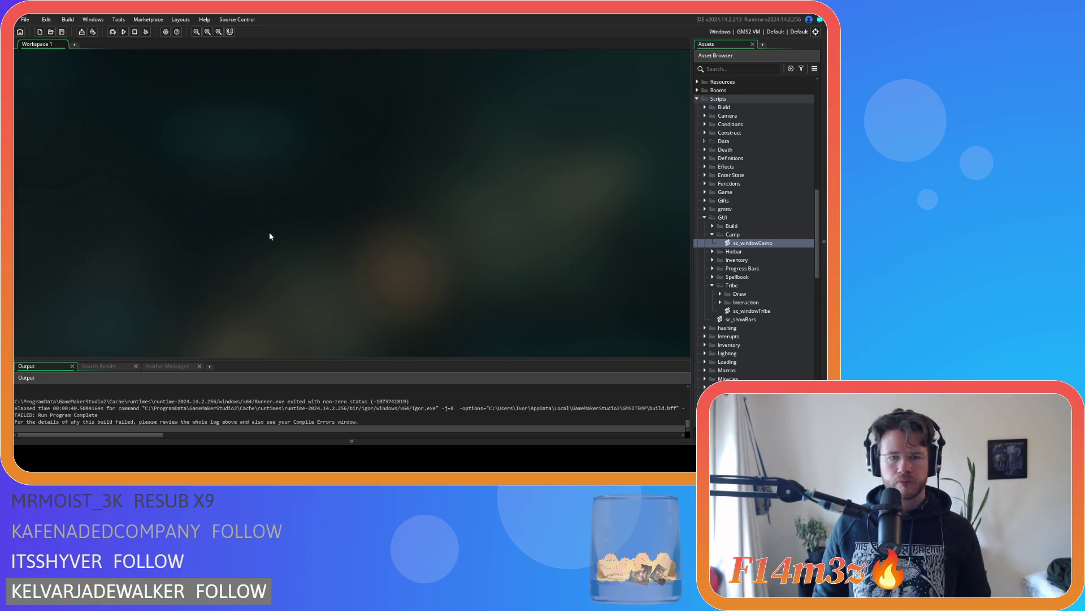
scroll(541, 264, down, 2)
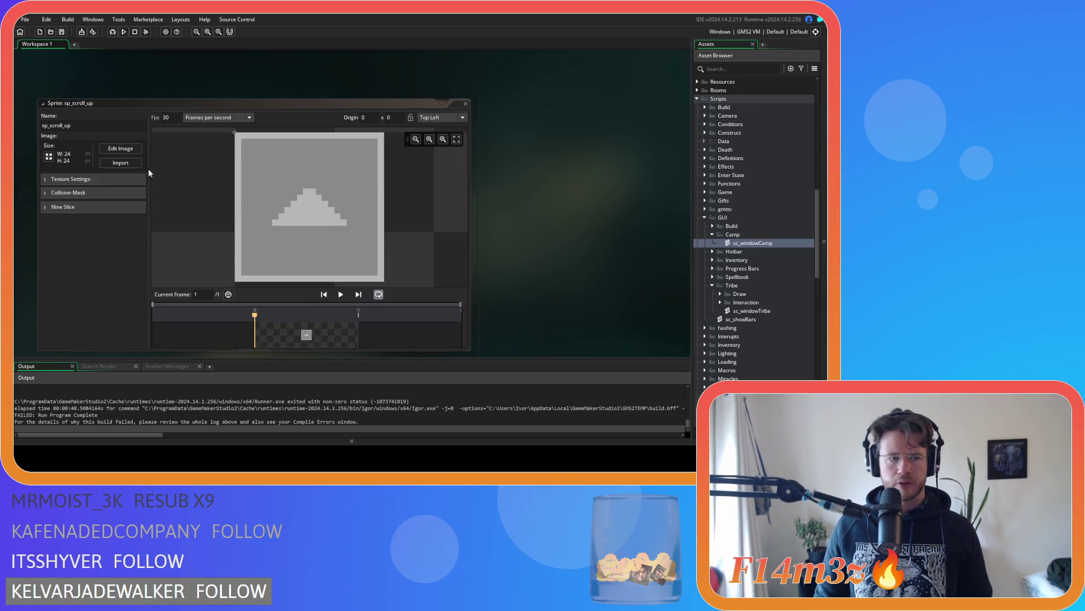
Step: Open the sp_scroll_up image and flood-fill its outer border and arrow in darker greys
click(121, 151)
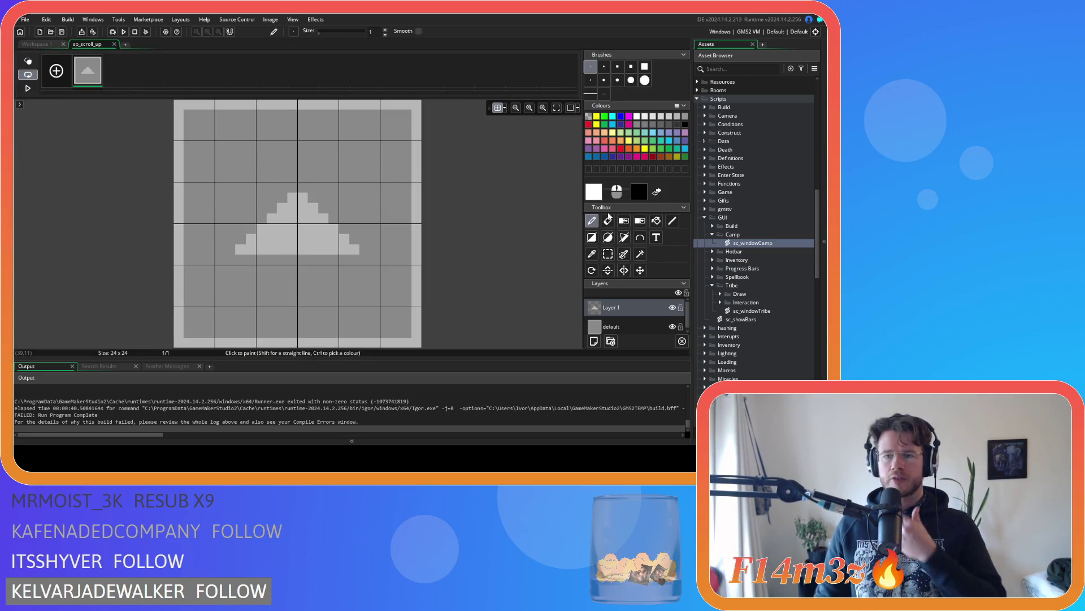
click(677, 125)
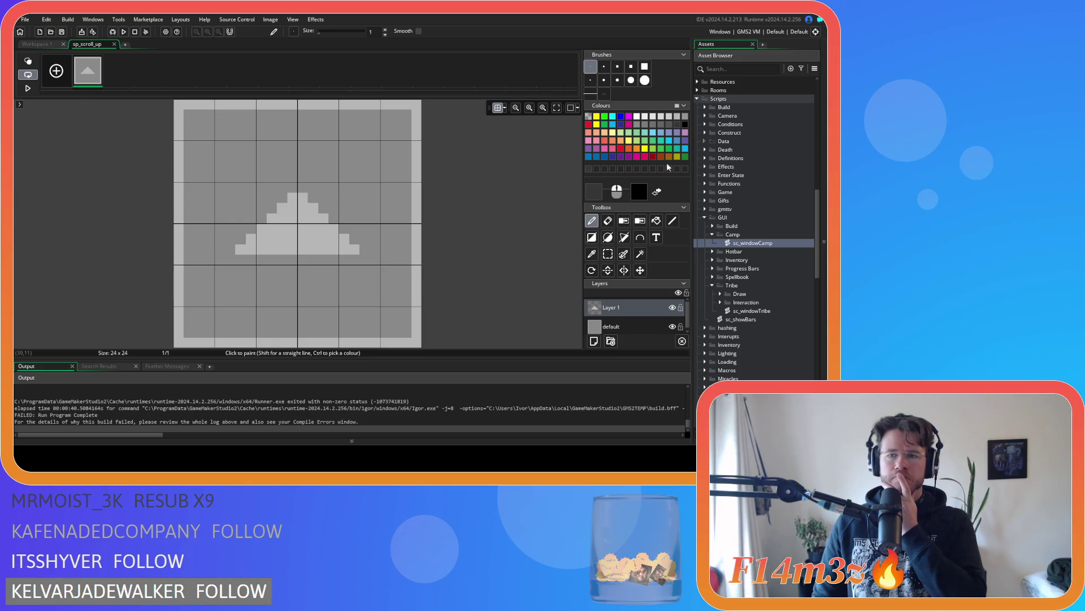
click(613, 327)
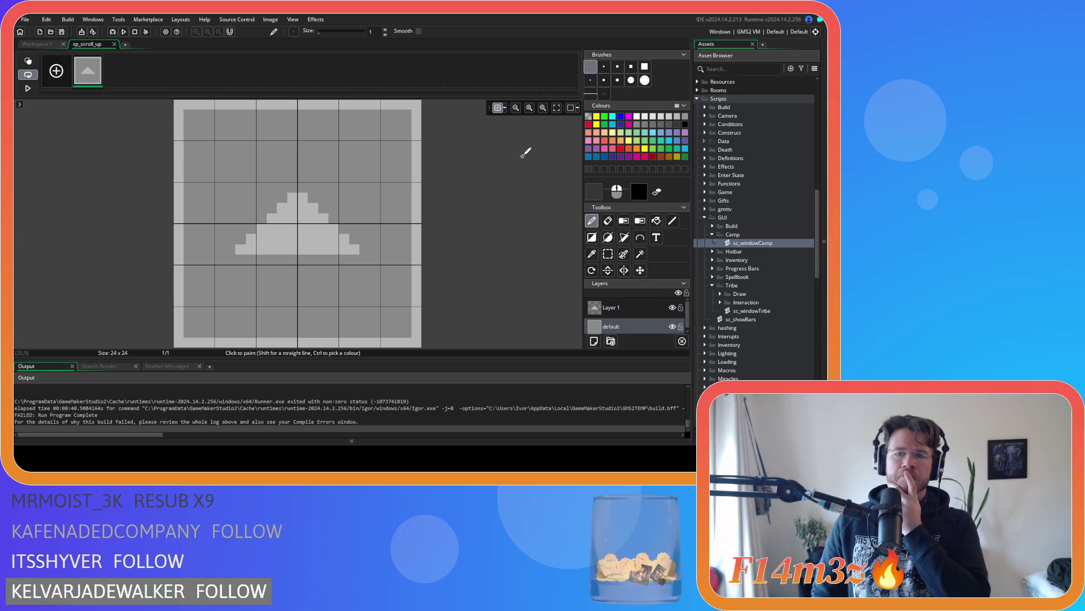
click(669, 127)
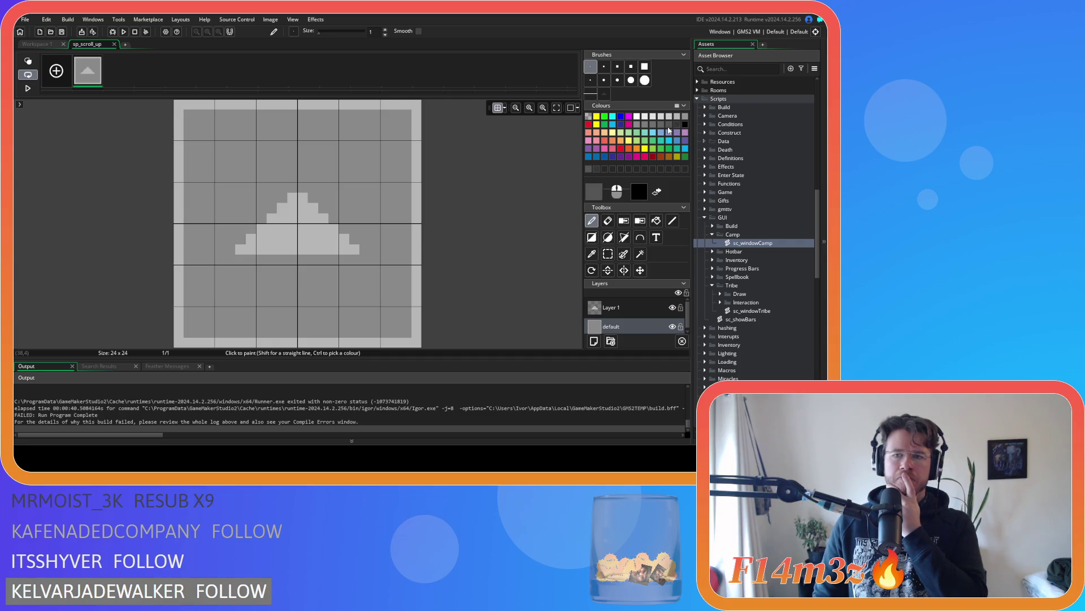
key(f)
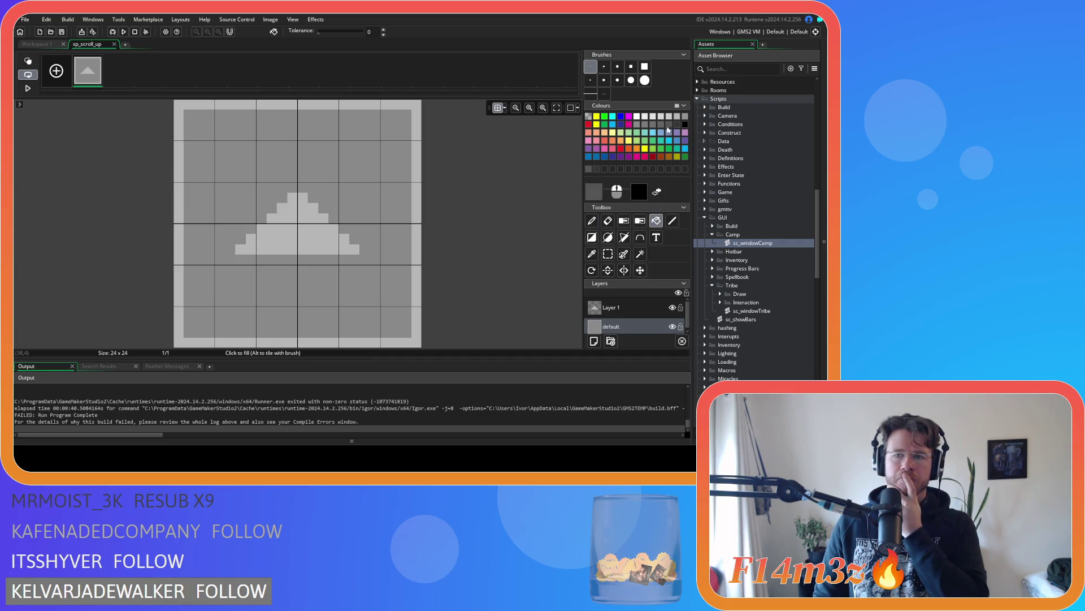
click(678, 126)
click(672, 127)
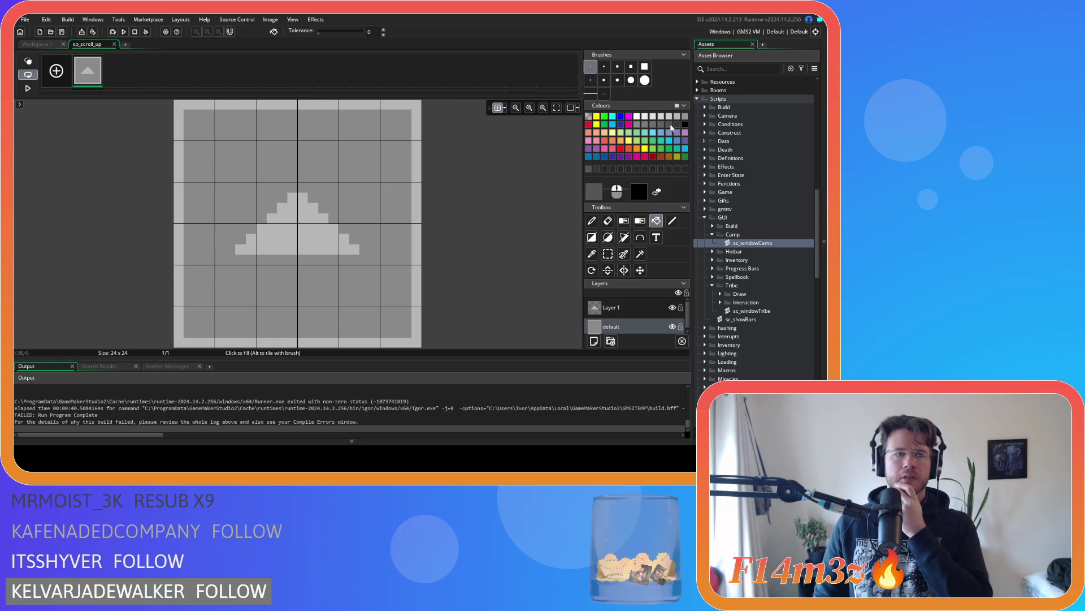
click(679, 126)
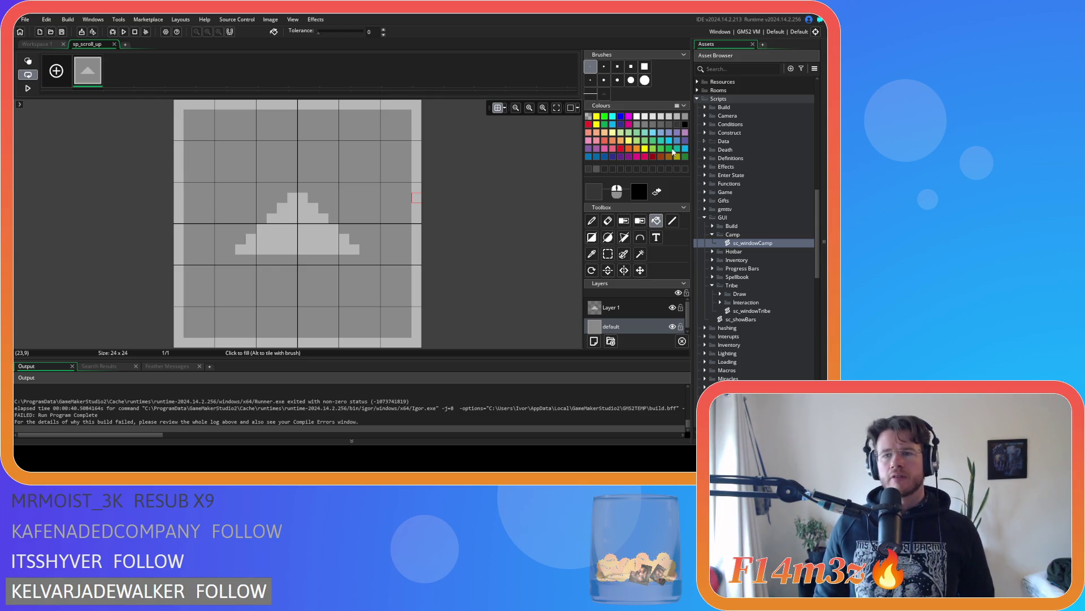
click(671, 127)
click(418, 190)
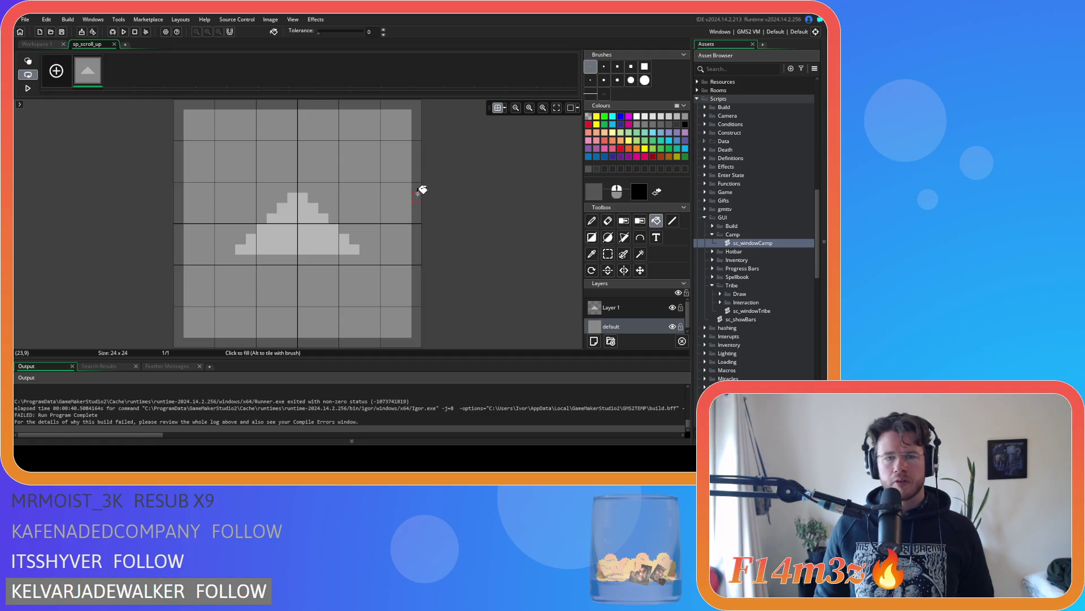
click(291, 227)
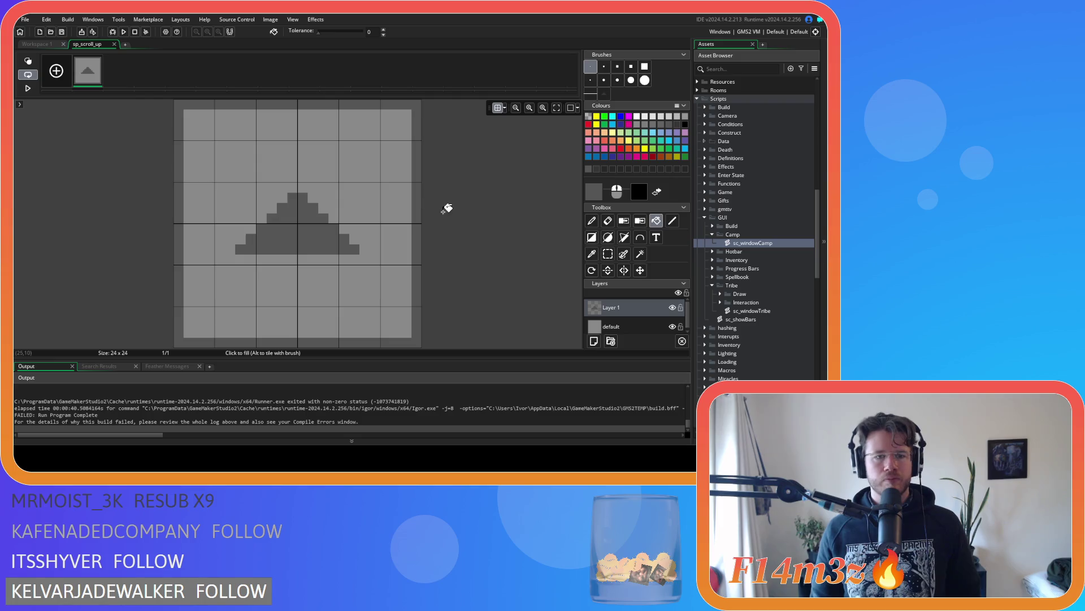
Step: Fill the arrow on Layer 1 darker grey after undoing a whole-canvas dark fill
click(638, 124)
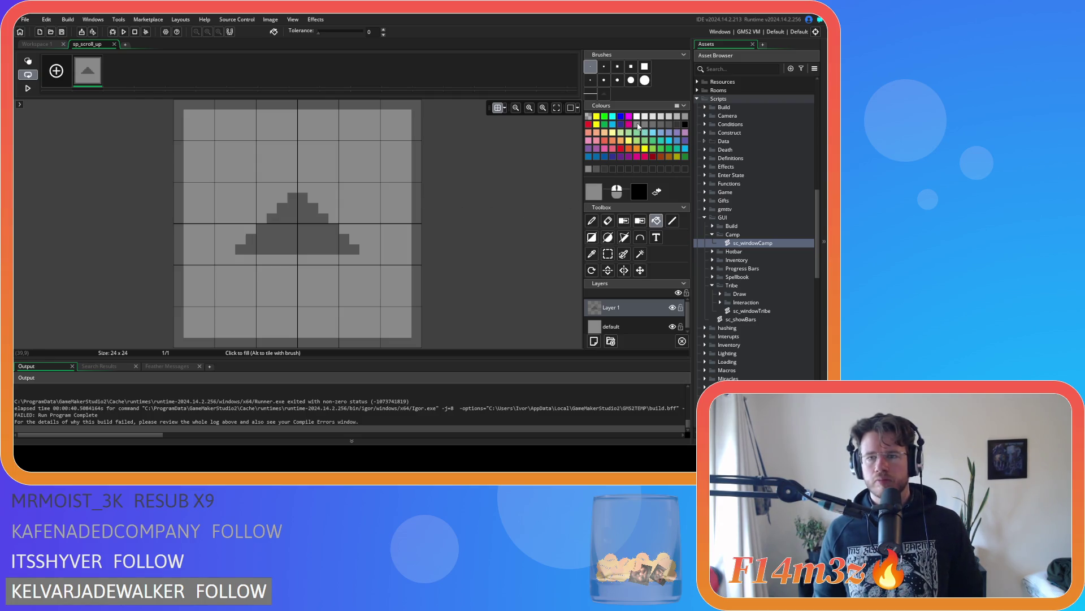
click(681, 126)
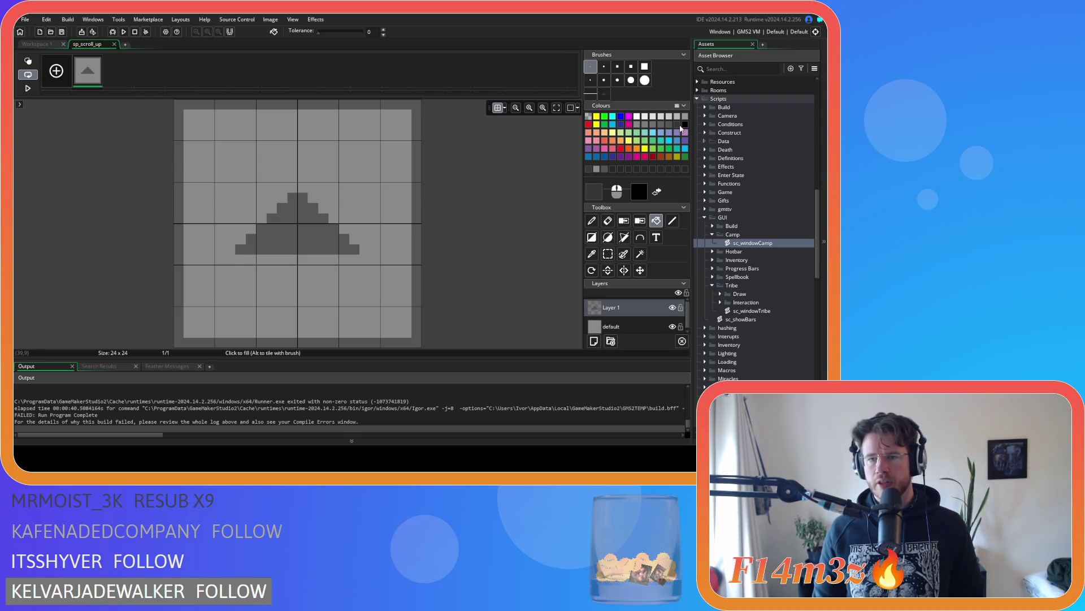
click(419, 214)
key(ctrl+z)
click(596, 324)
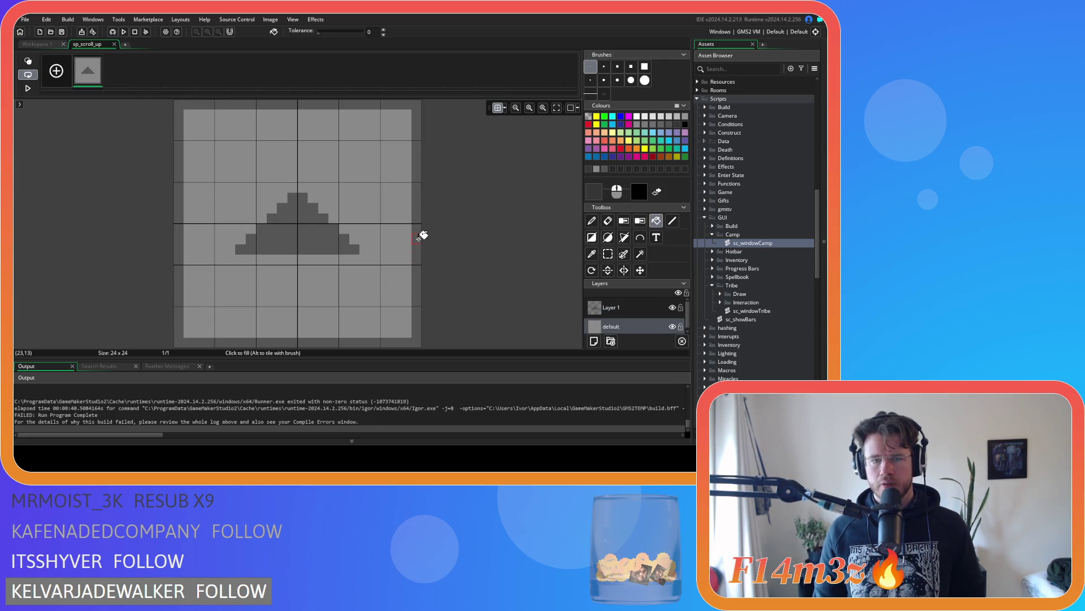
click(611, 307)
click(312, 232)
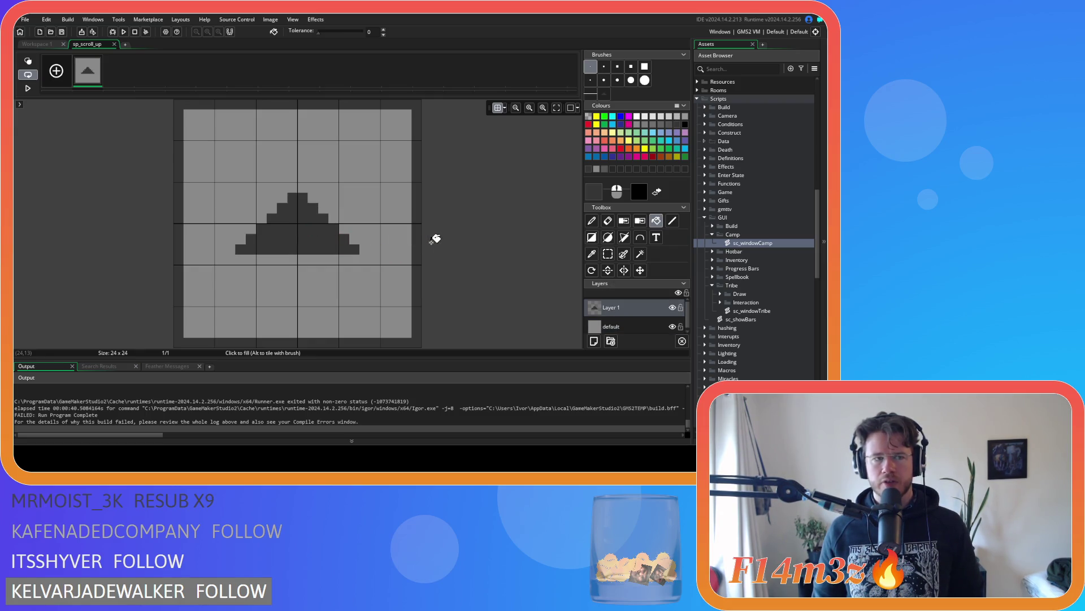
Step: Refill the arrow dark grey after undoing a dark background trial, then close the image editor
click(677, 125)
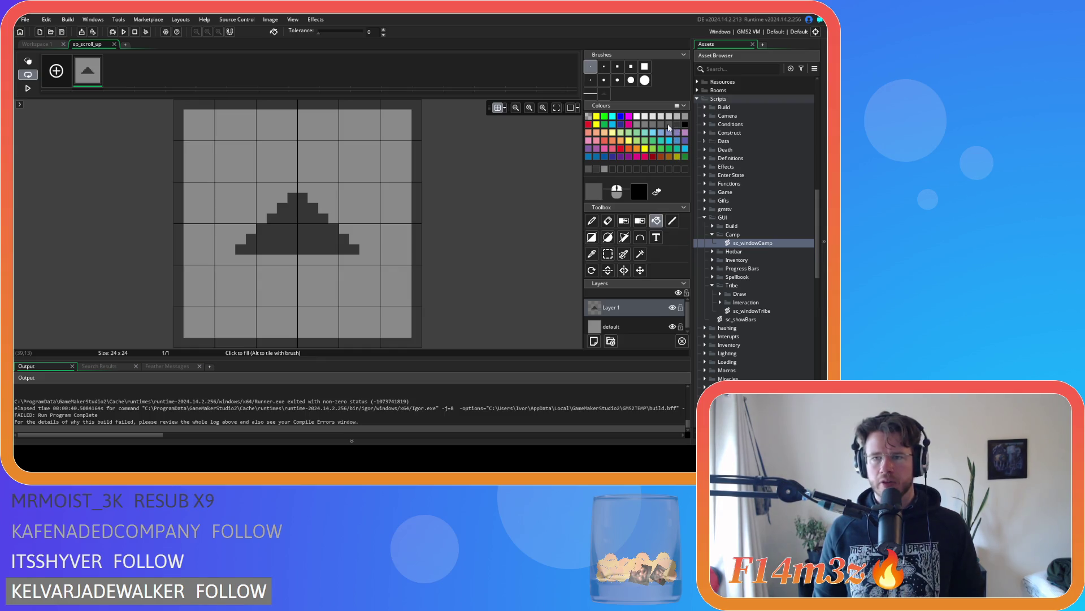
click(418, 233)
key(ctrl+z)
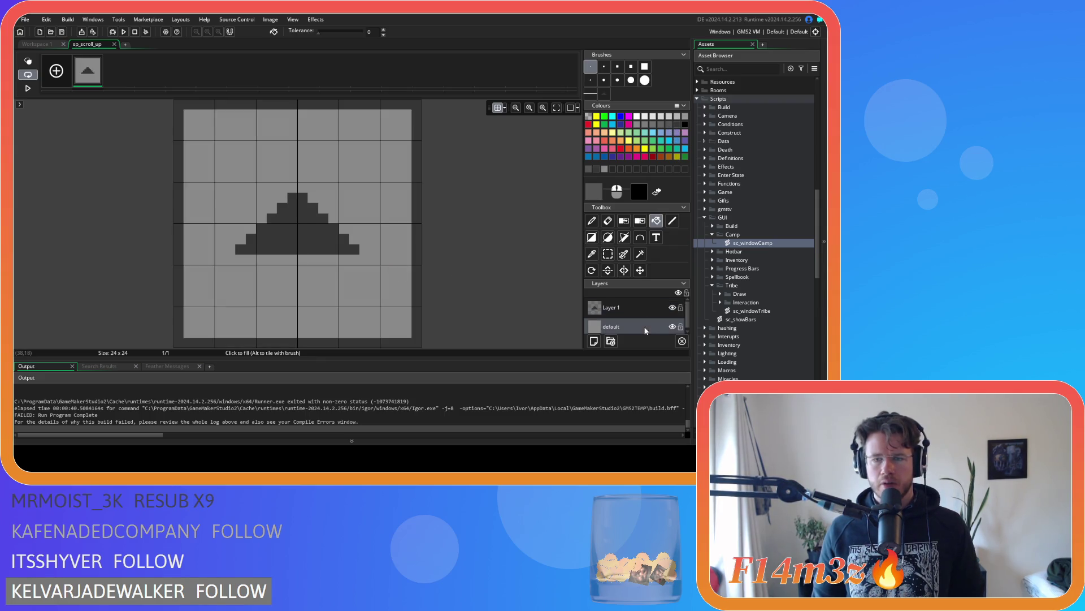
key(ctrl+z)
click(616, 307)
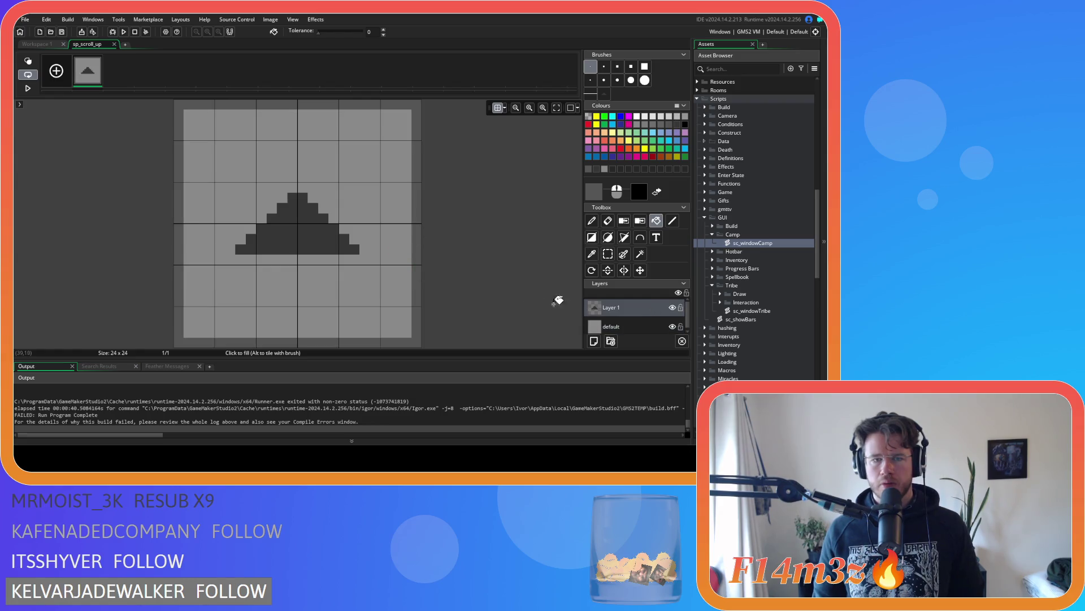
click(314, 234)
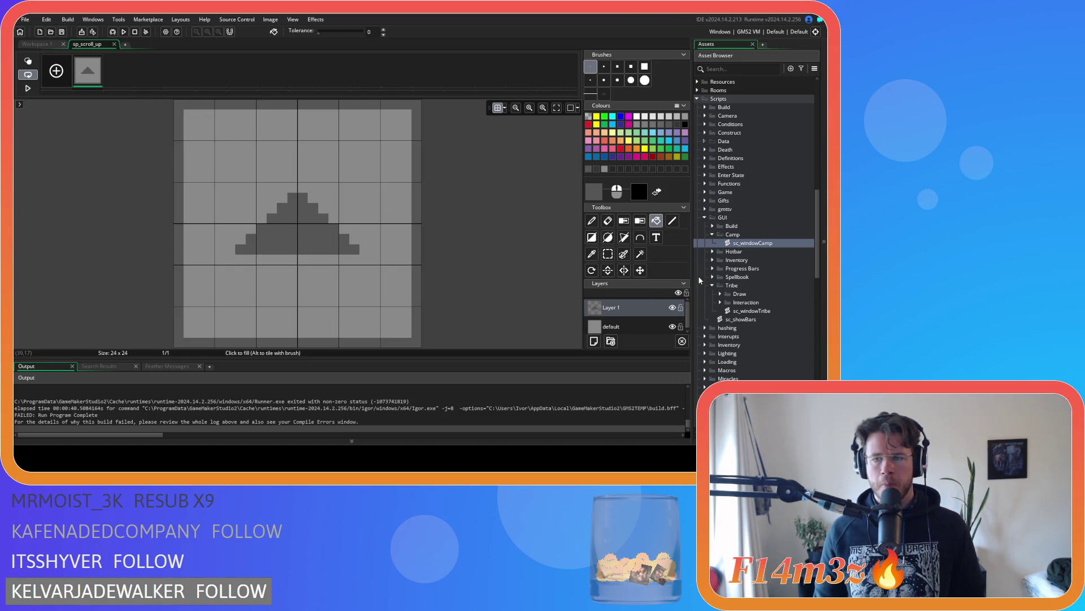
scroll(815, 309, down, 15)
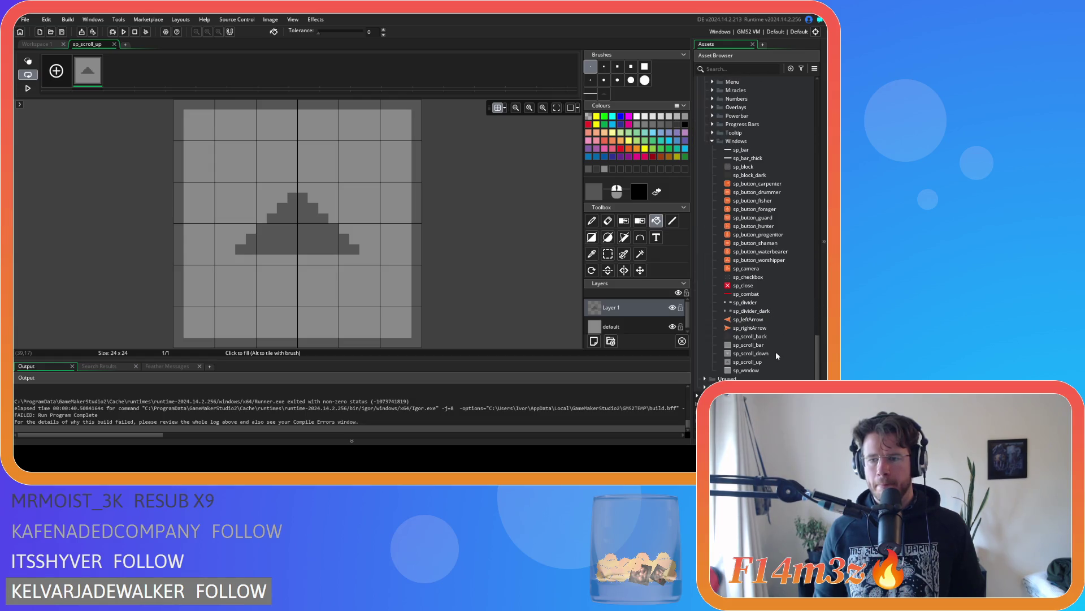
click(114, 44)
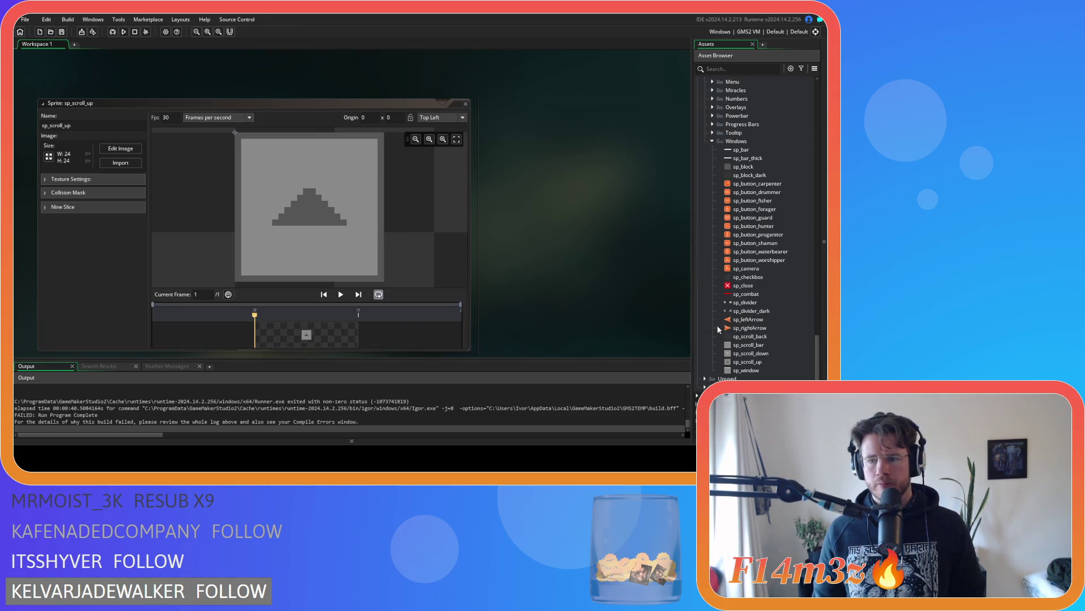
Step: Open sp_scroll_down in the image editor and flood-fill its outer border grey on the default layer
double_click(768, 355)
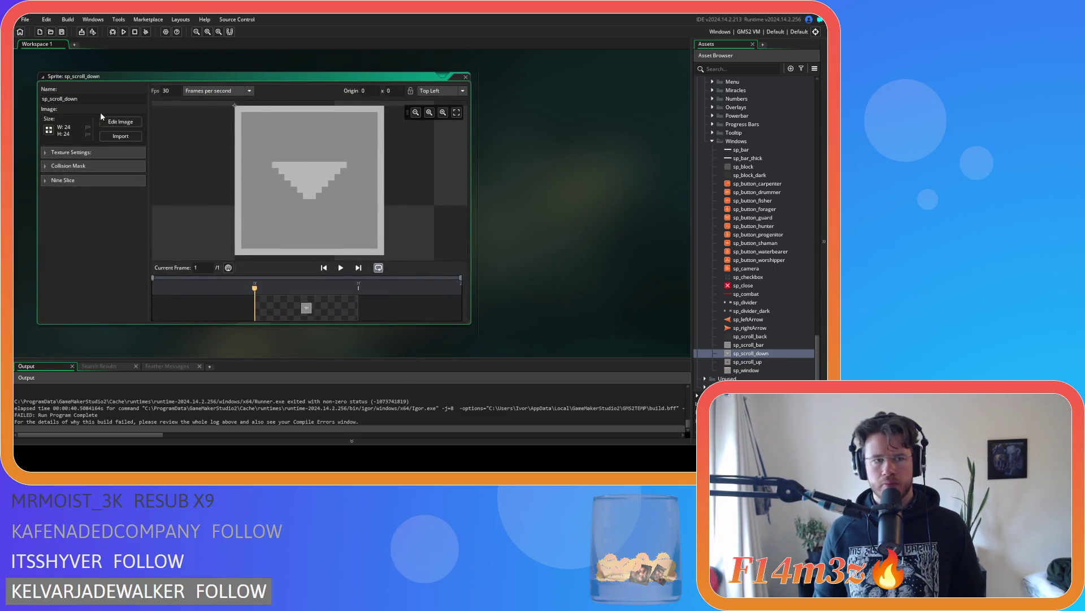
click(113, 120)
click(619, 332)
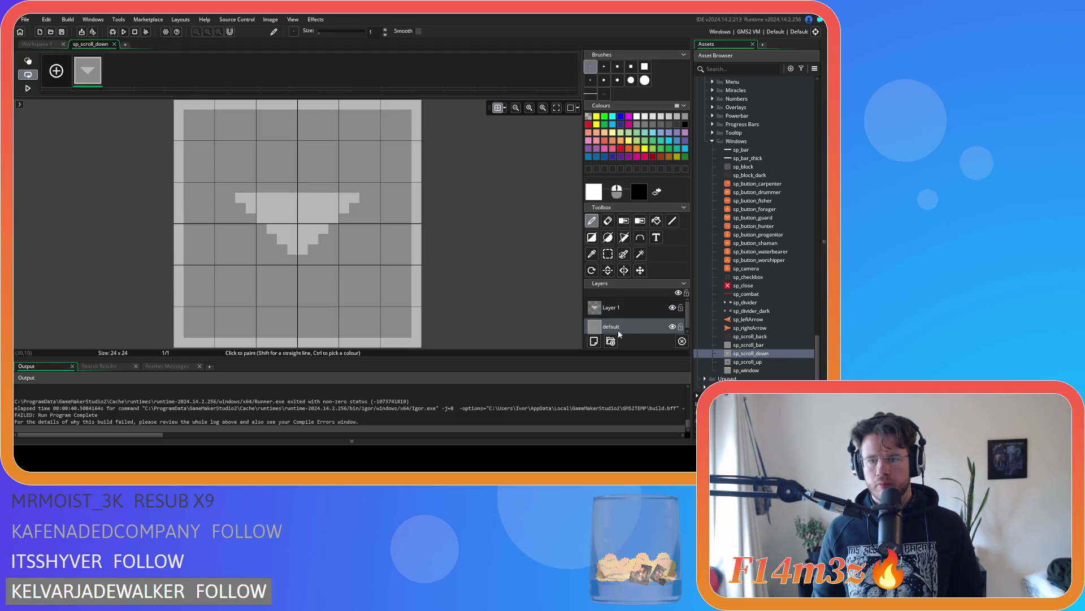
click(670, 126)
click(657, 221)
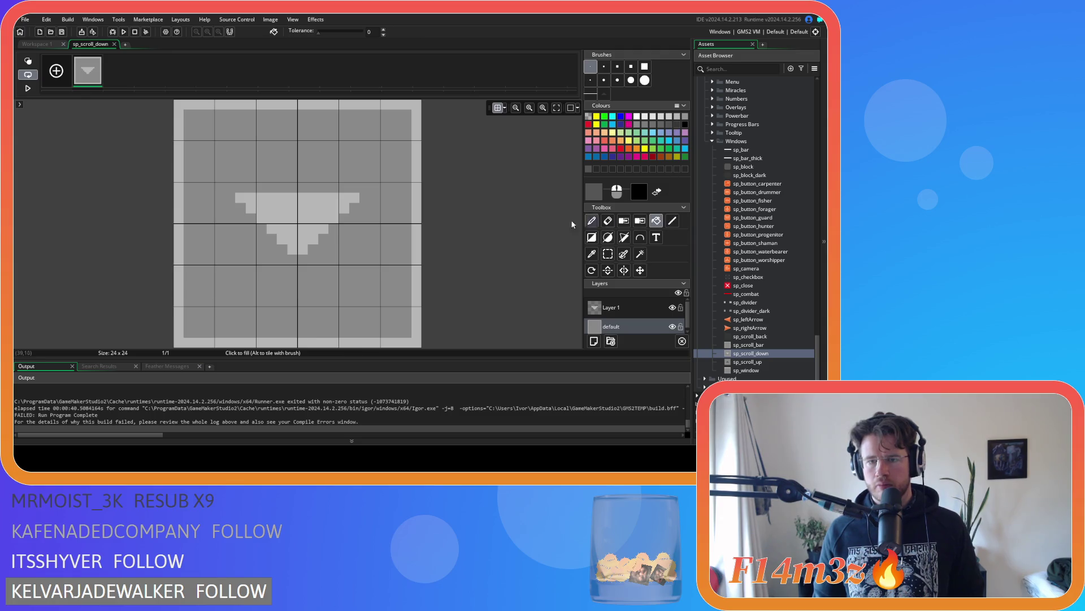
click(418, 202)
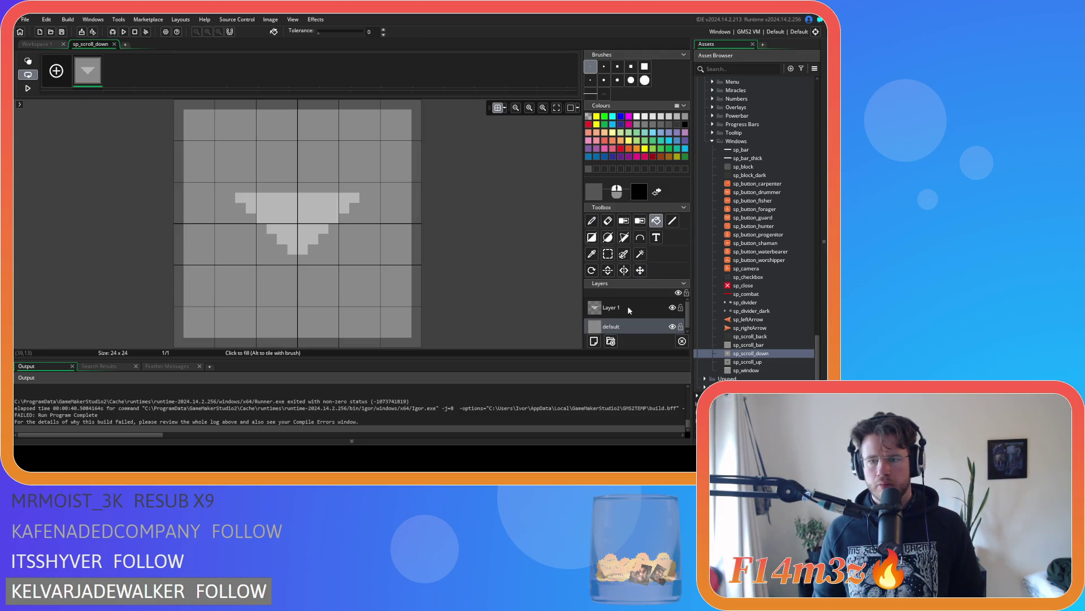
Step: Fill the down arrow dark grey on Layer 1, then pick a lighter grey for the default layer
click(610, 308)
click(307, 225)
click(638, 126)
click(620, 329)
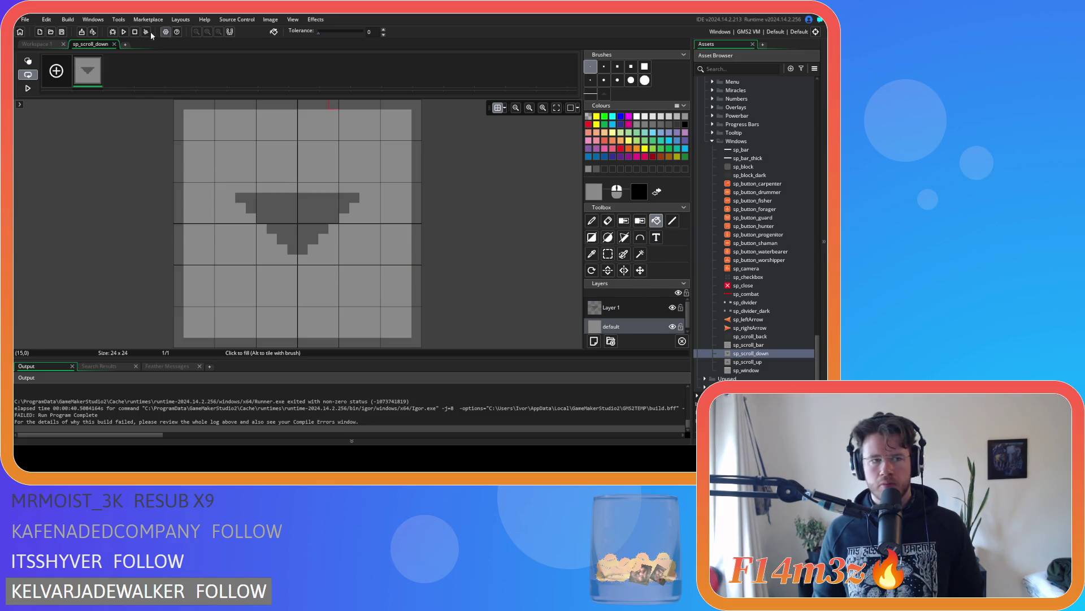
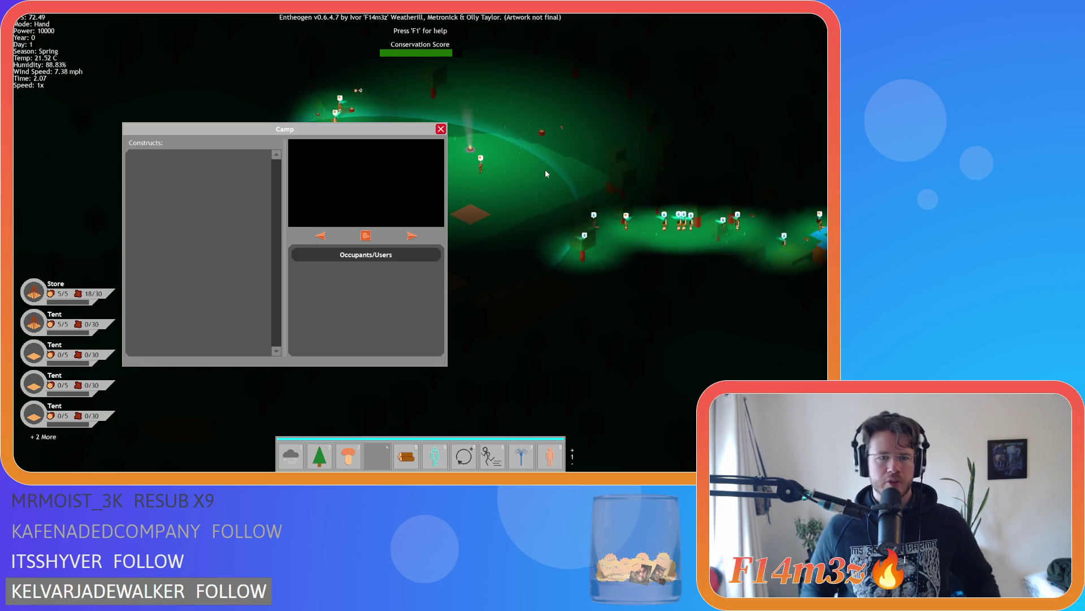
Step: Quit the game and bucket-fill sp_scroll_down's border and down-arrow triangle dark grey
key(Escape)
key(Escape)
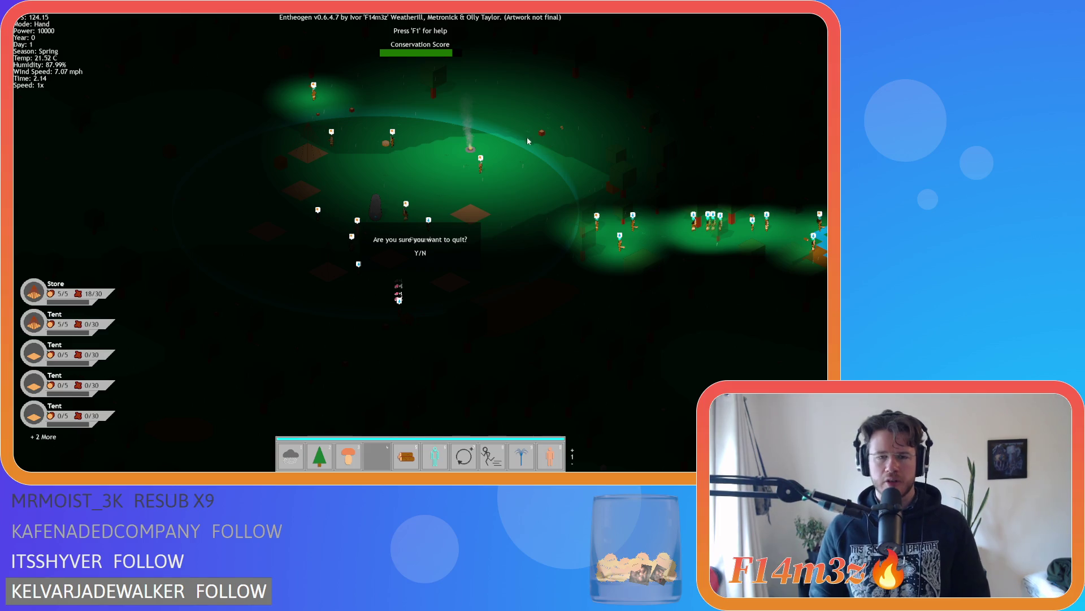
key(y)
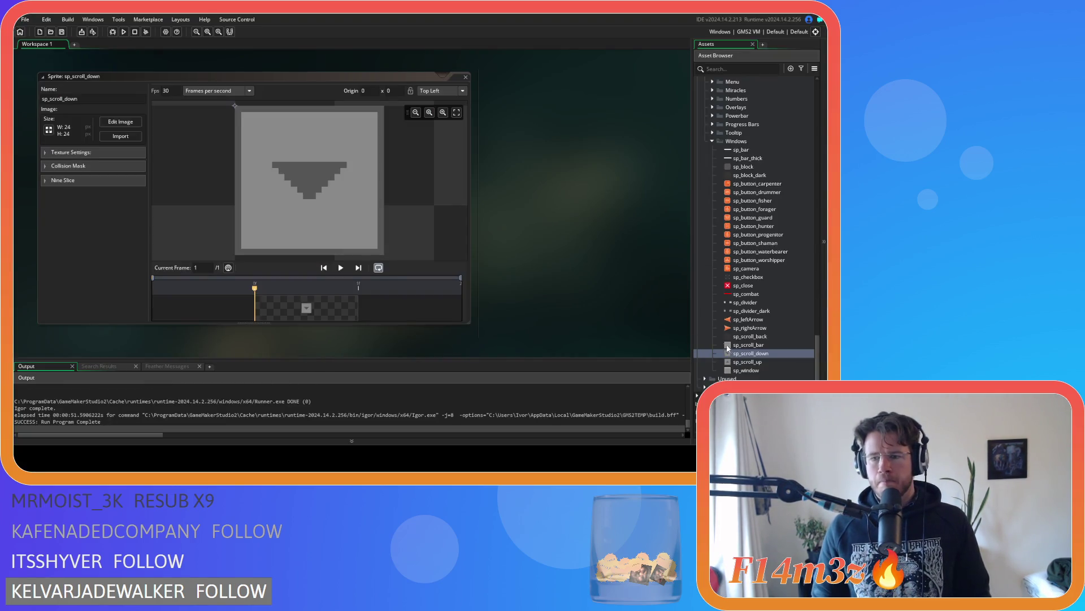
click(120, 122)
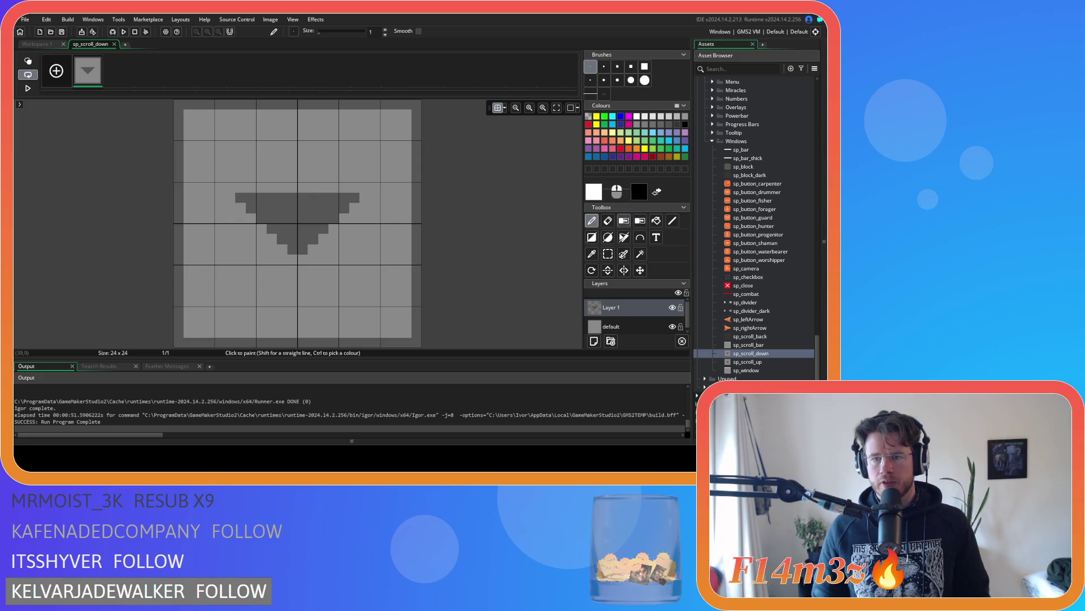
click(670, 125)
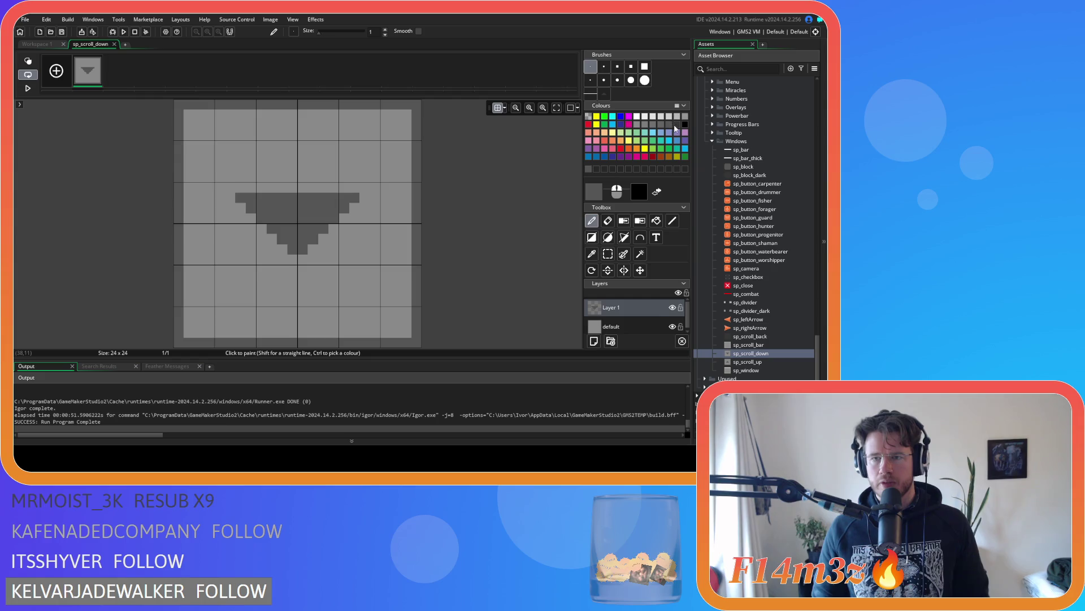
click(656, 220)
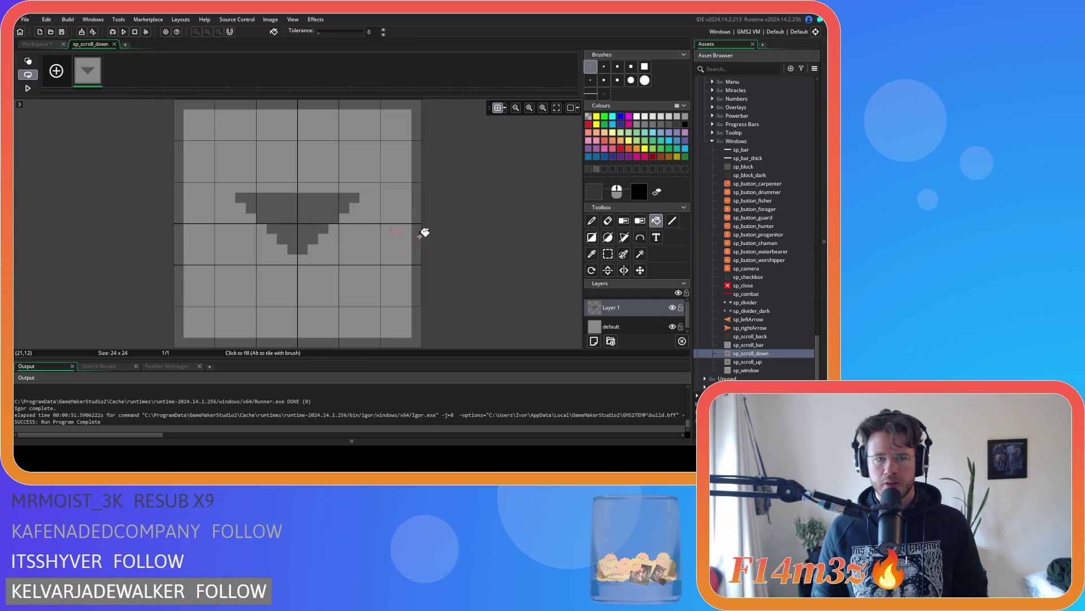
click(420, 226)
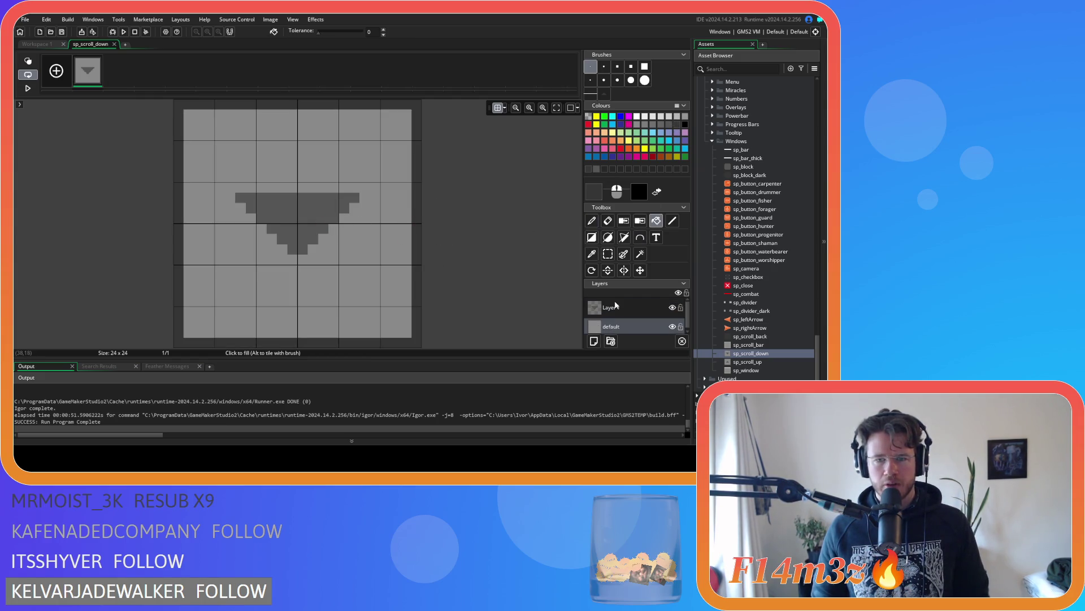
click(616, 306)
click(306, 222)
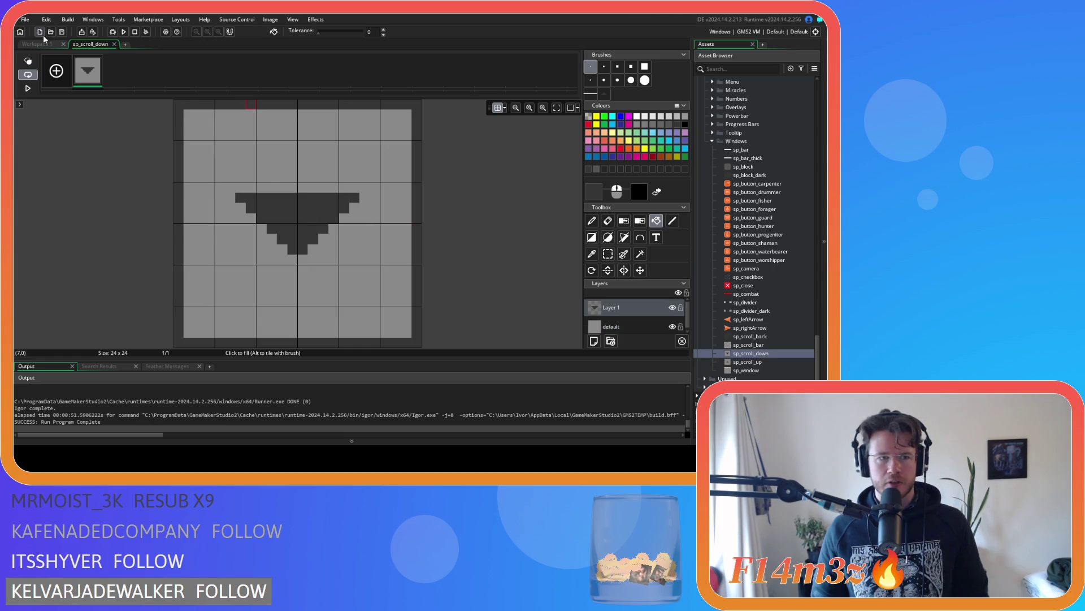
click(45, 44)
Step: Bucket-fill the sp_scroll_up arrow triangle dark grey and rebuild the game with F5
double_click(746, 361)
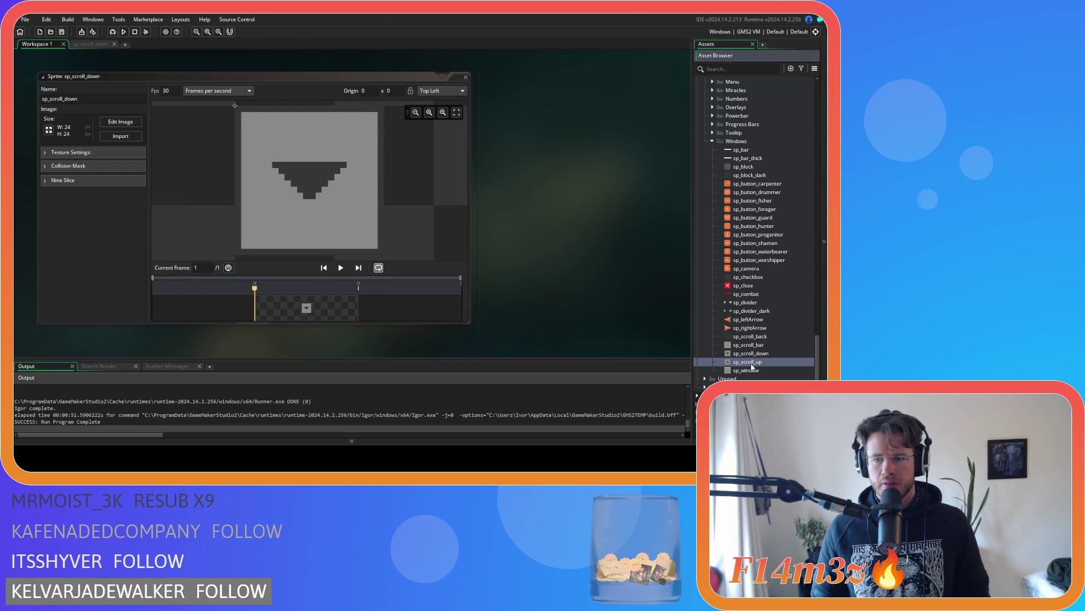
click(121, 122)
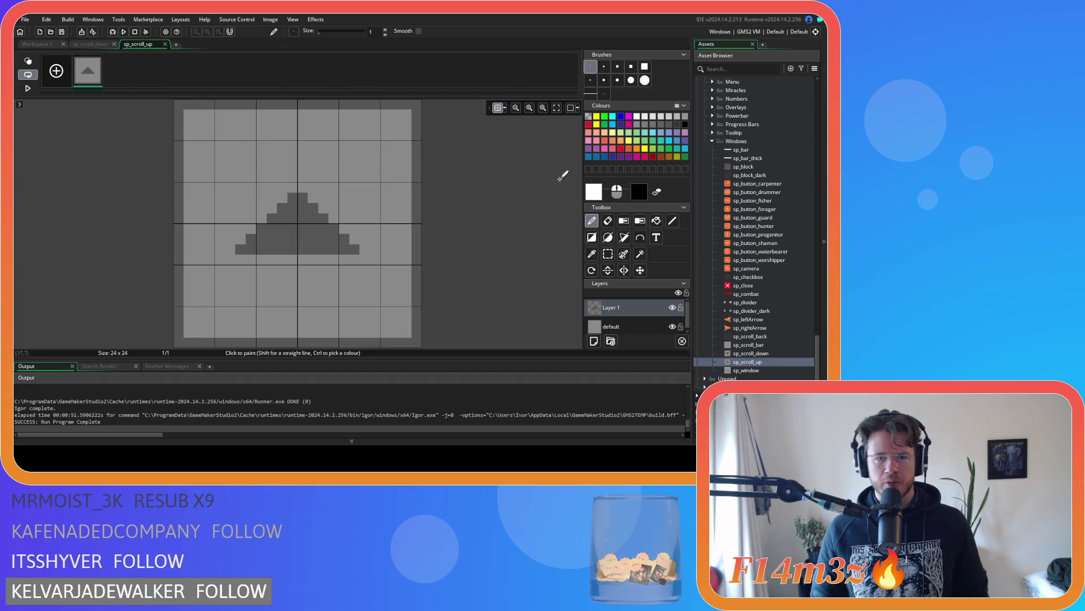
click(683, 126)
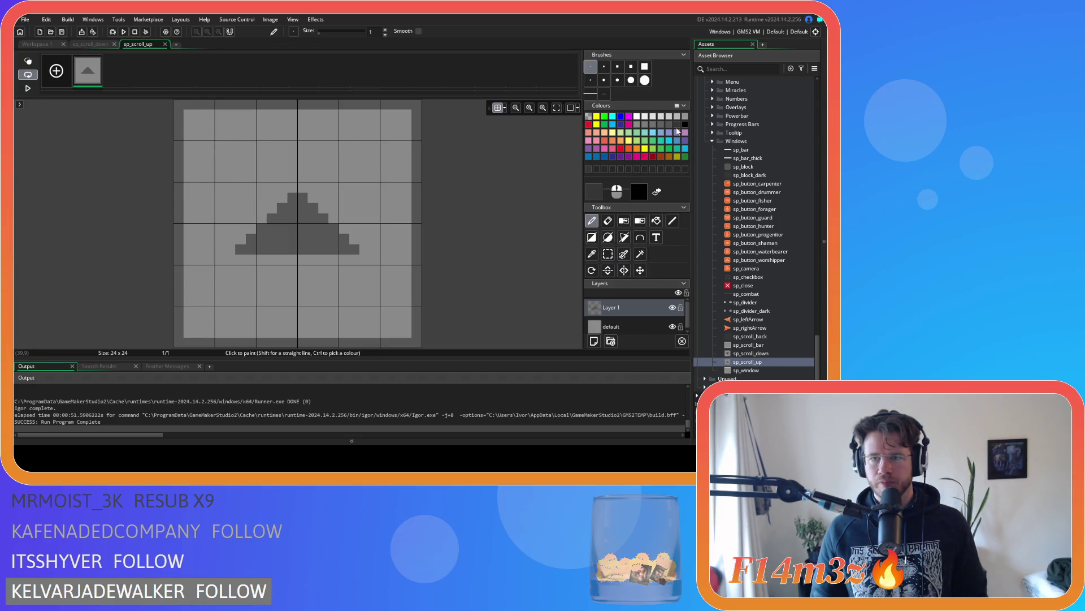
click(656, 221)
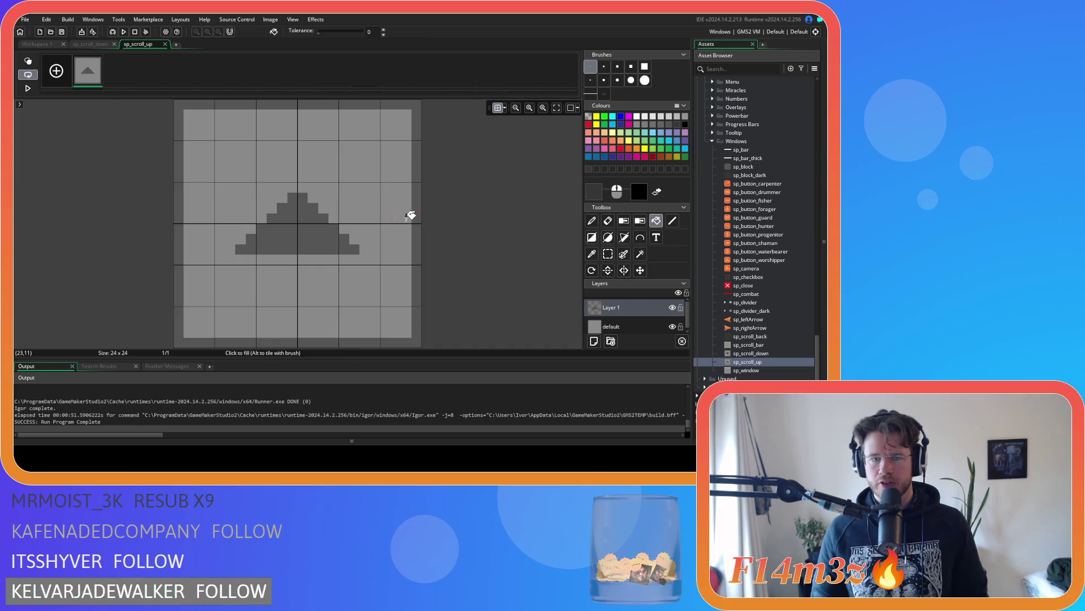
click(320, 238)
click(613, 326)
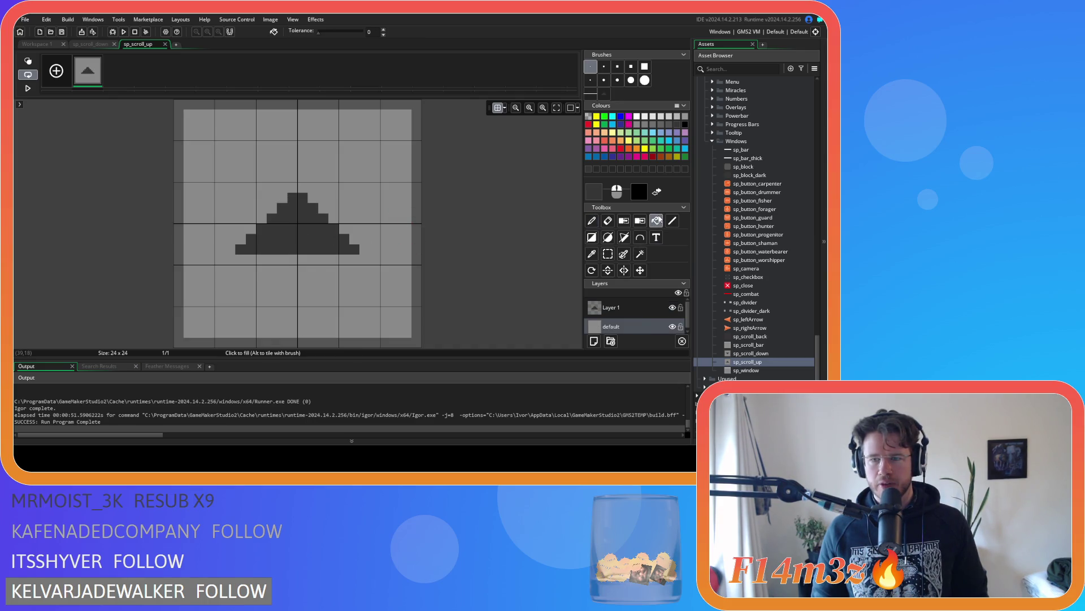
key(F5)
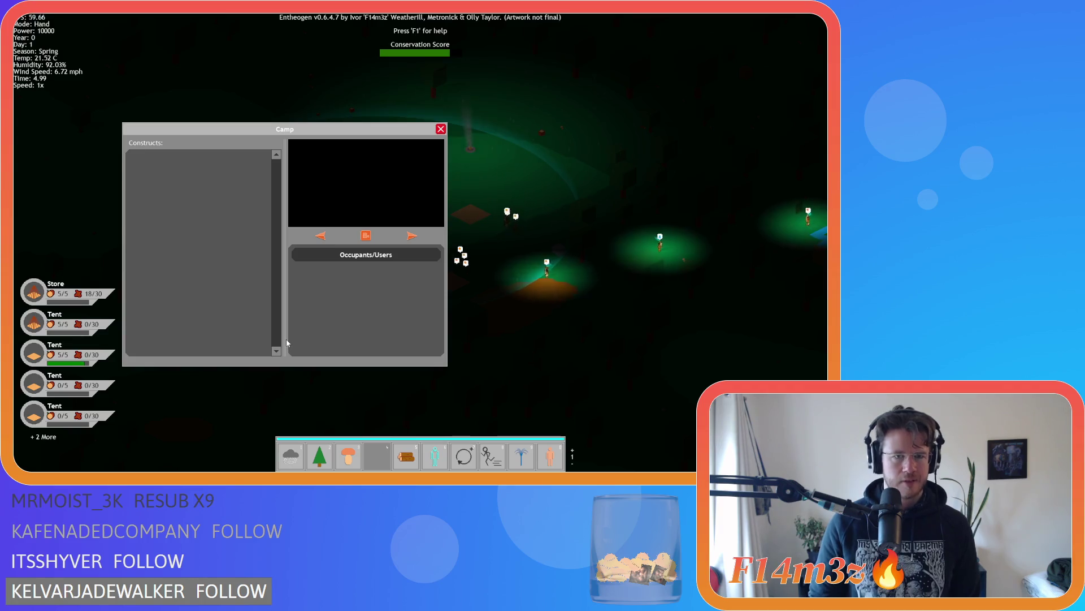
Step: Close the Camp window after checking the arrows and bring up the game's quit prompt
key(Escape)
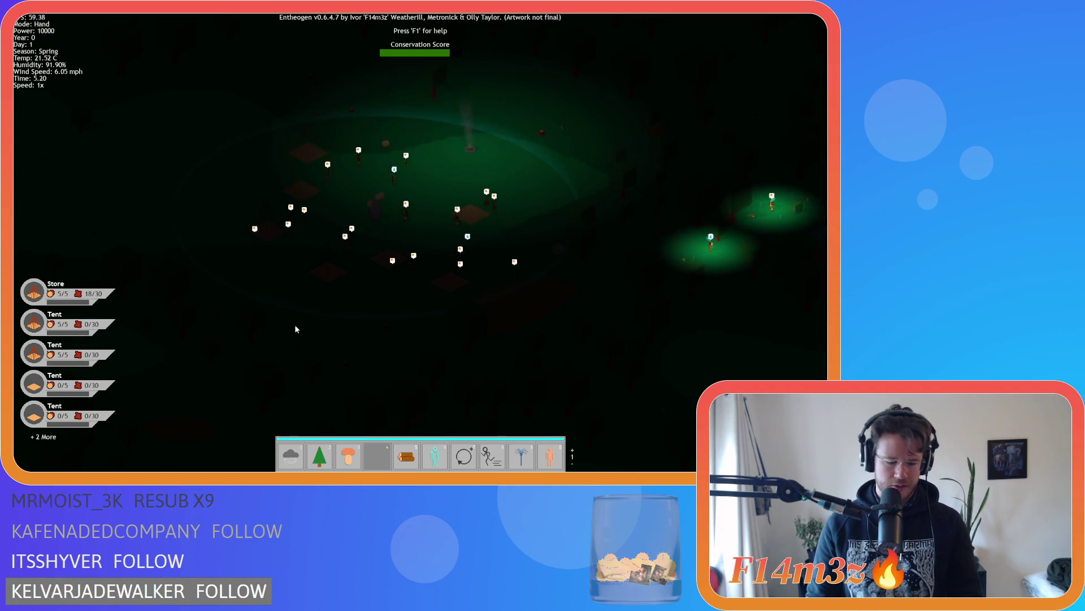
key(Escape)
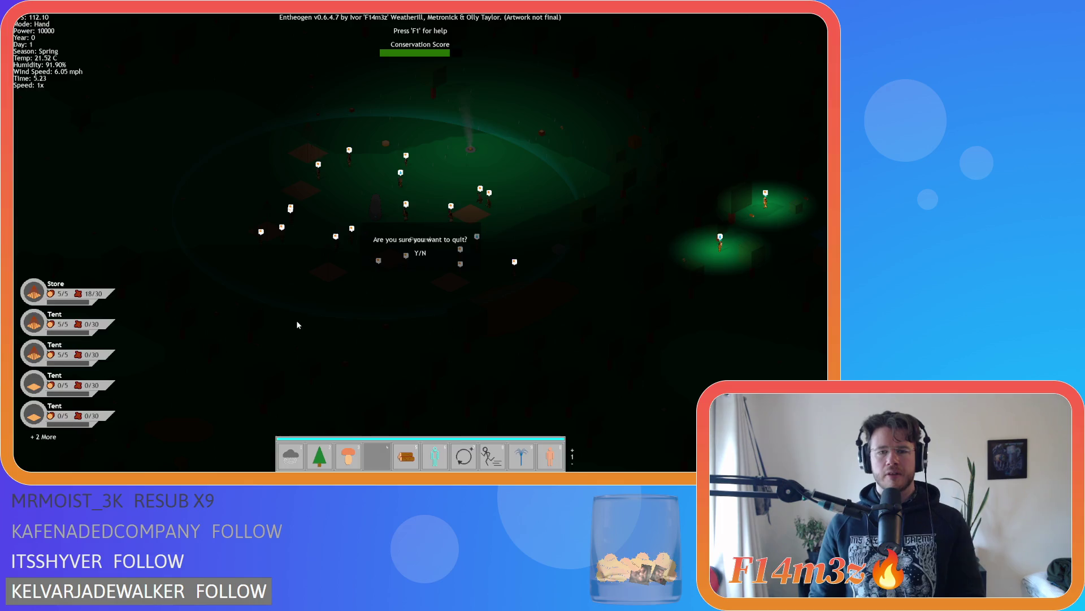
Step: Confirm quitting the game and close the sp_scroll_down and sp_scroll_up image editors
key(y)
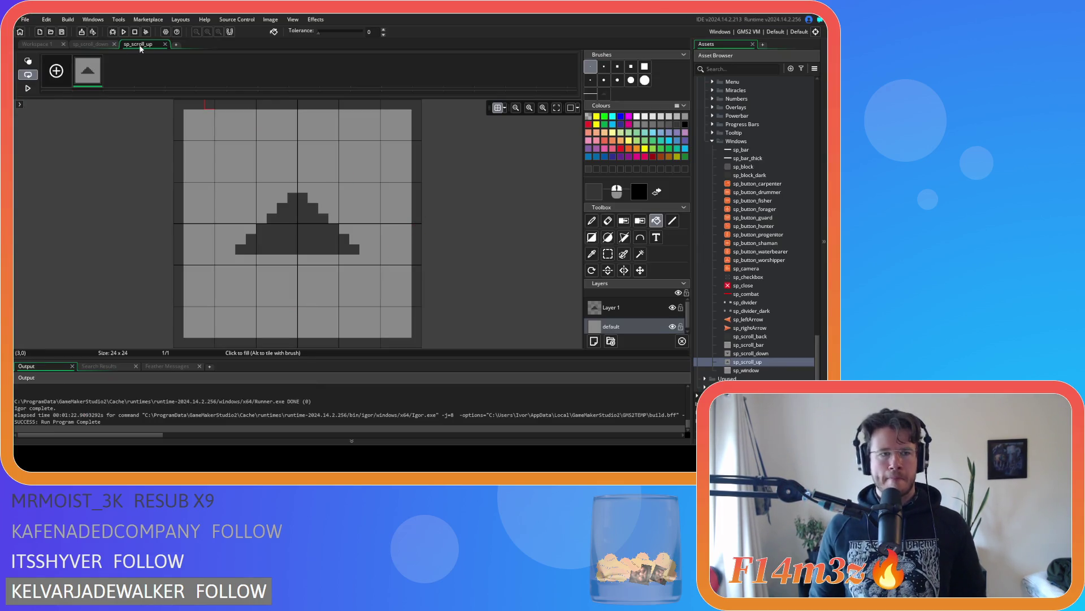
click(104, 44)
click(114, 44)
click(114, 44)
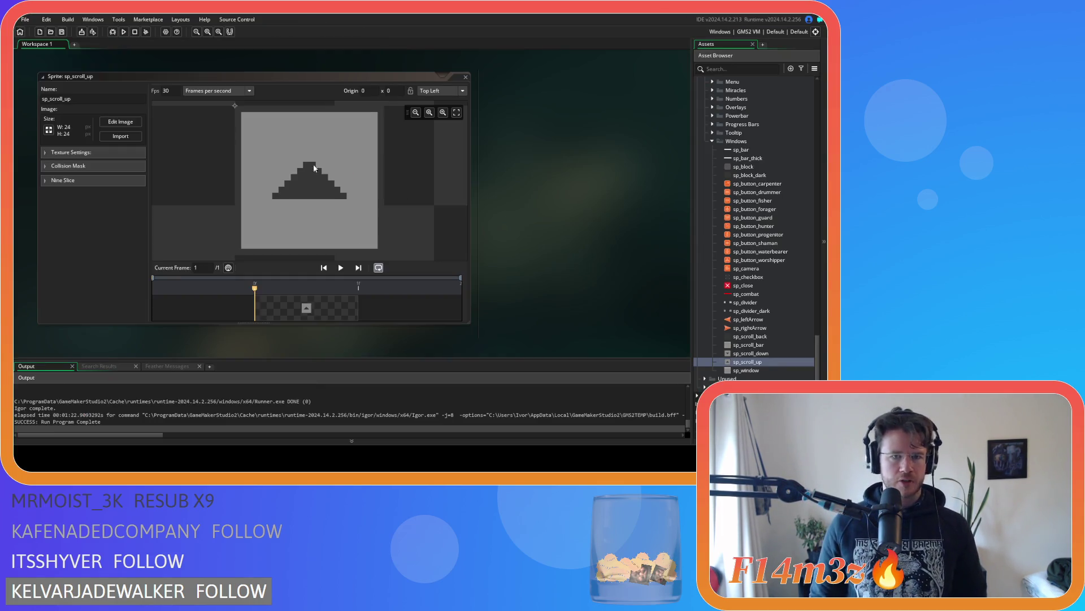
Step: Bucket-fill the light border of sp_scroll_bar with dark grey
double_click(748, 345)
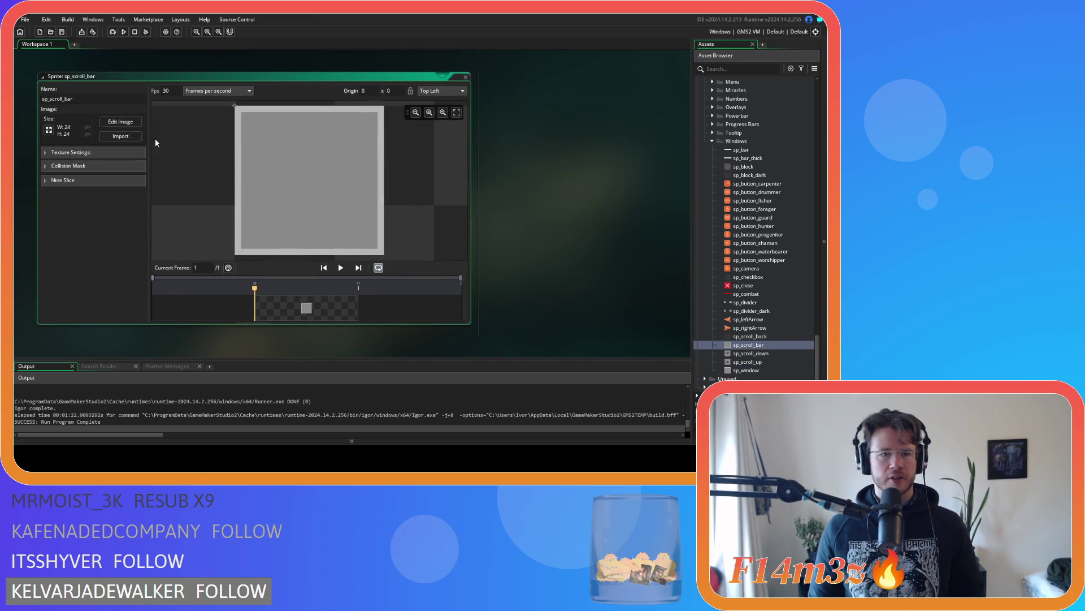
click(119, 120)
click(637, 124)
click(656, 221)
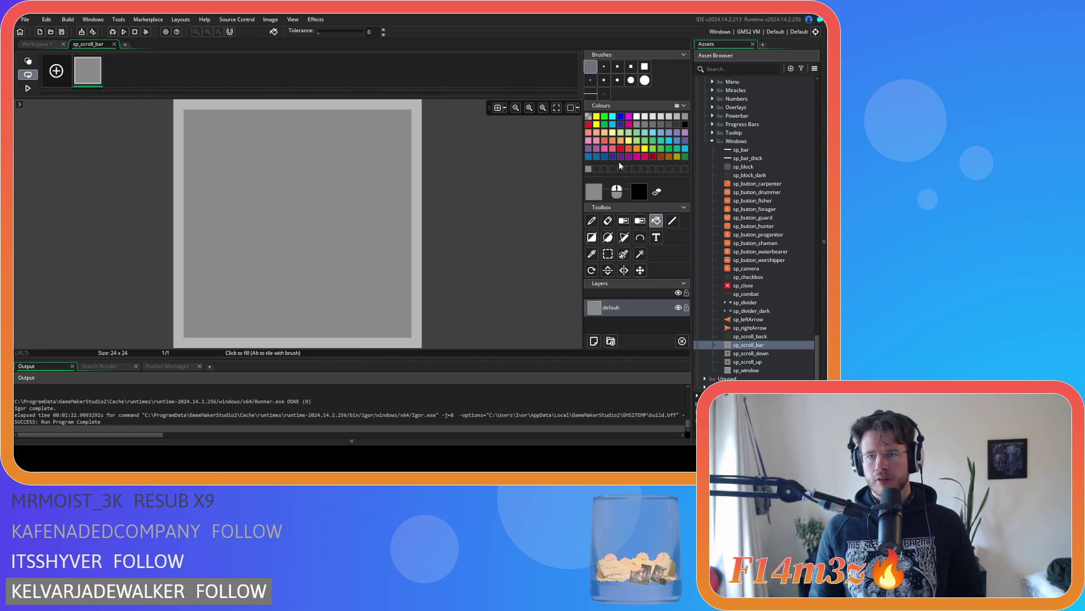
click(674, 126)
click(417, 195)
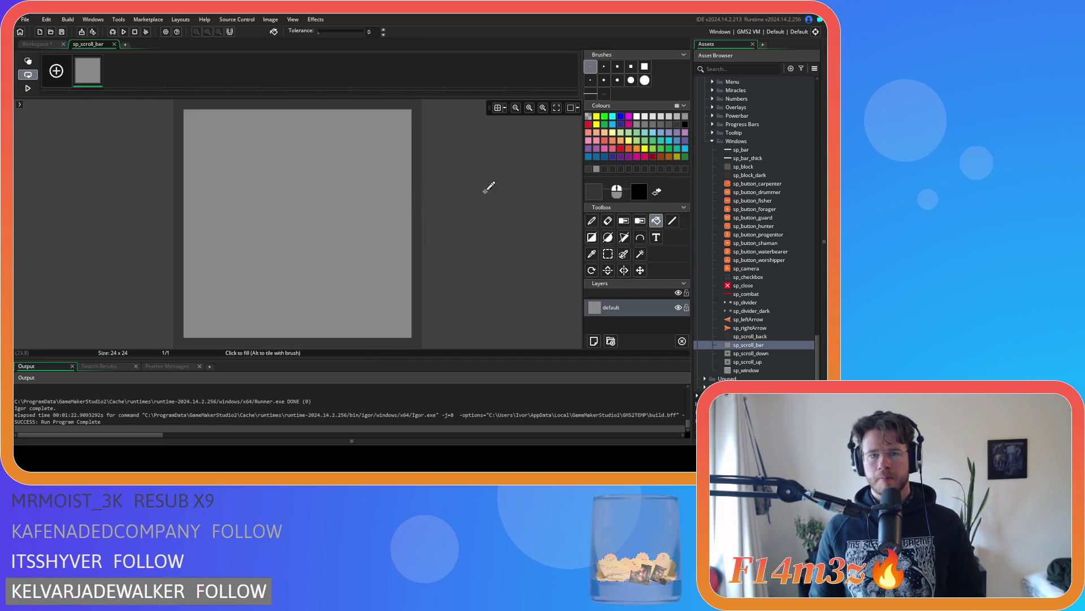
click(114, 44)
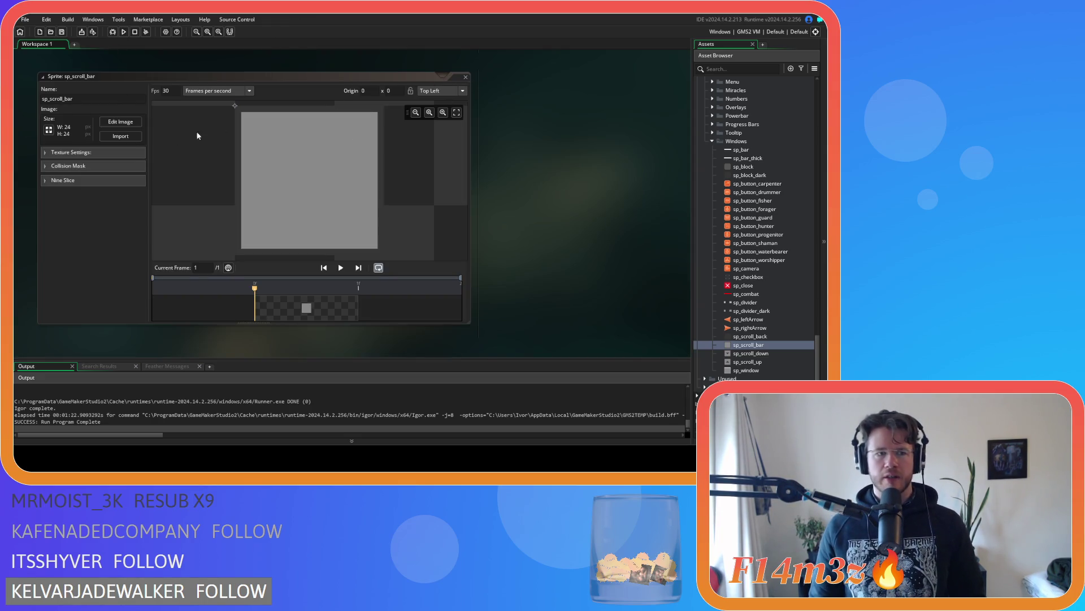
Step: Enable nine-slice on sp_scroll_bar with all four guides set to 1
click(44, 181)
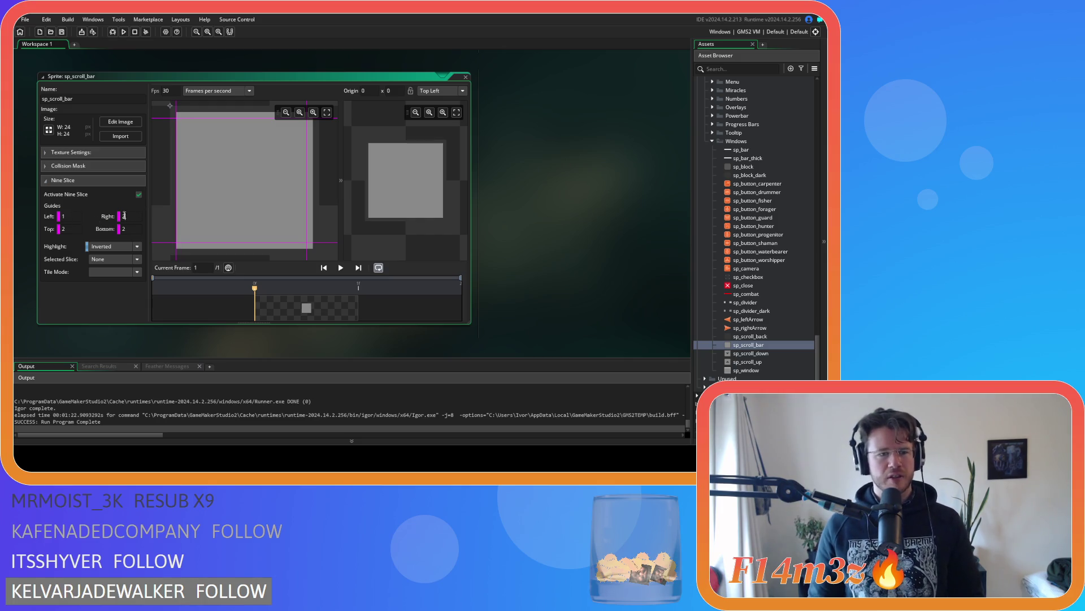
key(Tab)
text(1)
key(Tab)
key(Tab)
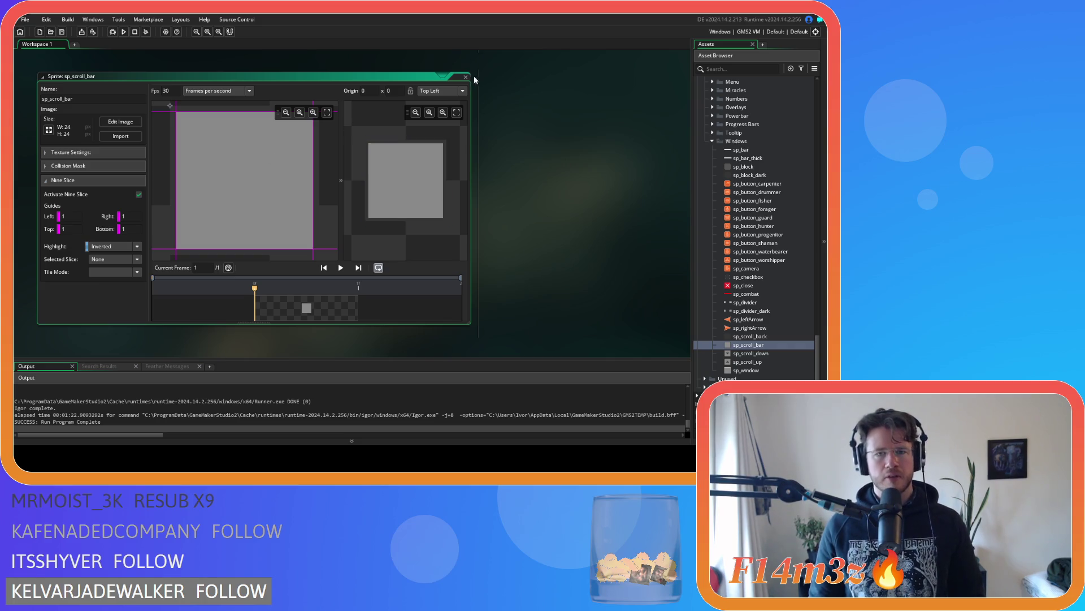
click(465, 77)
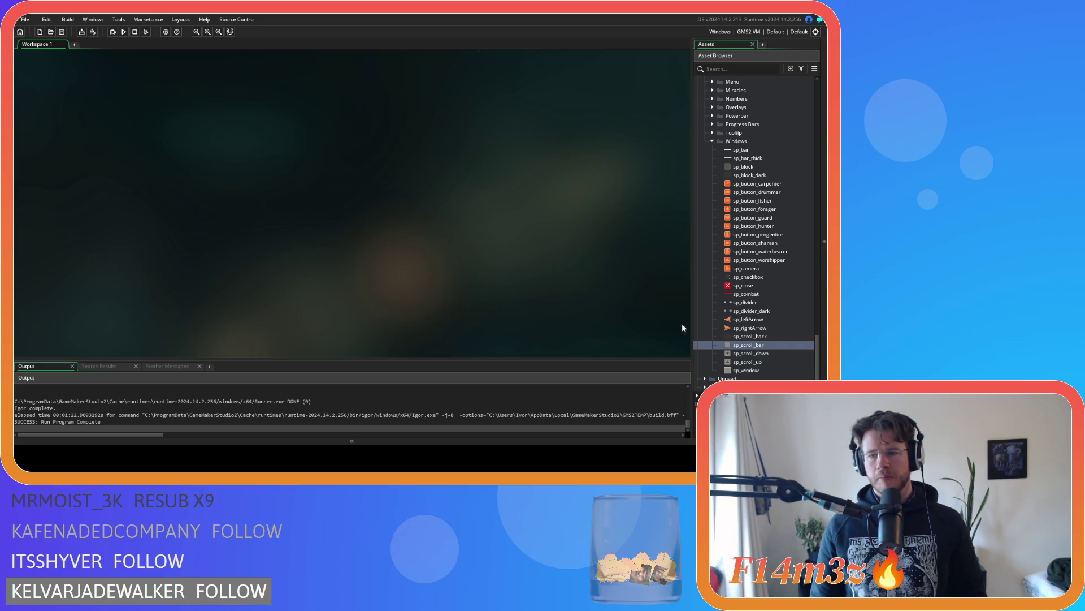
Step: Open the sc_windowCamp script from the Asset Browser
scroll(722, 221, up, 15)
scroll(722, 221, up, 5)
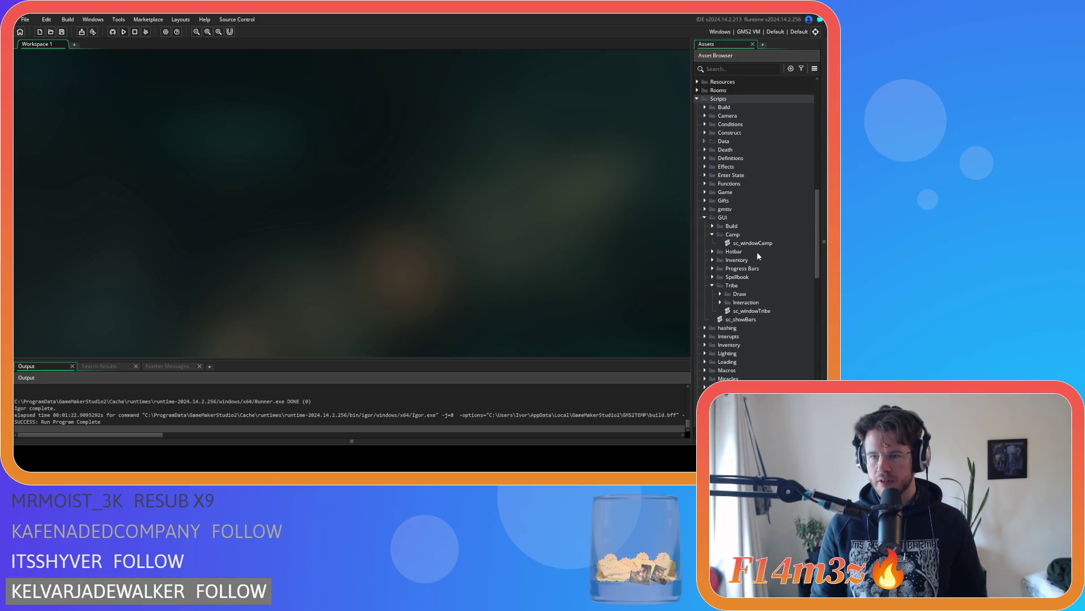
click(713, 285)
double_click(756, 243)
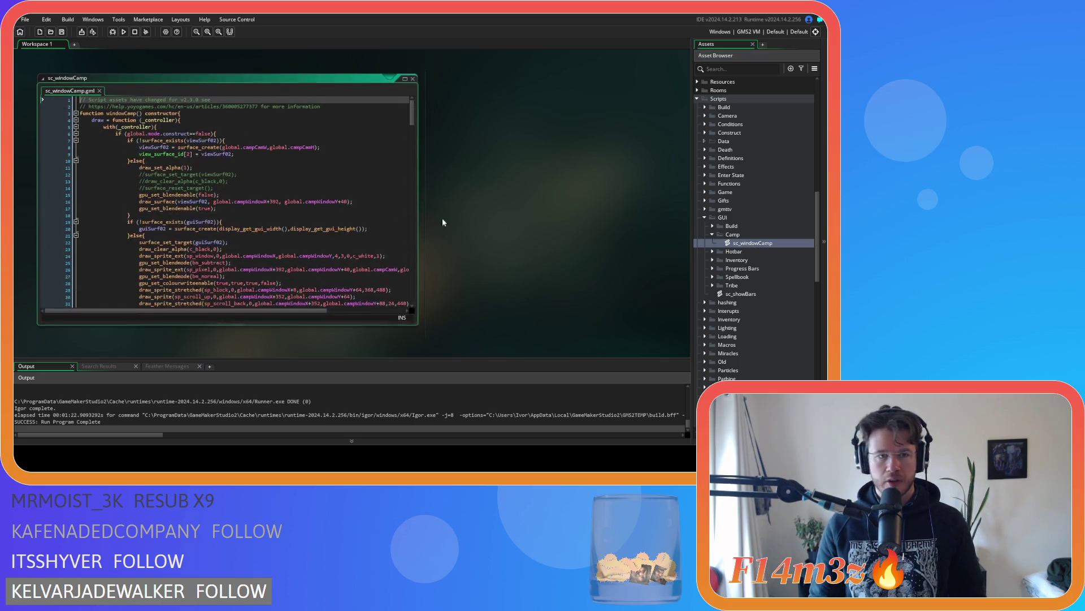
scroll(200, 180, down, 5)
scroll(201, 180, up, 4)
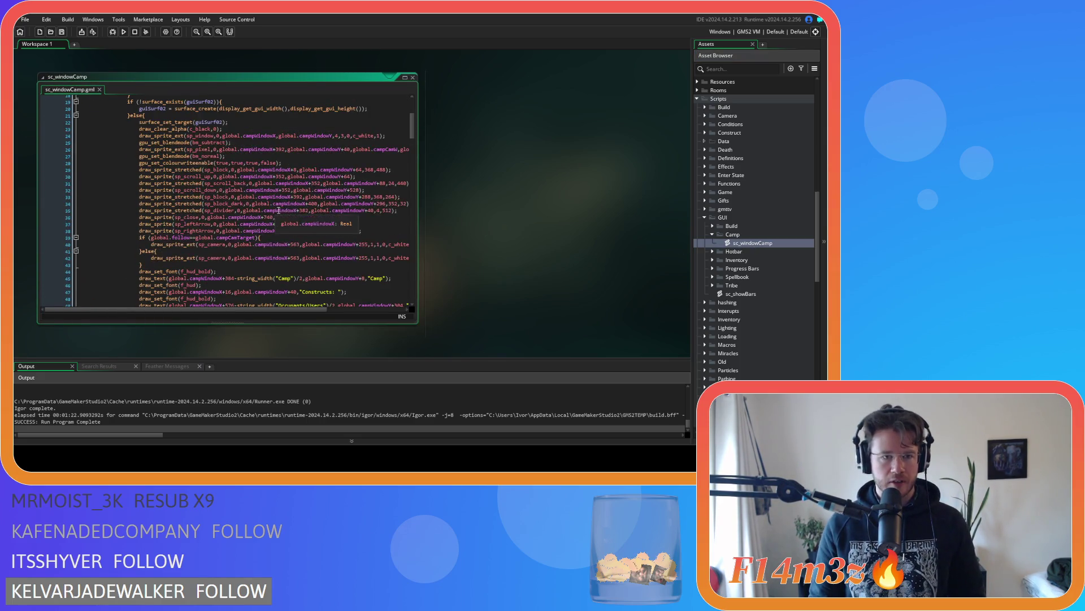
drag(277, 309, 303, 311)
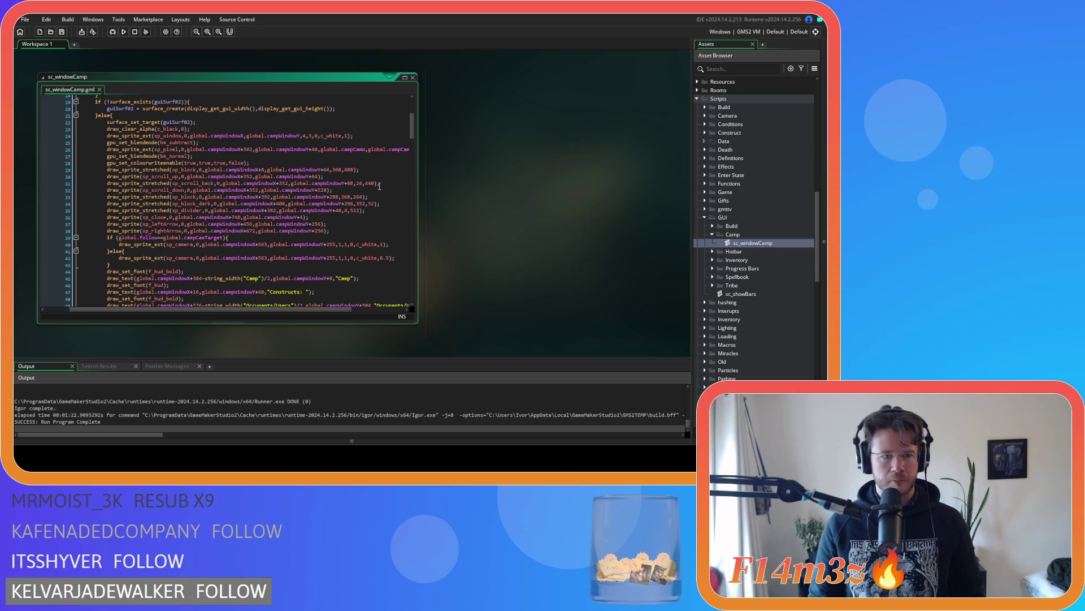
Step: Move the sp_scroll_back draw_sprite_stretched line to directly after the scroll-up line
drag(385, 183, 109, 187)
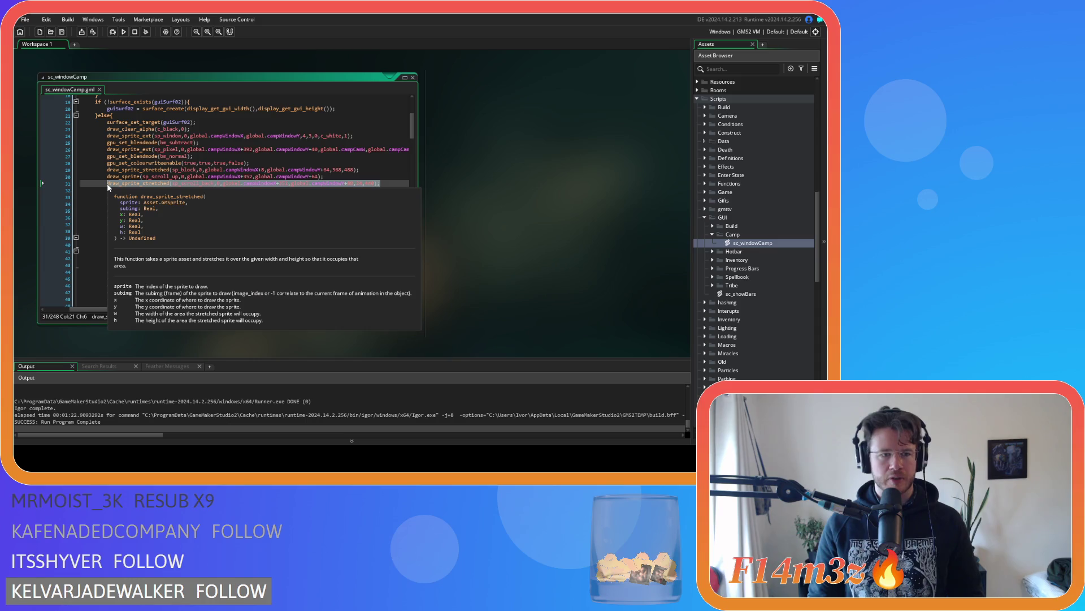
key(BackSpace)
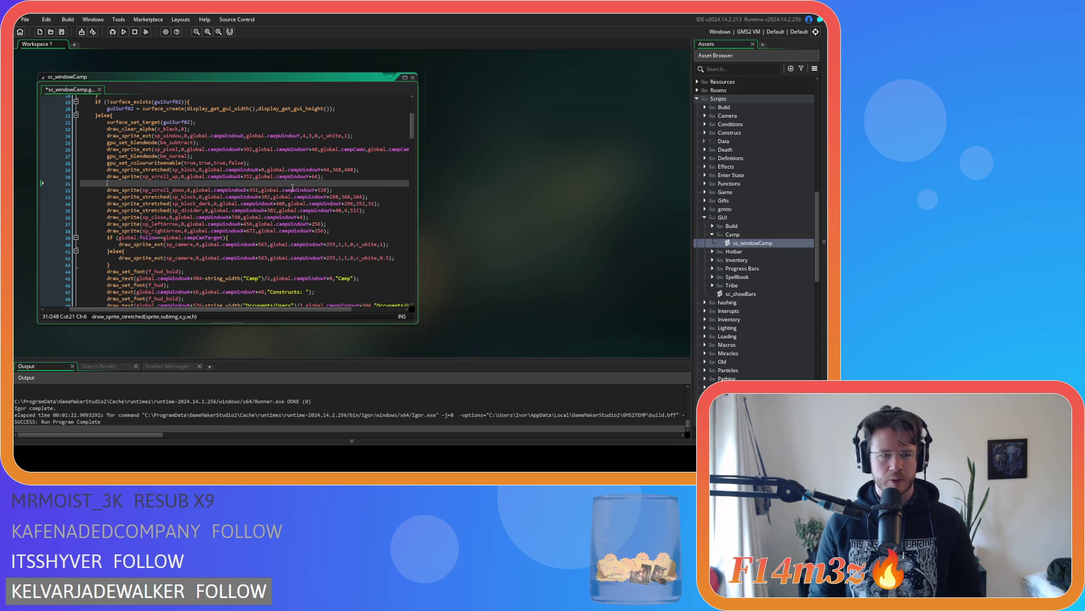
key(BackSpace)
key(BackSpace)
key(BackSpace)
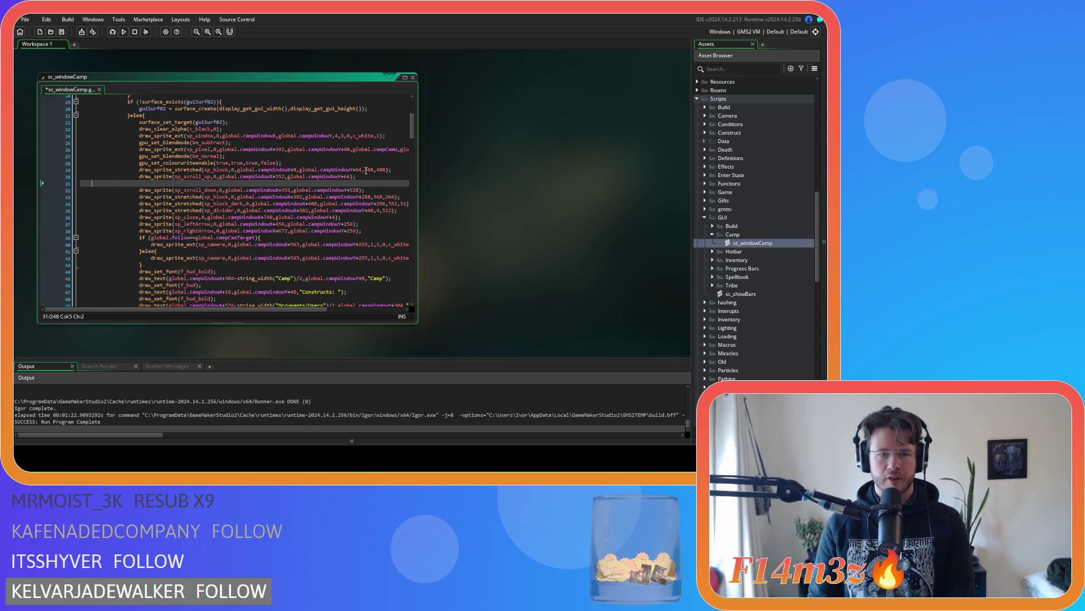
key(BackSpace)
key(BackSpace)
key(ctrl+v)
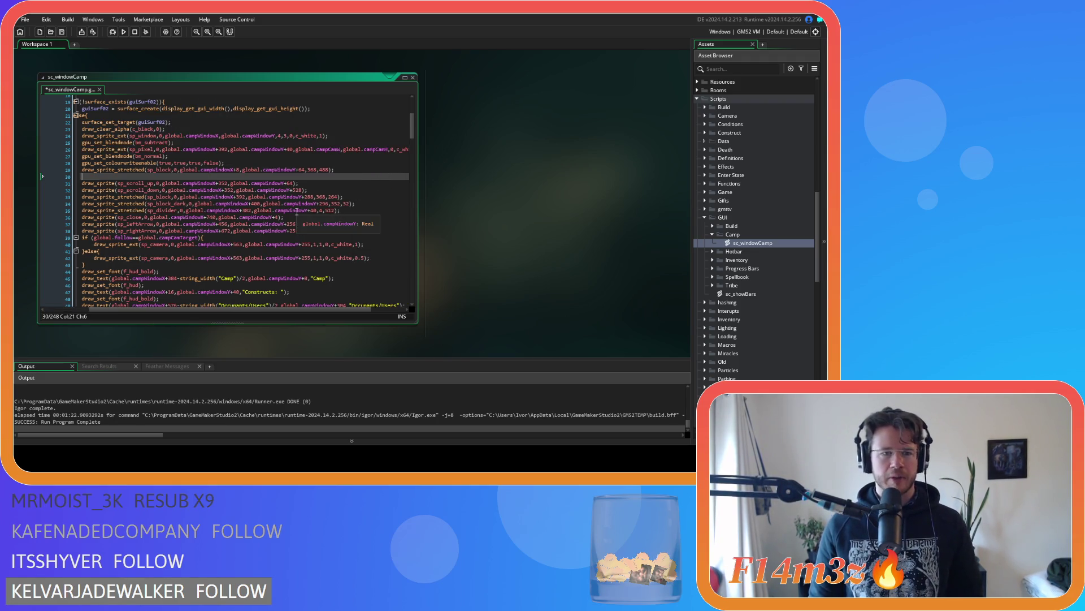
key(ctrl+z)
key(ctrl+z)
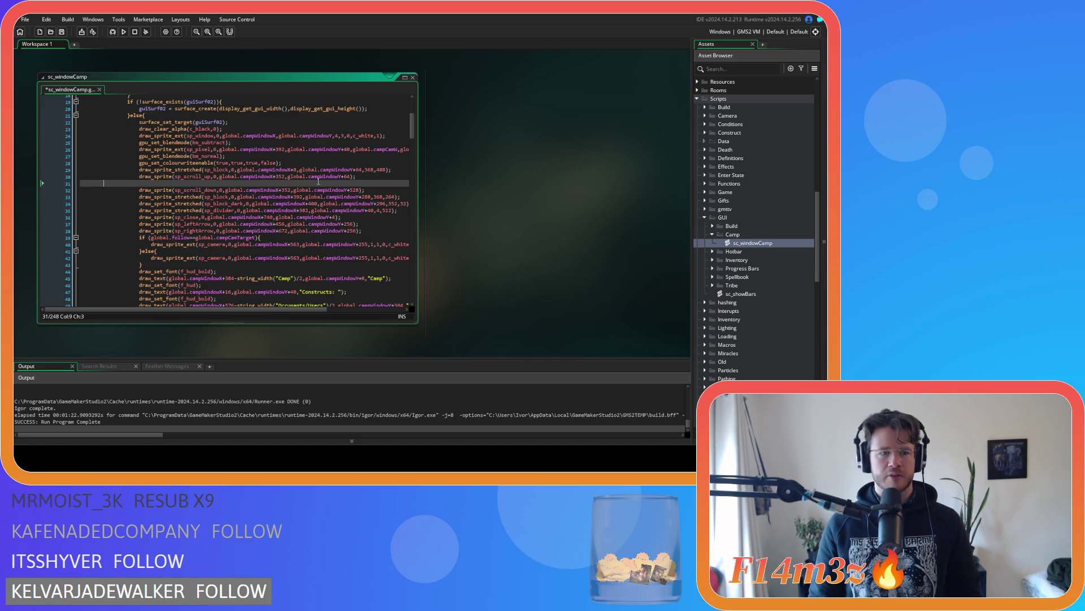
key(ctrl+z)
key(ctrl+y)
key(ctrl+y)
key(ctrl+y)
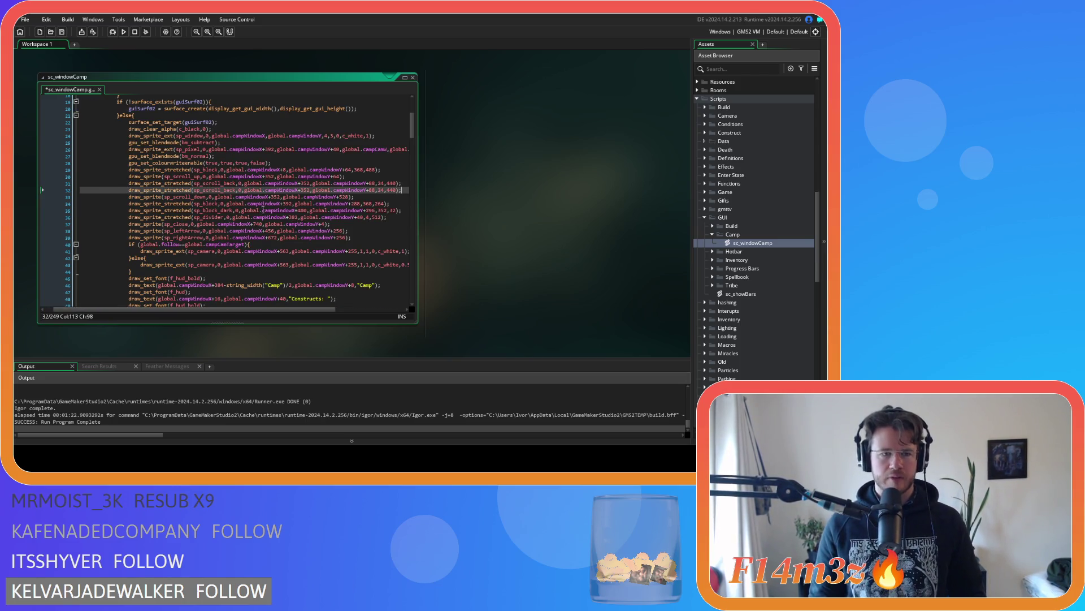
Step: Duplicate the sp_scroll_back line and change the copy's sprite to sp_scroll_bar
key(ctrl+v)
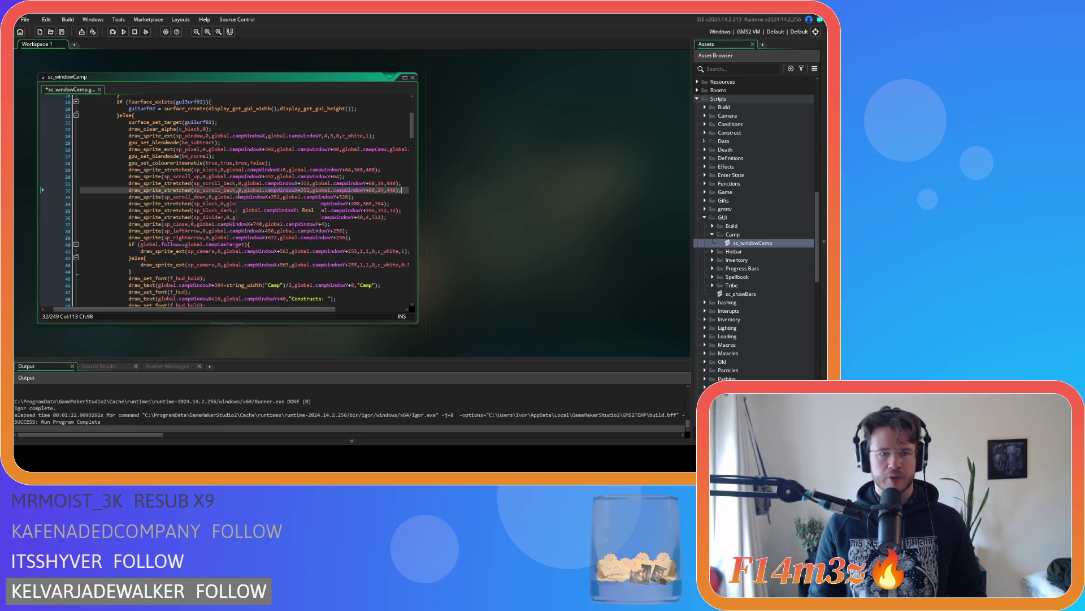
mouse_move(237, 190)
drag(237, 190, 225, 193)
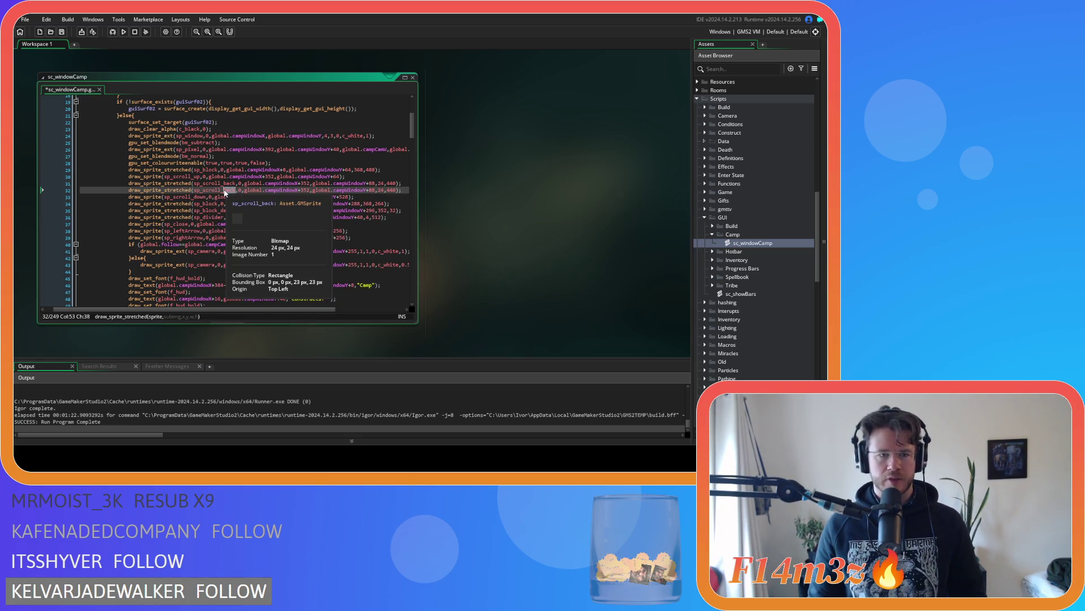
text(bar)
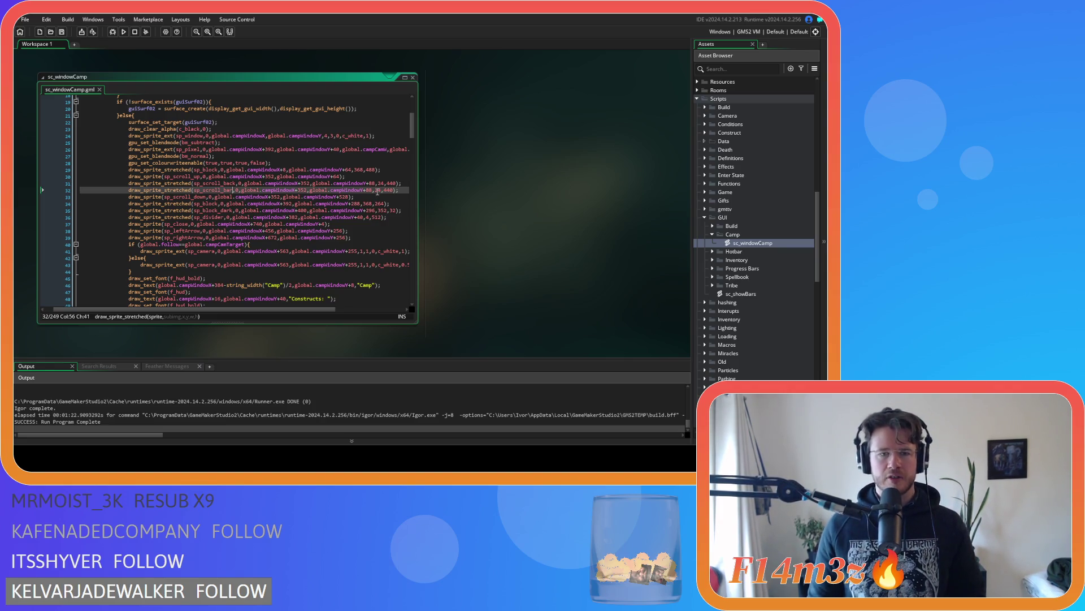
Step: Change the sp_scroll_bar line's height from 440 to 64, save, and run the game
click(377, 191)
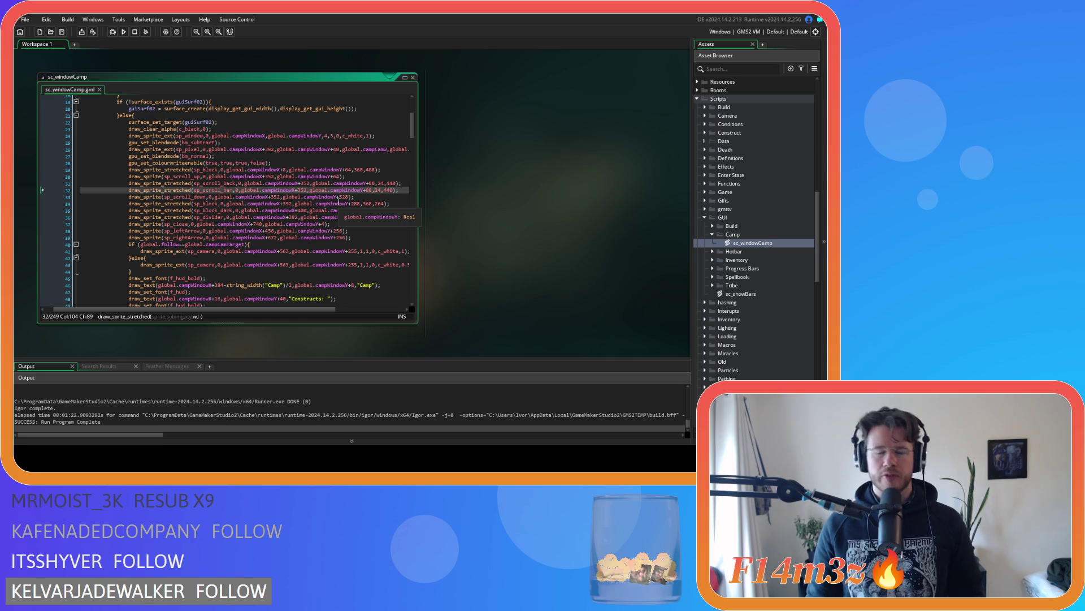
click(401, 190)
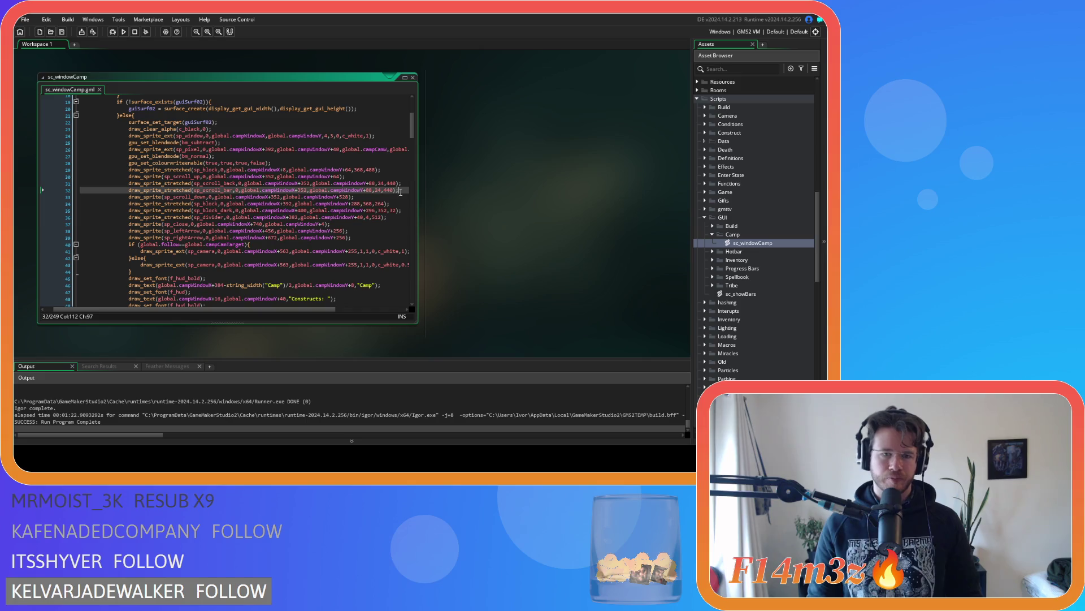
click(385, 190)
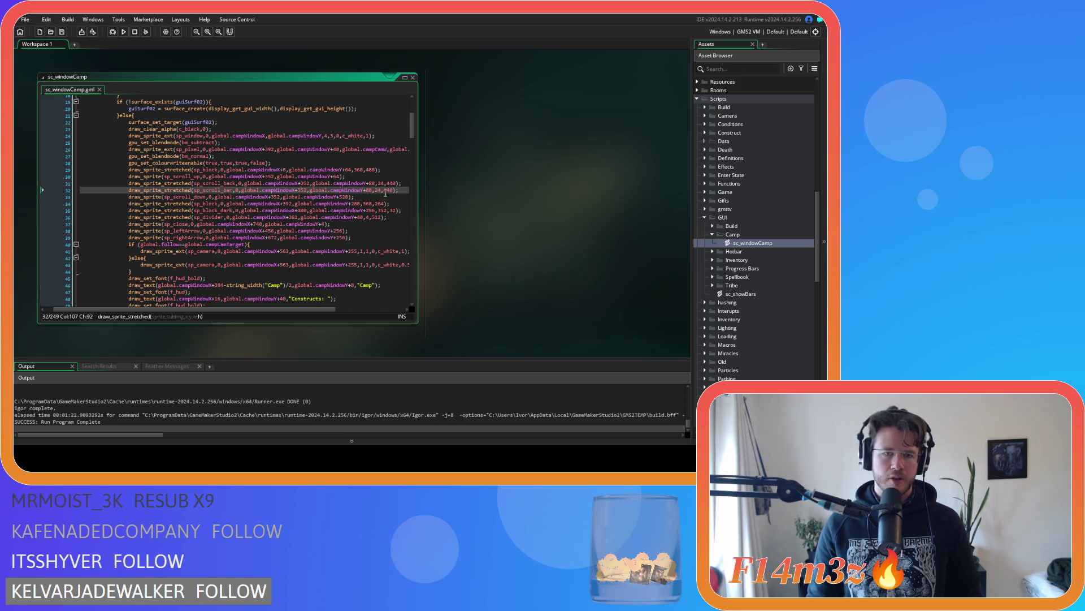
double_click(389, 191)
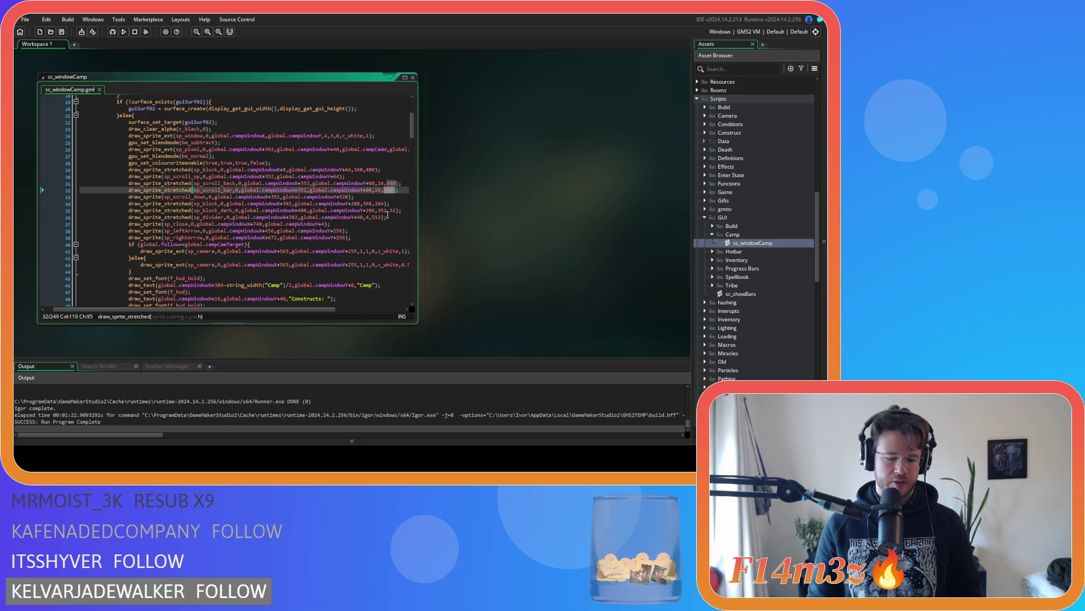
text(64)
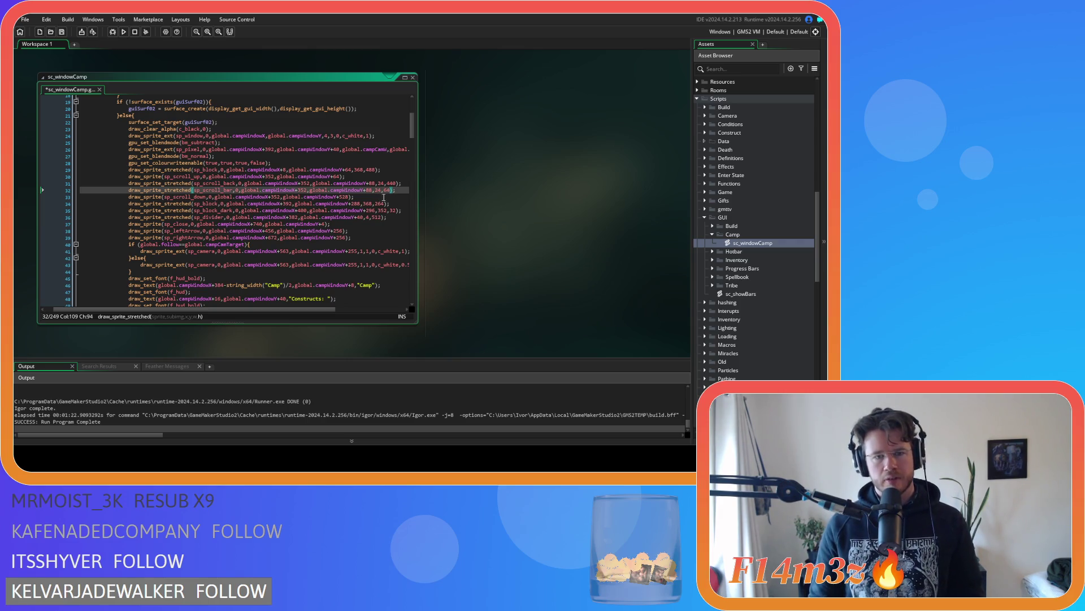
key(ctrl+s)
key(F5)
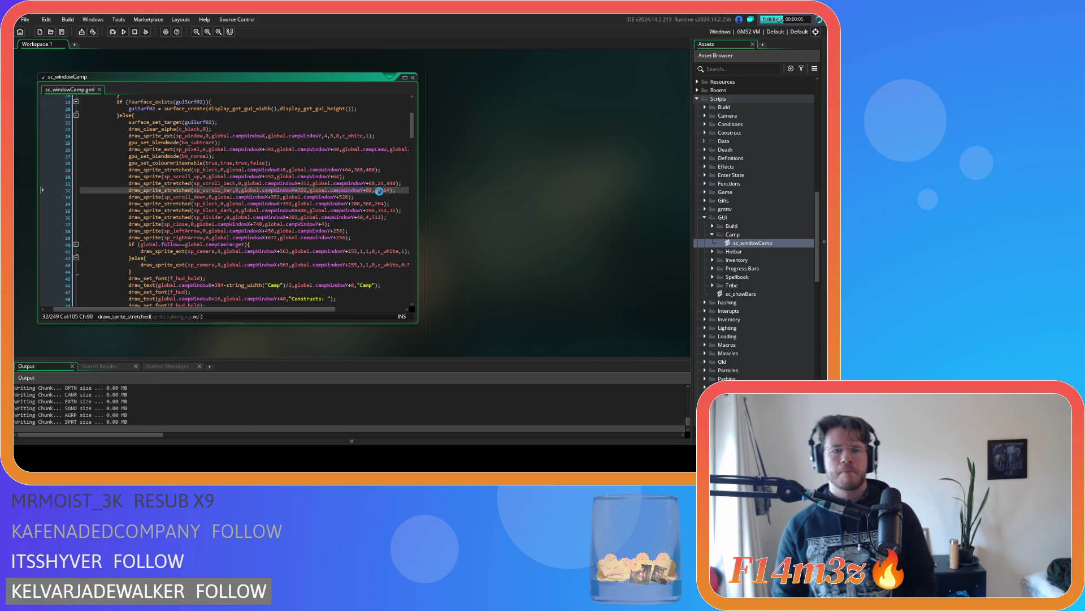
mouse_move(207, 109)
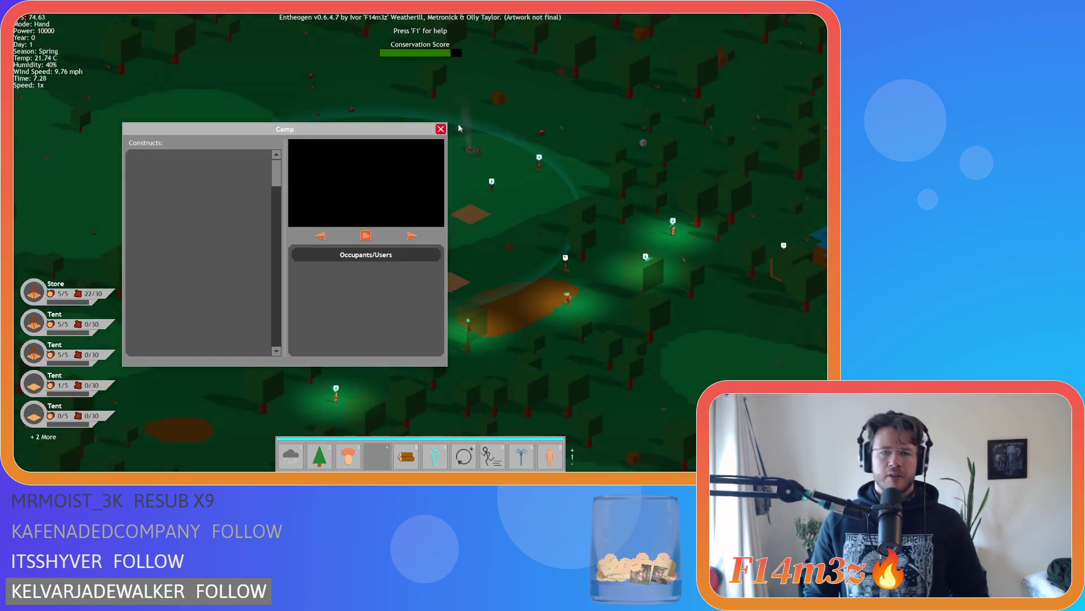
key(Escape)
key(Escape)
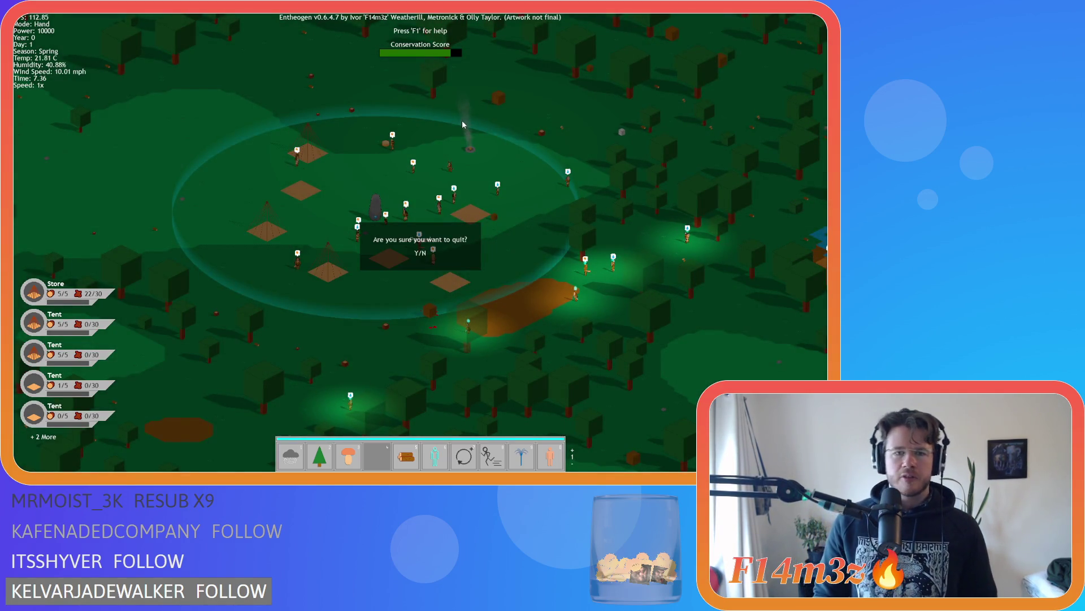
key(y)
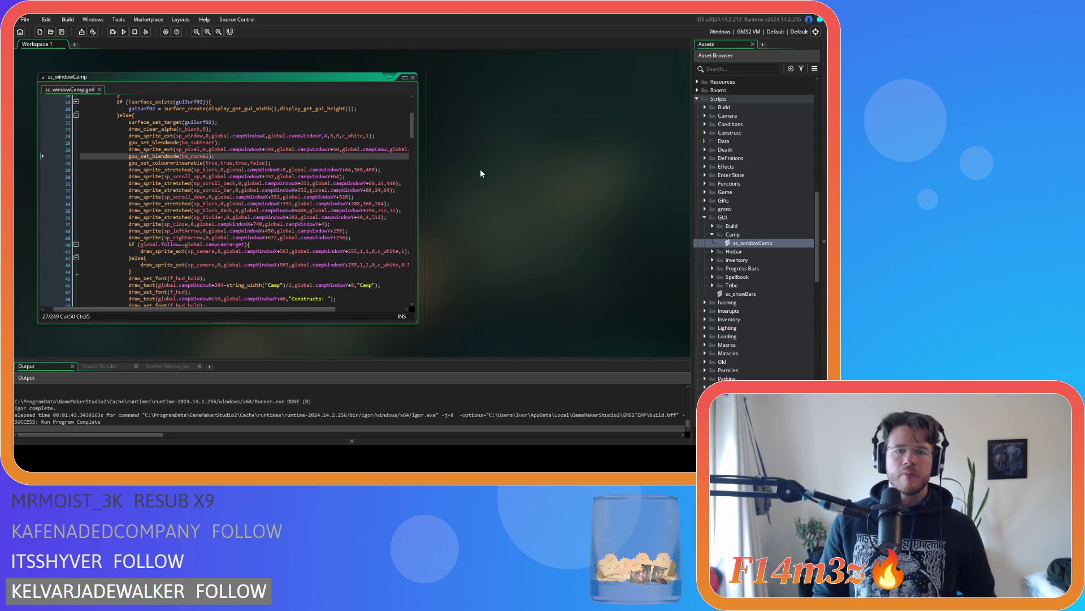
Step: Close the sc_windowCamp editor from its context menu and fold the Camp and GUI folders
right_click(480, 173)
mouse_move(509, 181)
click(562, 261)
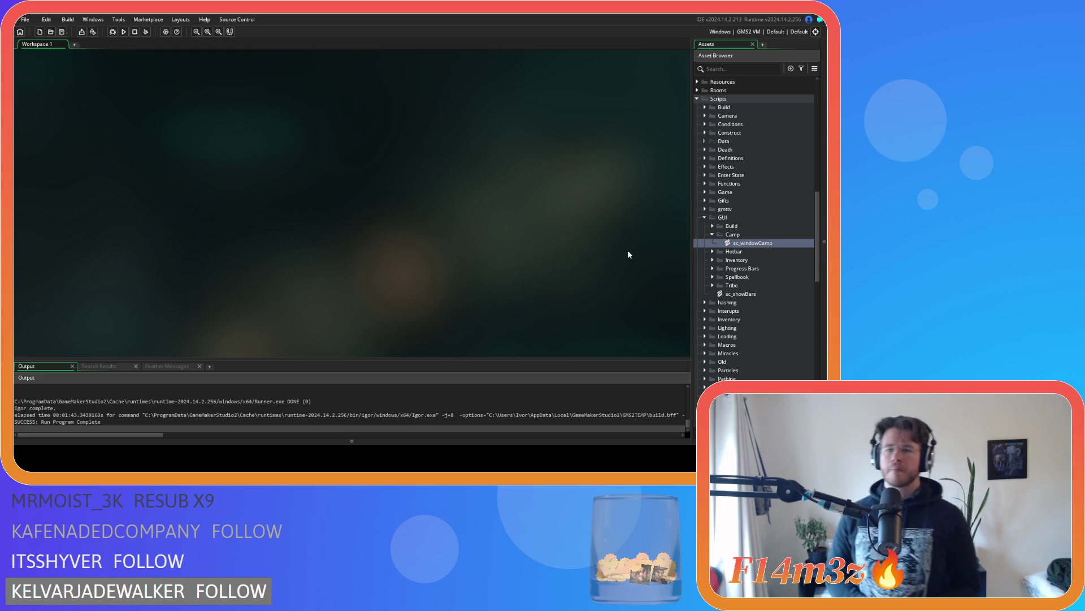
click(712, 234)
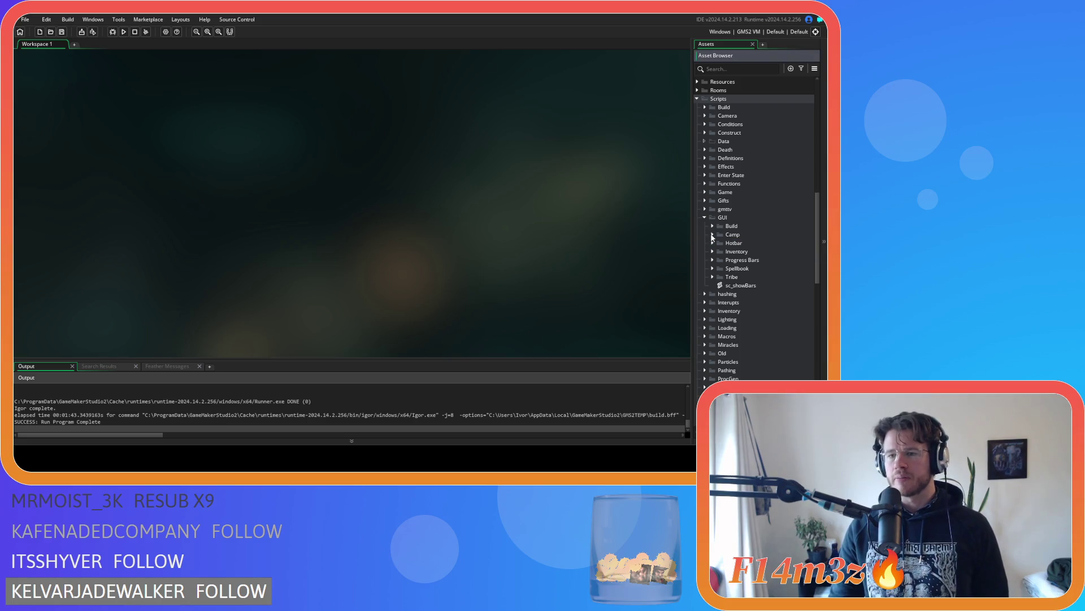
click(705, 218)
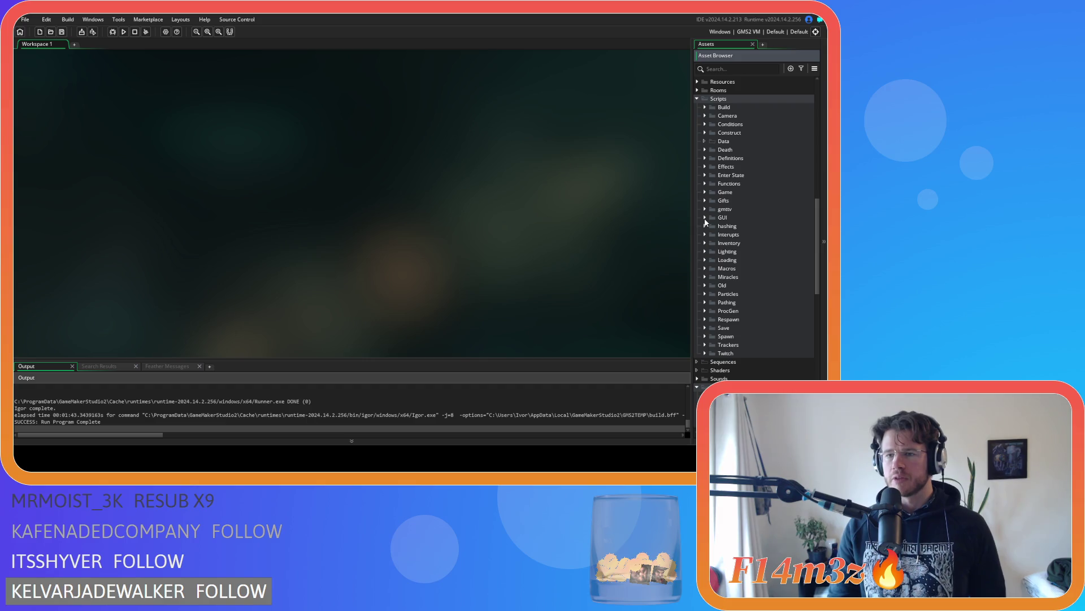
scroll(711, 213, up, 4)
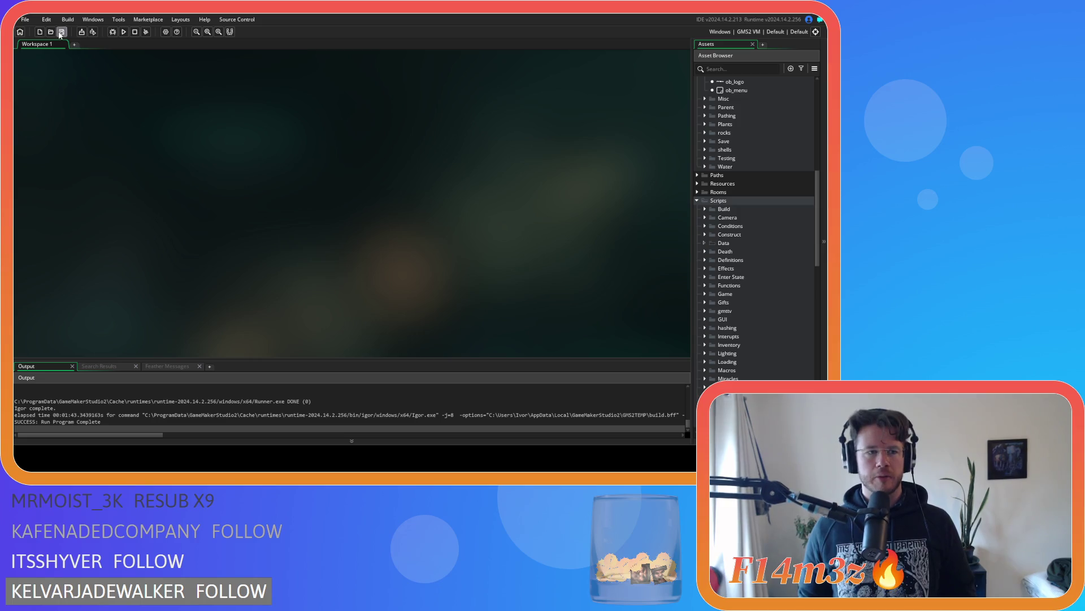
Step: Fold the Scripts, Sprites > UI and Sprites folders, then open the ob_controller object
click(698, 201)
scroll(713, 277, down, 5)
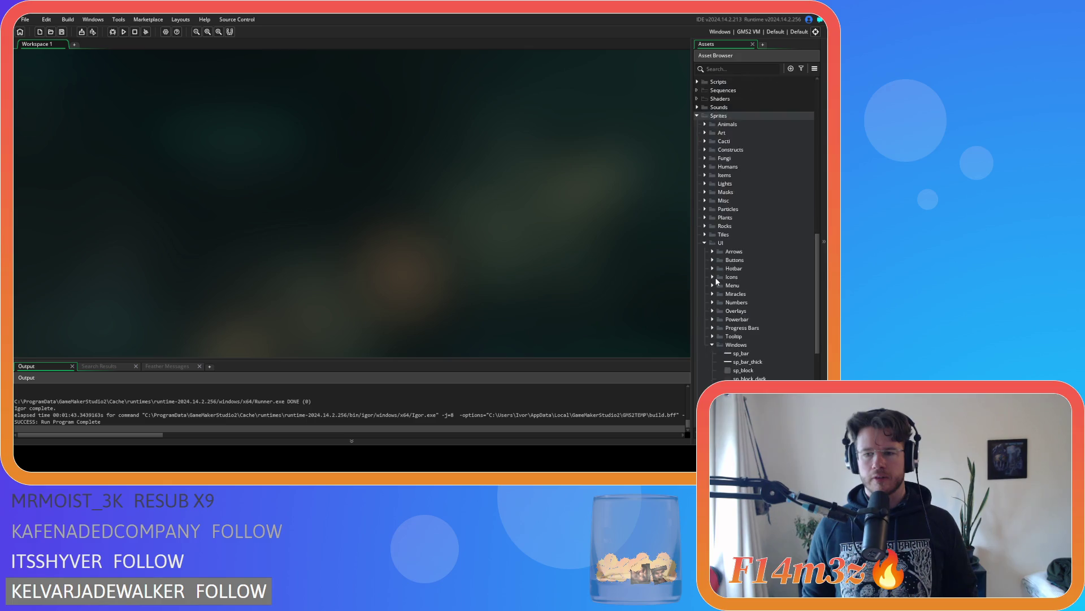
scroll(715, 279, up, 5)
scroll(716, 281, down, 3)
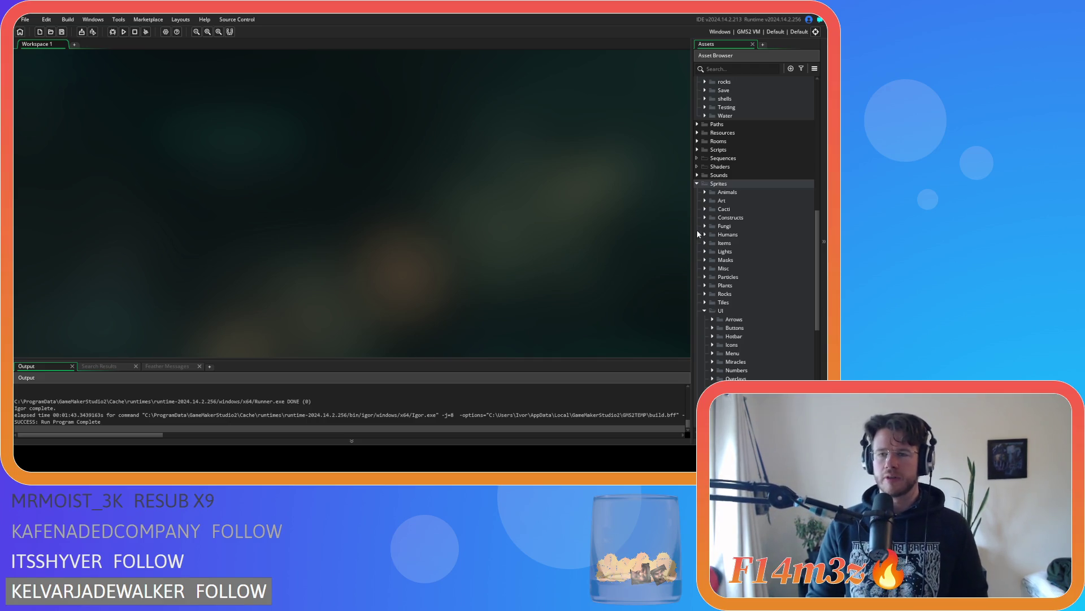
click(701, 311)
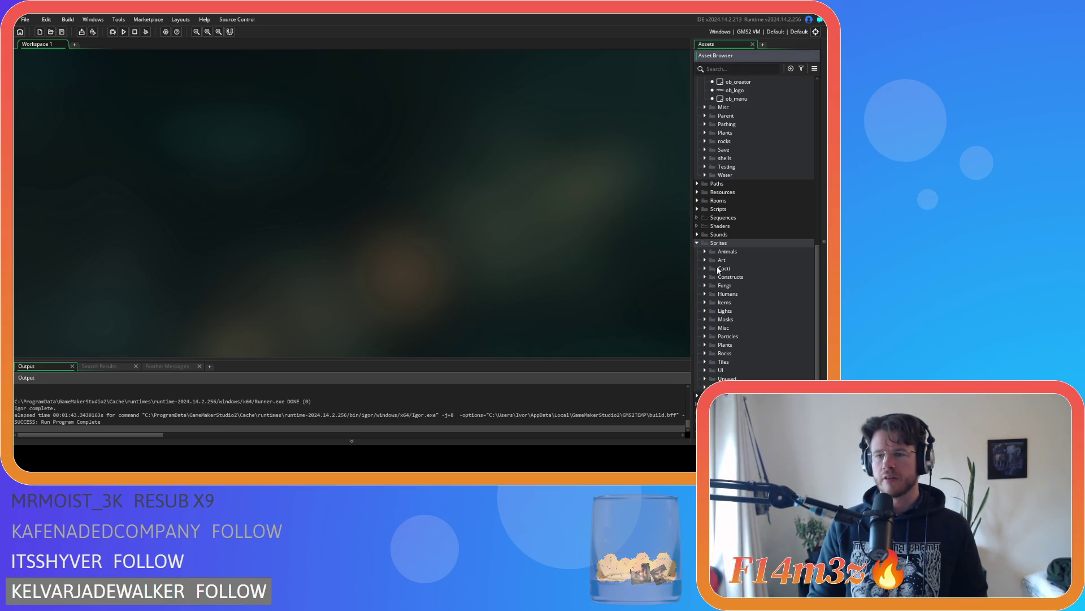
click(696, 243)
scroll(732, 251, up, 5)
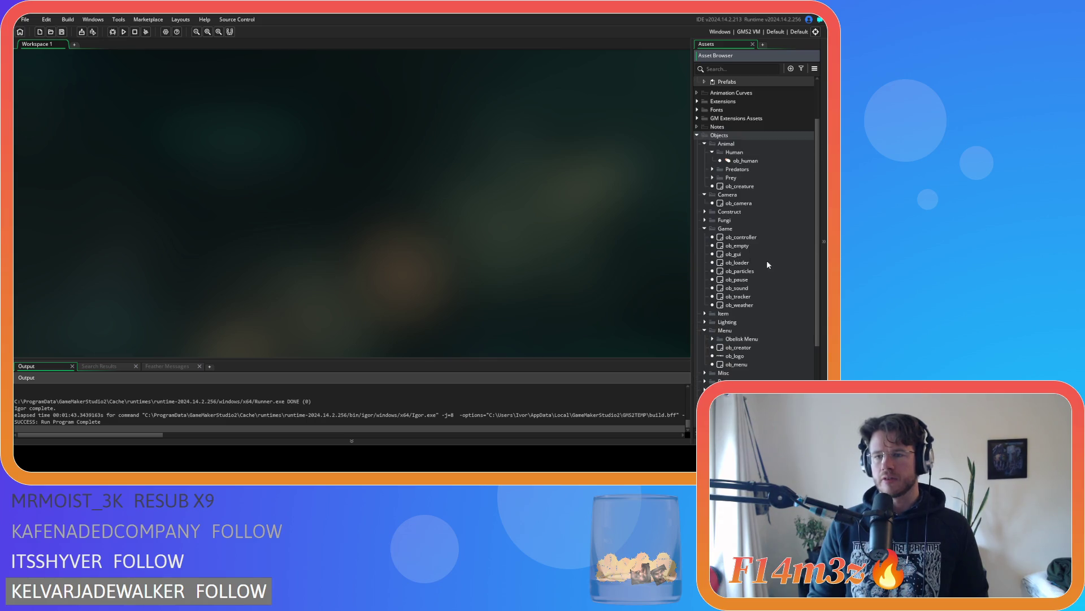
double_click(753, 237)
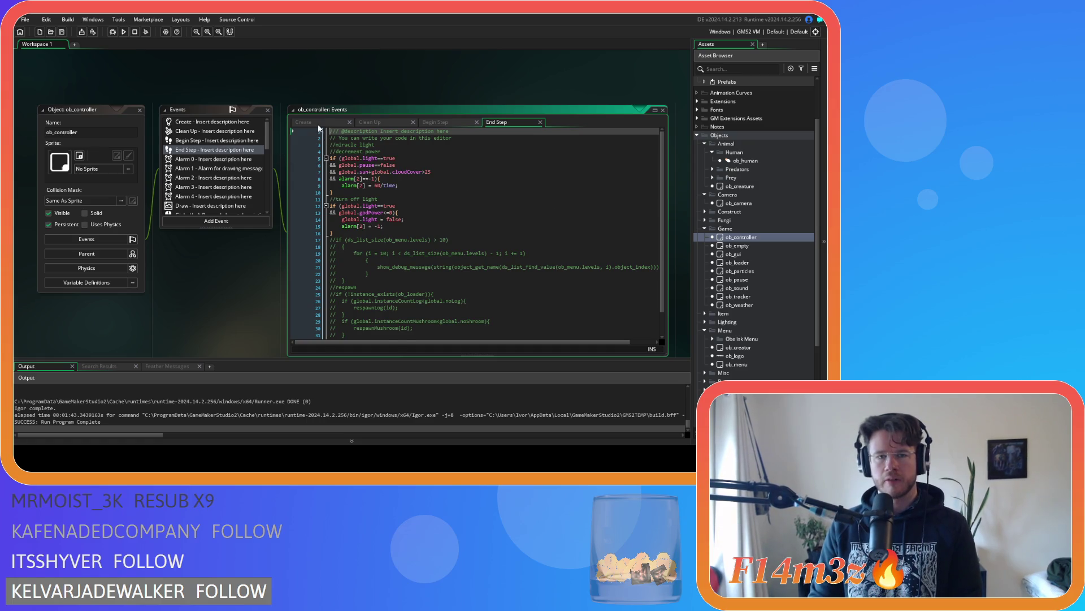
Step: Show ob_controller's Create event code and search it for 'construc'
click(319, 124)
drag(660, 156, 659, 310)
click(560, 249)
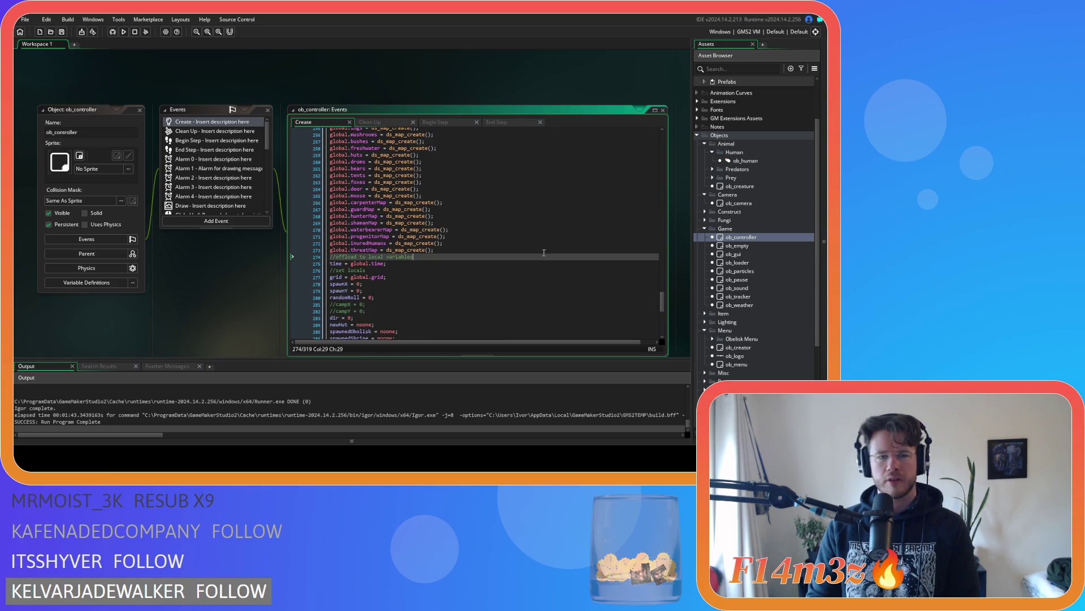
key(ctrl+f)
text(construc)
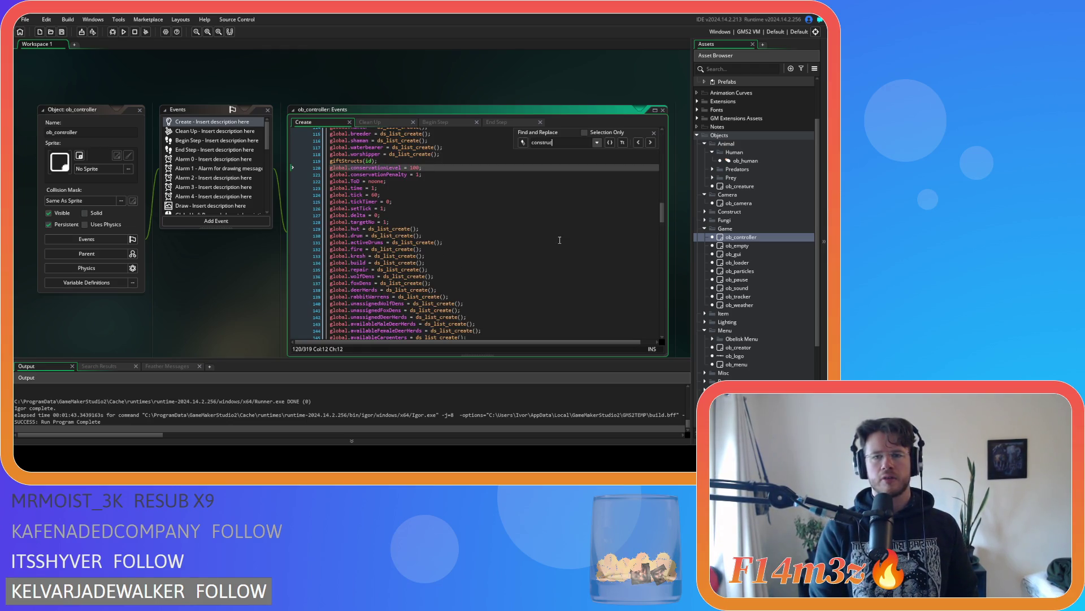
scroll(715, 313, down, 2)
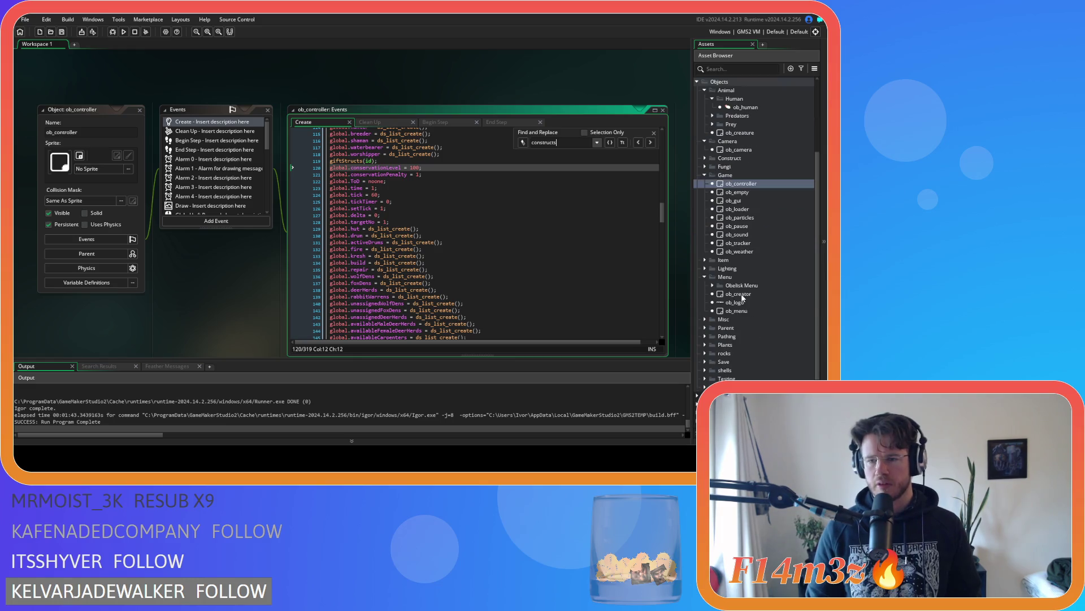
Step: Inspect the constructs setup on line 64 of ob_creator's Create code, then close ob_creator
double_click(736, 293)
drag(662, 161, 662, 280)
click(374, 188)
mouse_move(392, 228)
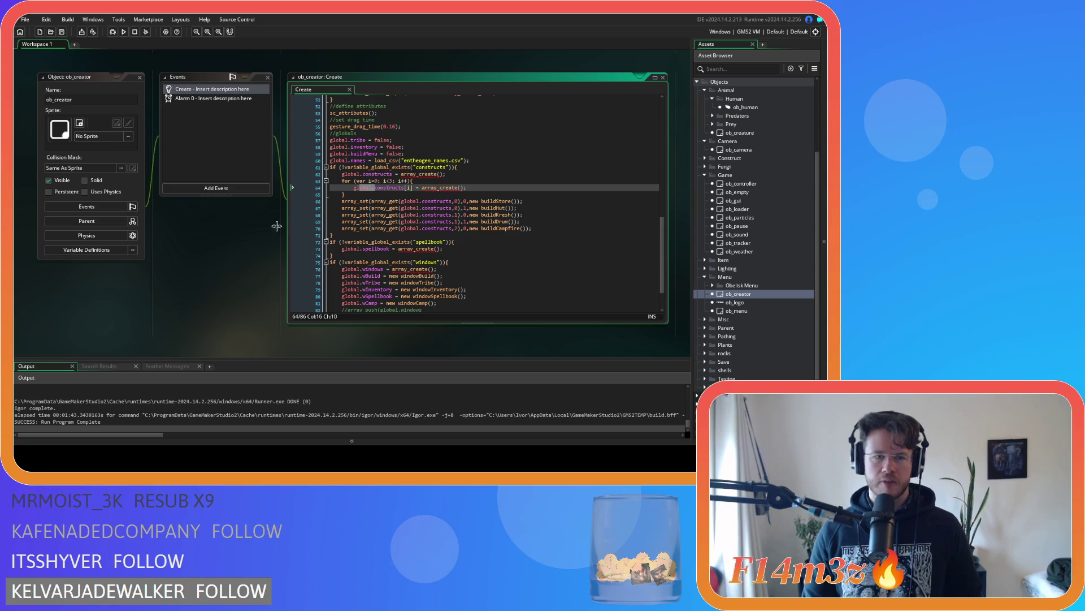
scroll(205, 225, up, 3)
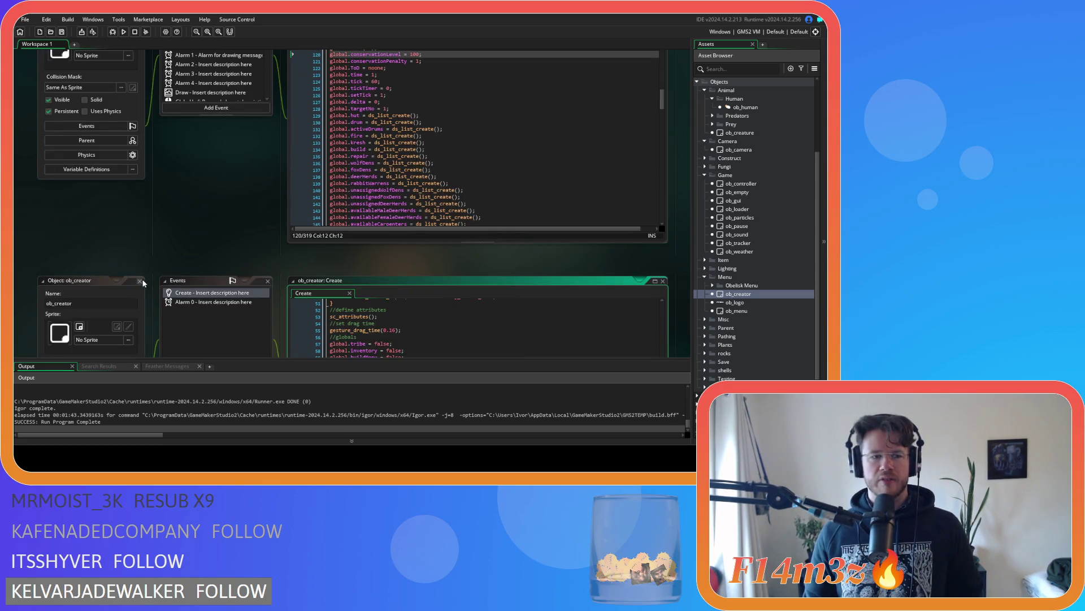
click(140, 281)
Step: Step through every 'camp' match in ob_controller's Create code, then close the find bar
scroll(208, 280, up, 2)
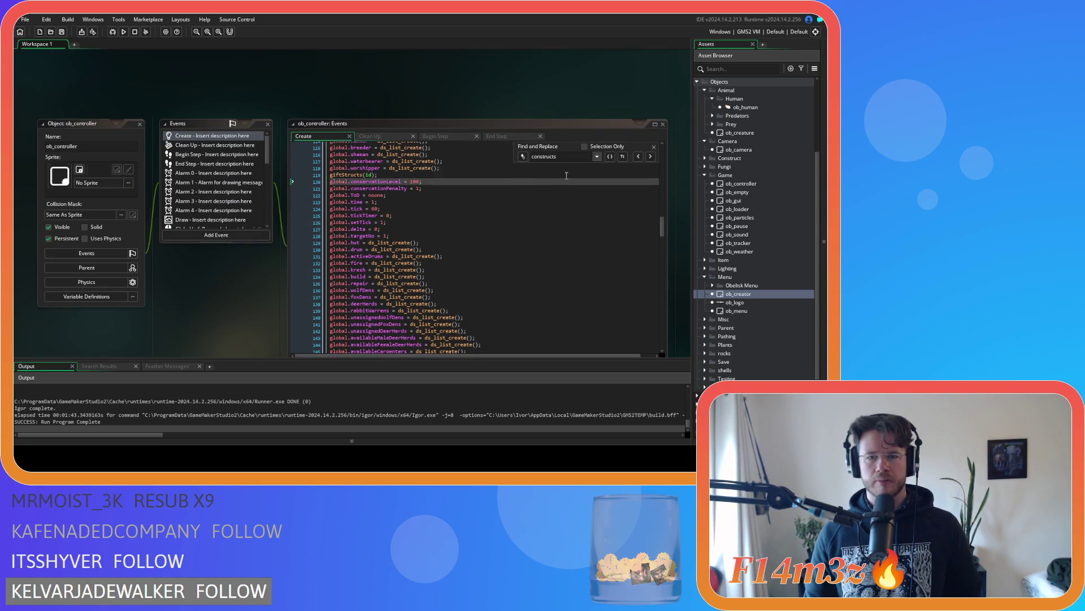
double_click(570, 158)
text(camp)
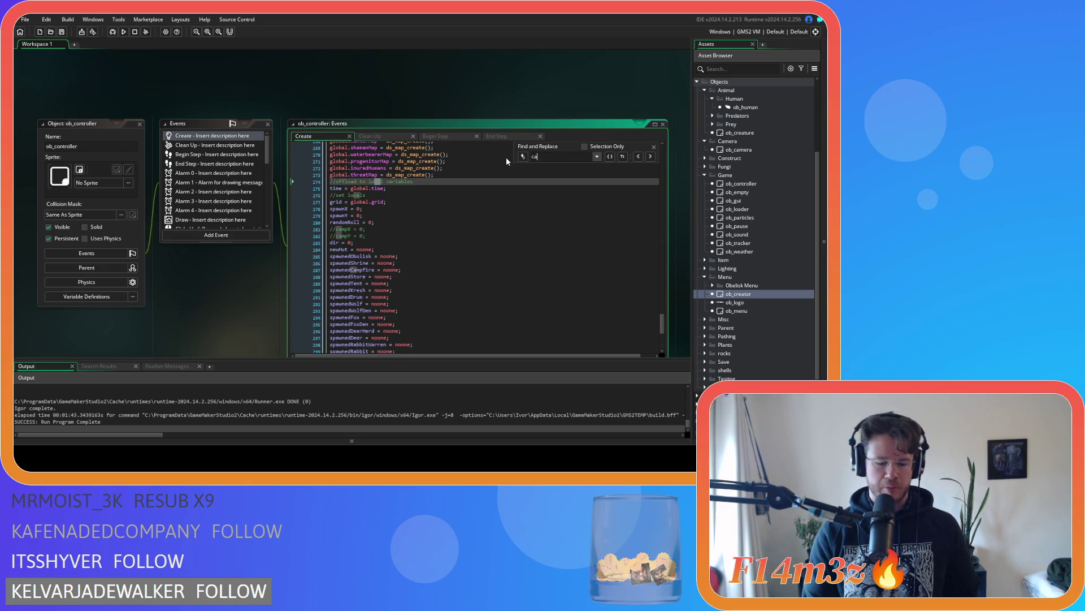
click(650, 156)
click(650, 156)
click(650, 157)
click(650, 157)
click(650, 157)
click(650, 157)
click(650, 157)
click(651, 157)
click(650, 156)
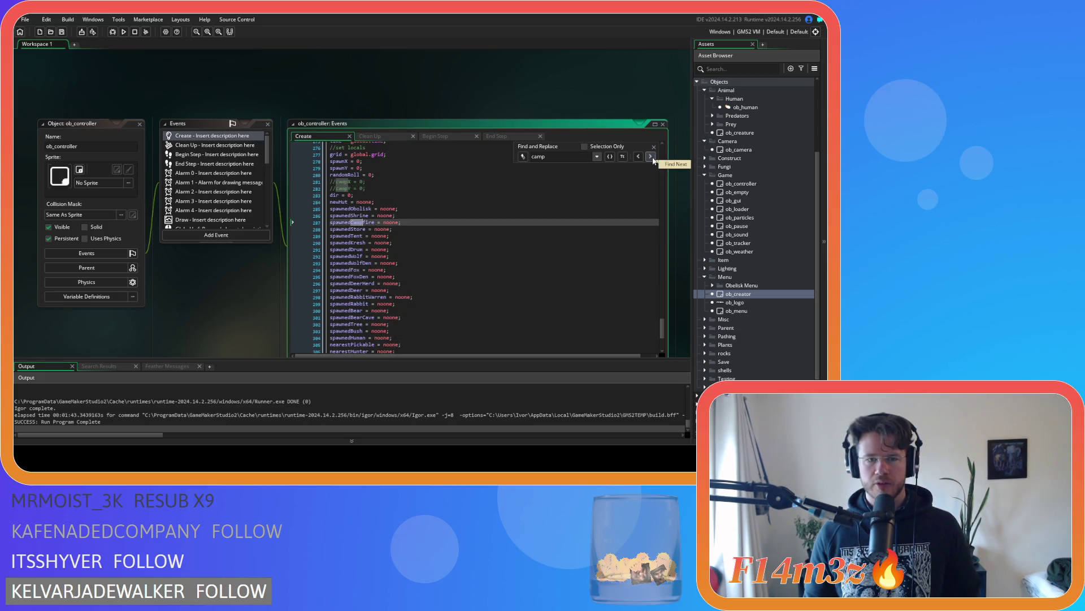
click(650, 156)
click(650, 157)
click(655, 147)
click(618, 175)
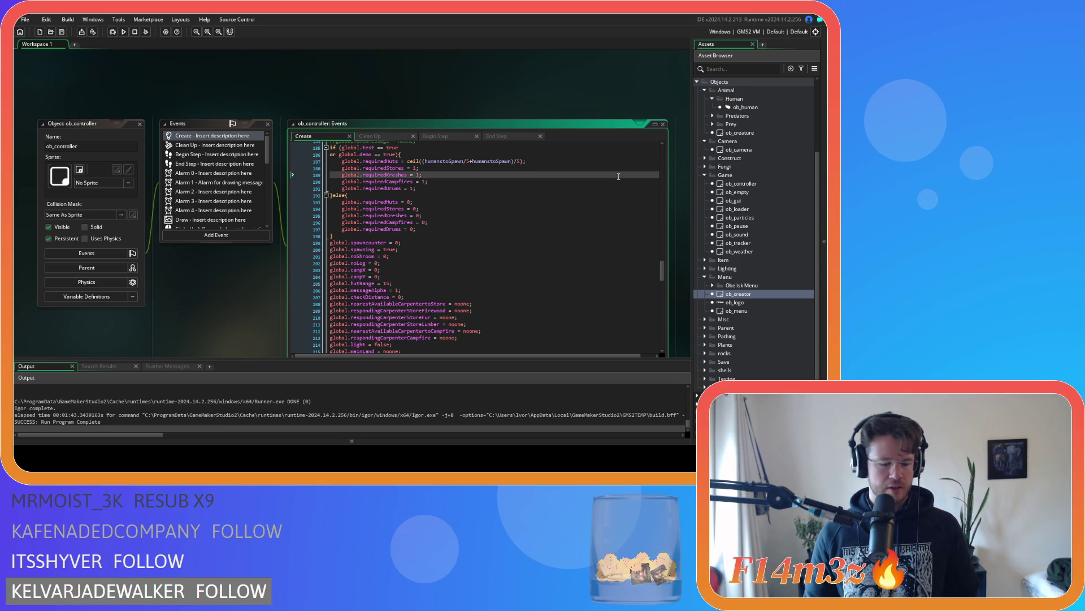
Step: Search the whole project for 'global.camp' as a whole word, finding 0 results
key(ctrl+shift+f)
text(glova)
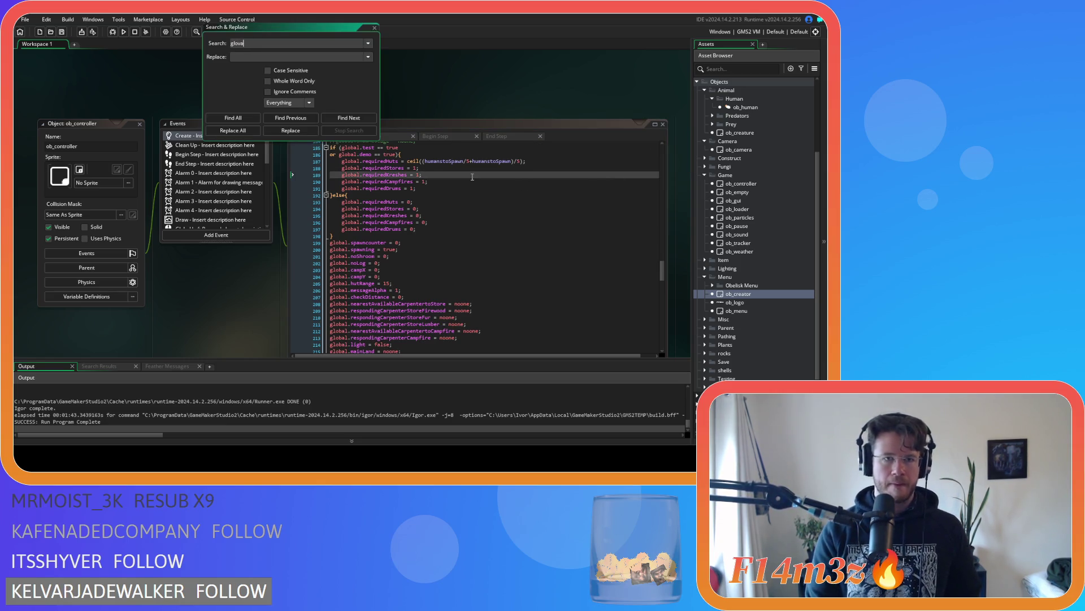
text(ll.camp)
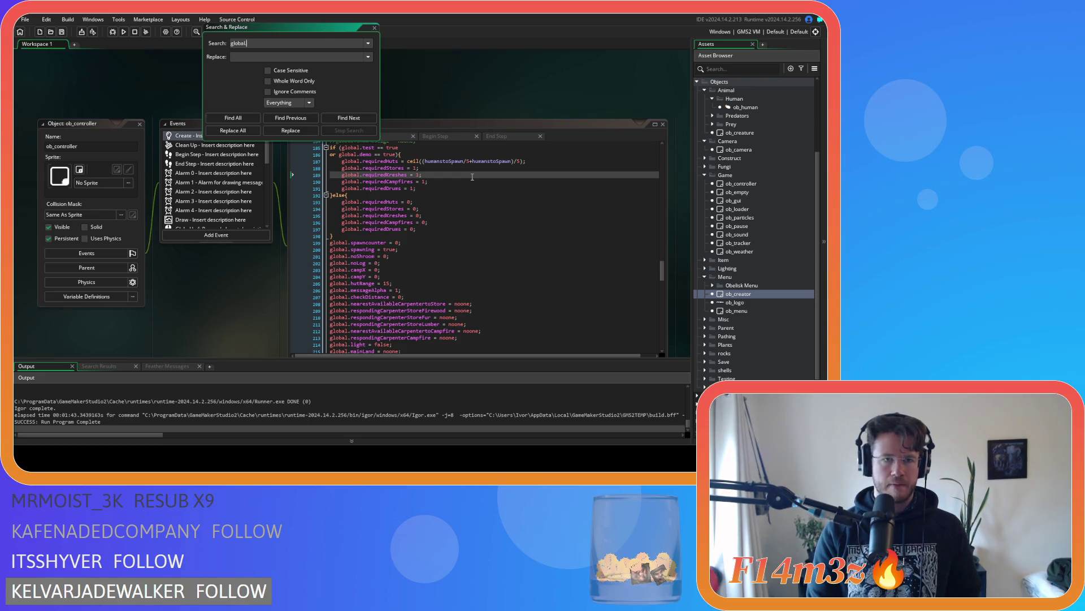
click(234, 117)
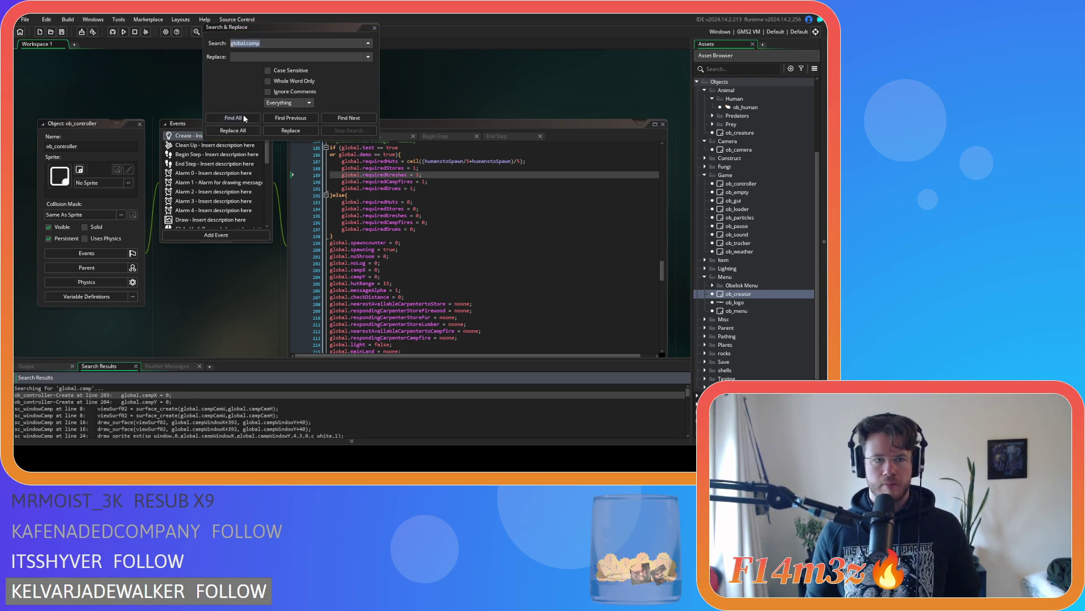
click(267, 81)
click(250, 116)
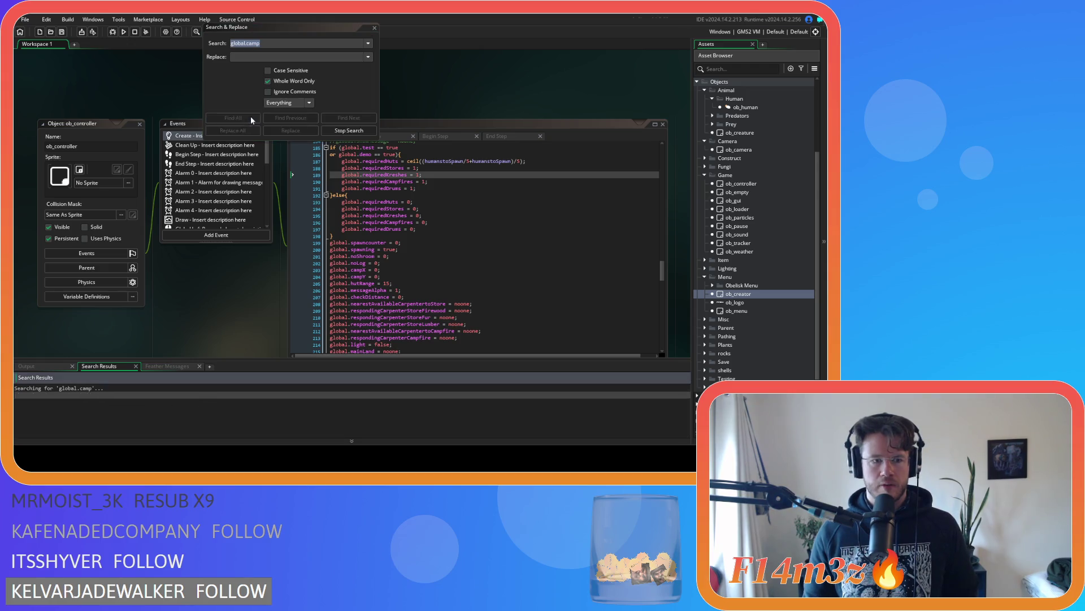
click(365, 28)
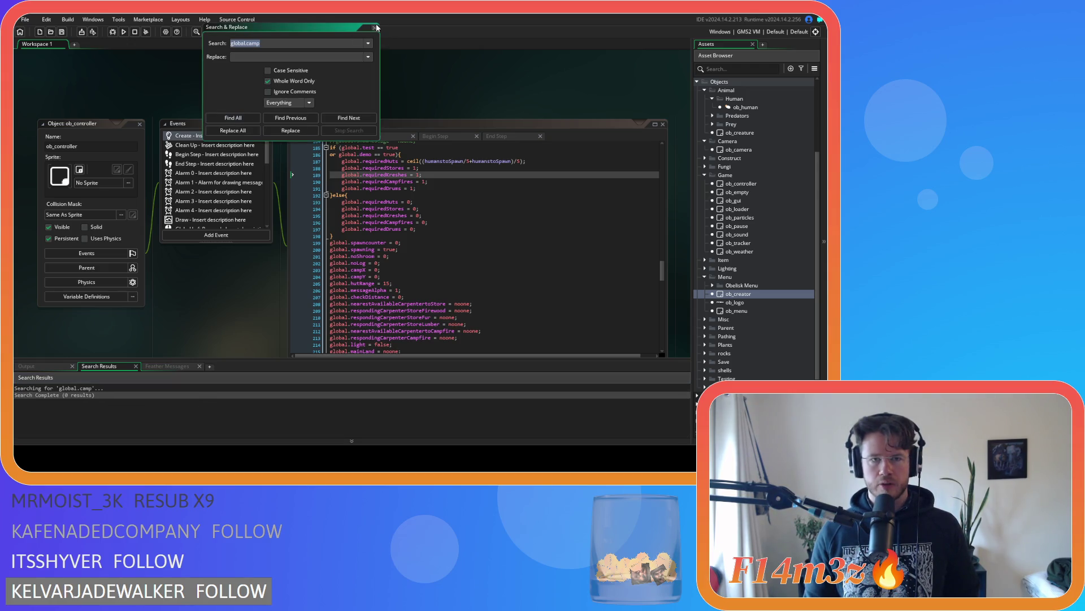
click(375, 28)
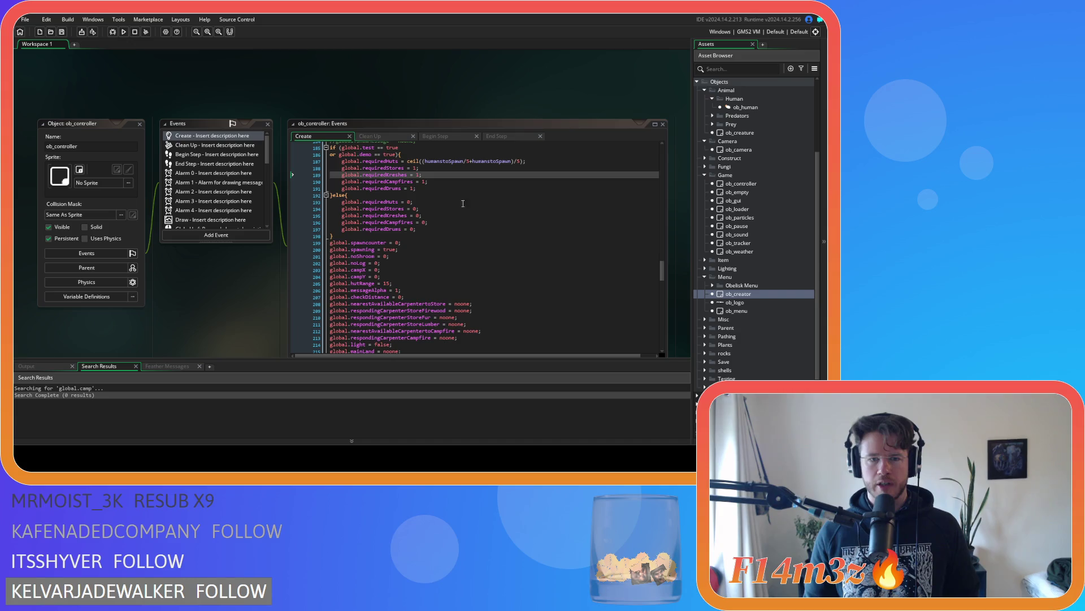
click(655, 273)
Step: Browse ob_controller's Create event code to the global variable setup lines
key(Up)
key(Up)
key(Up)
mouse_move(664, 273)
mouse_down()
mouse_move(665, 346)
mouse_move(670, 158)
mouse_move(670, 265)
mouse_up()
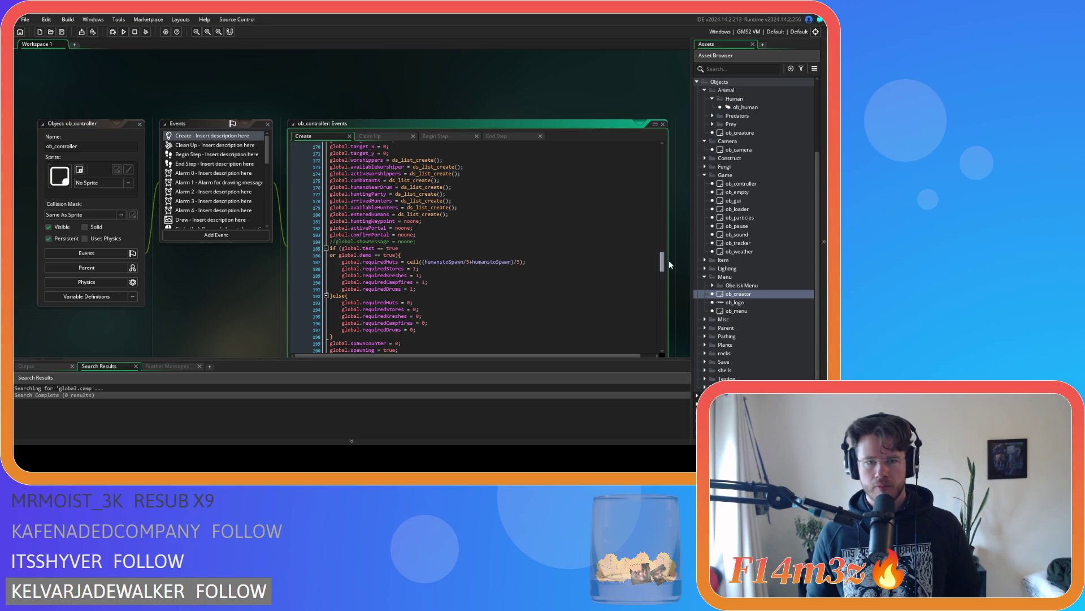
mouse_move(669, 261)
mouse_down()
mouse_move(668, 314)
mouse_move(667, 258)
mouse_up()
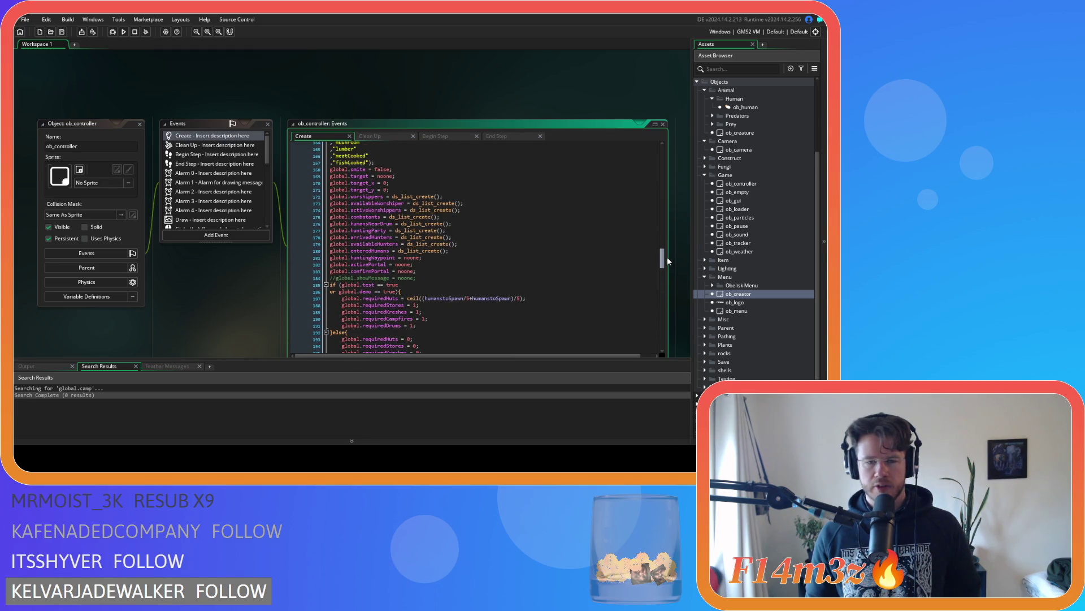
click(502, 252)
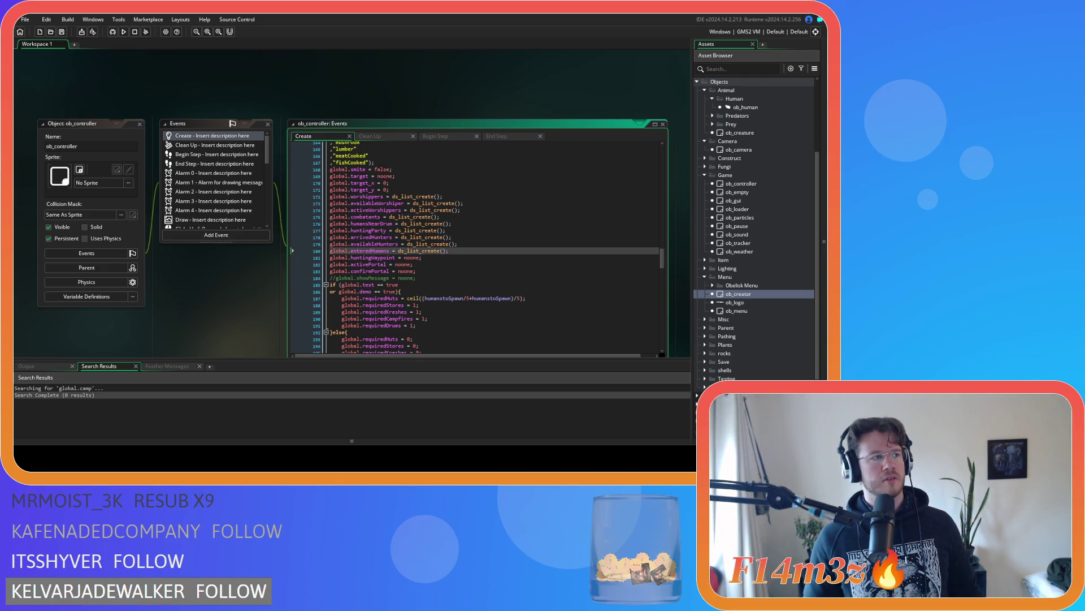
click(595, 230)
drag(661, 260, 664, 245)
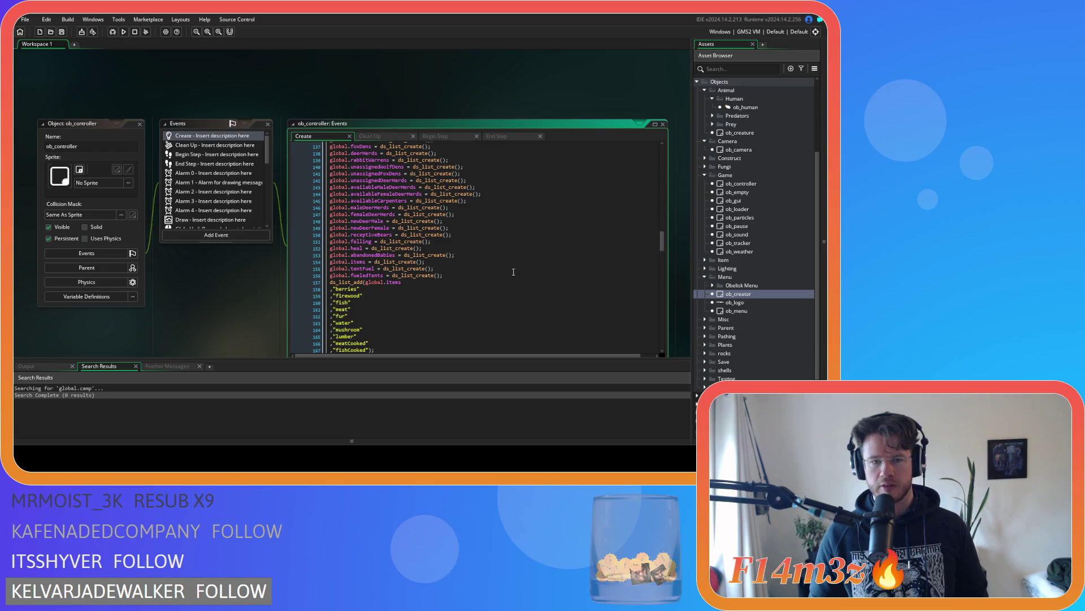
scroll(489, 253, down, 3)
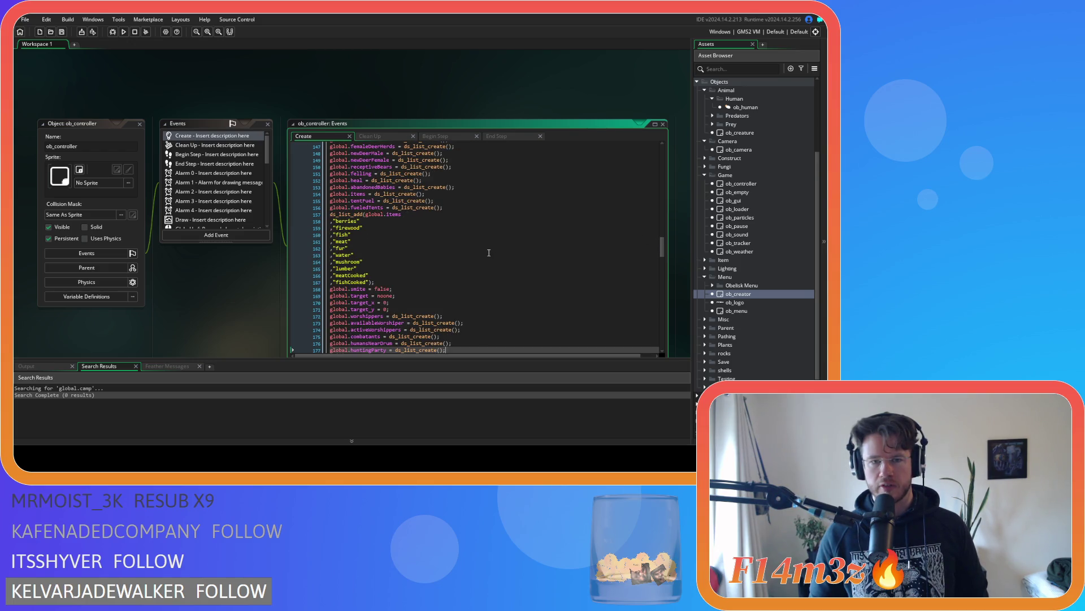
scroll(489, 252, up, 15)
scroll(489, 253, up, 3)
scroll(489, 253, down, 1)
scroll(489, 252, up, 1)
scroll(489, 253, down, 3)
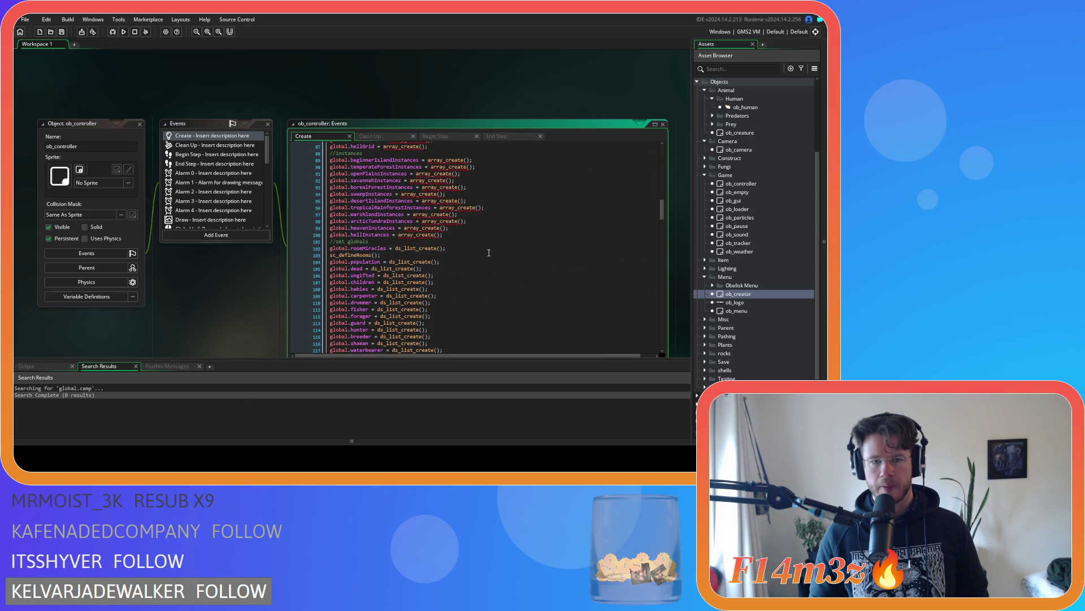
scroll(489, 253, down, 1)
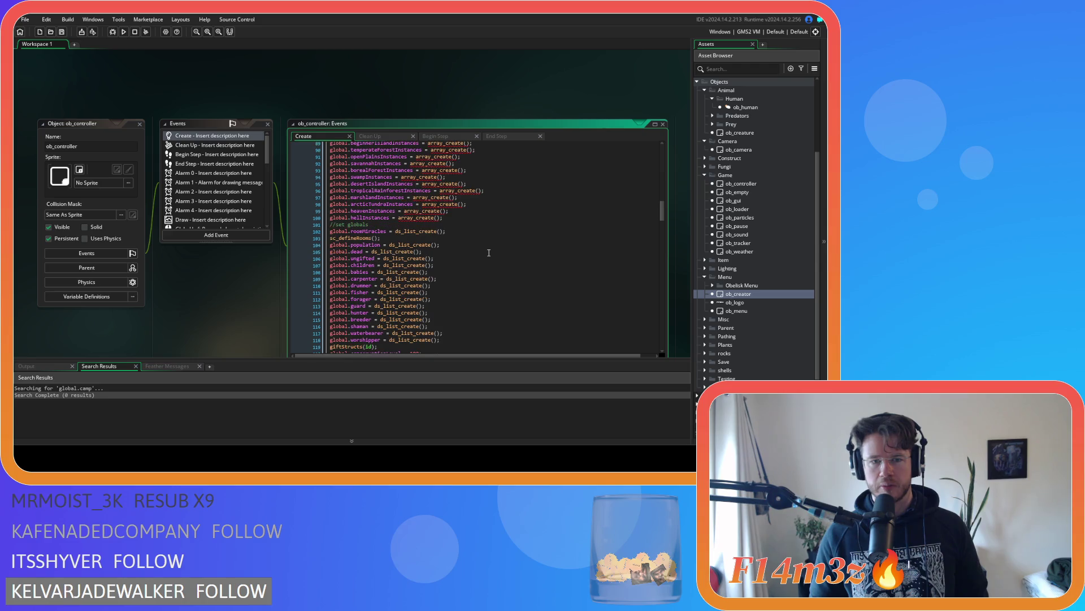
scroll(489, 253, down, 3)
scroll(489, 253, down, 12)
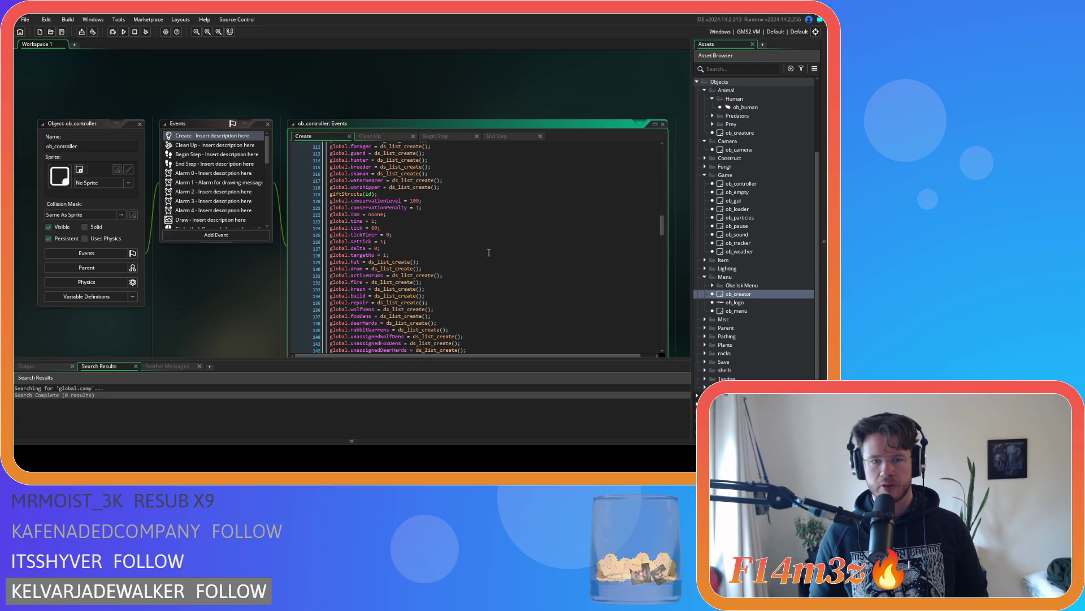
scroll(489, 253, down, 1)
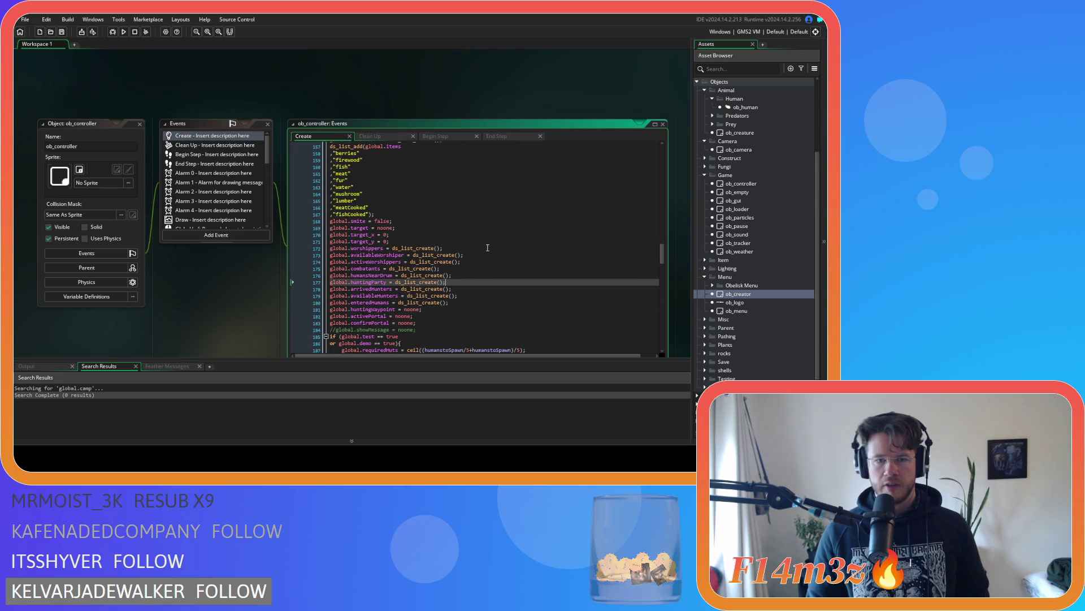
scroll(457, 255, down, 5)
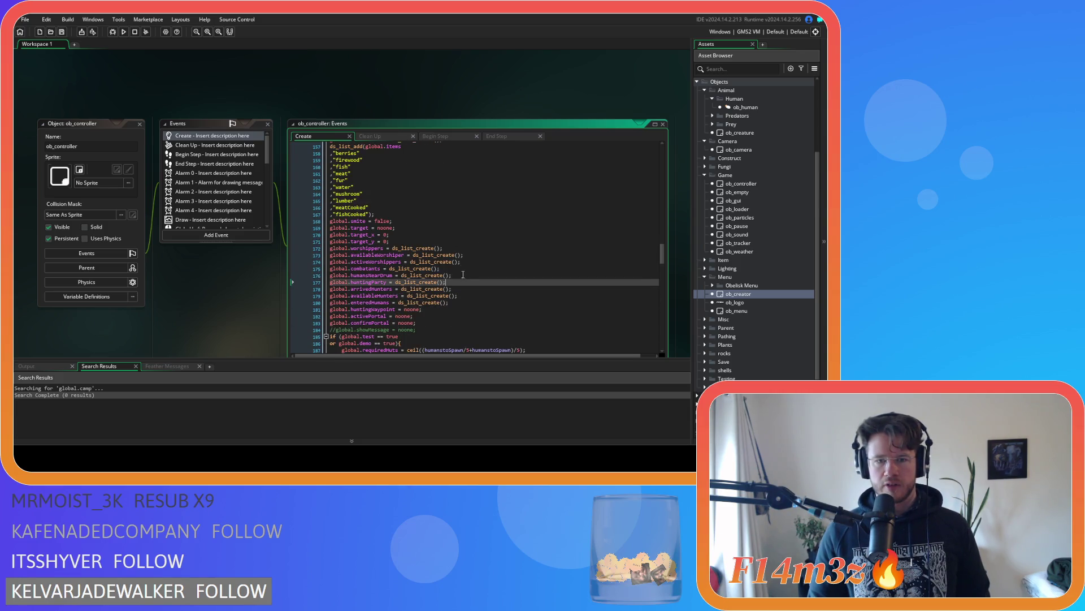
scroll(463, 274, down, 3)
scroll(470, 274, down, 3)
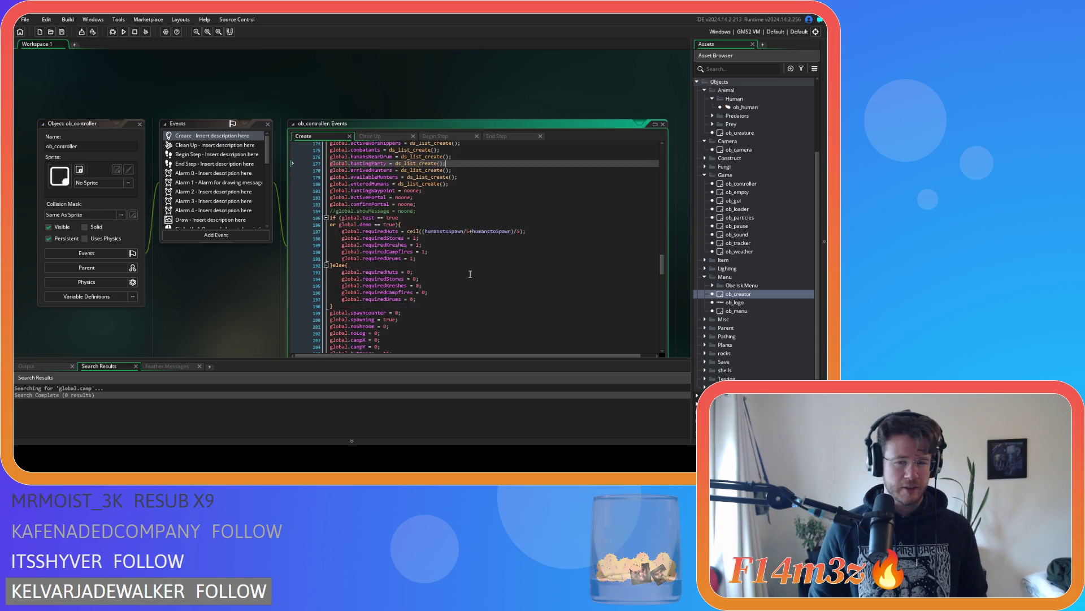
scroll(472, 269, up, 3)
Step: Duplicate the global.enteredHumans line as global.camp = array_create(); and save
click(478, 252)
key(ctrl+d)
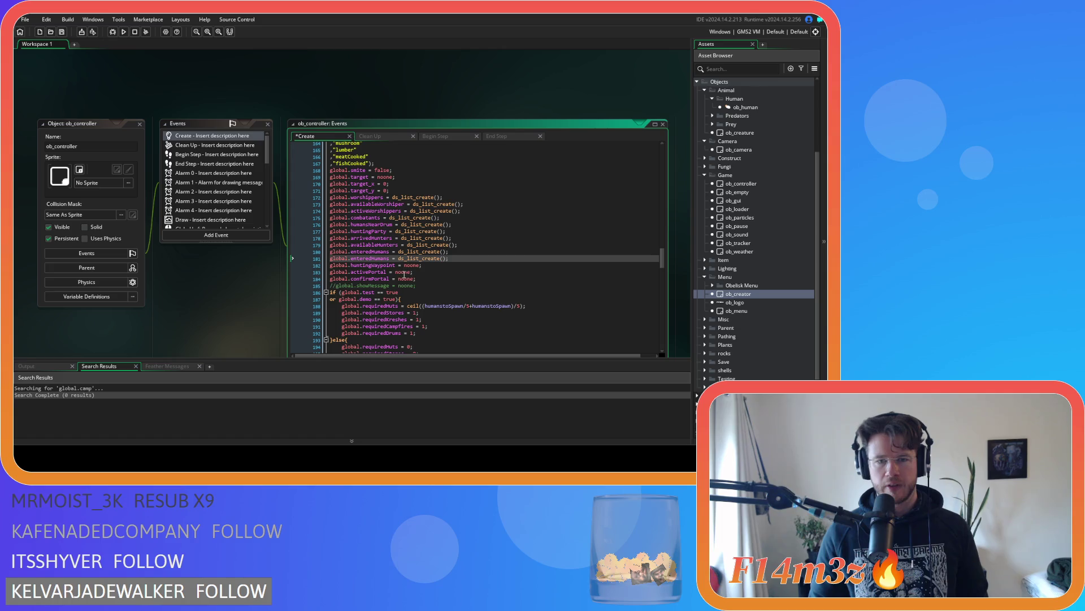
double_click(370, 258)
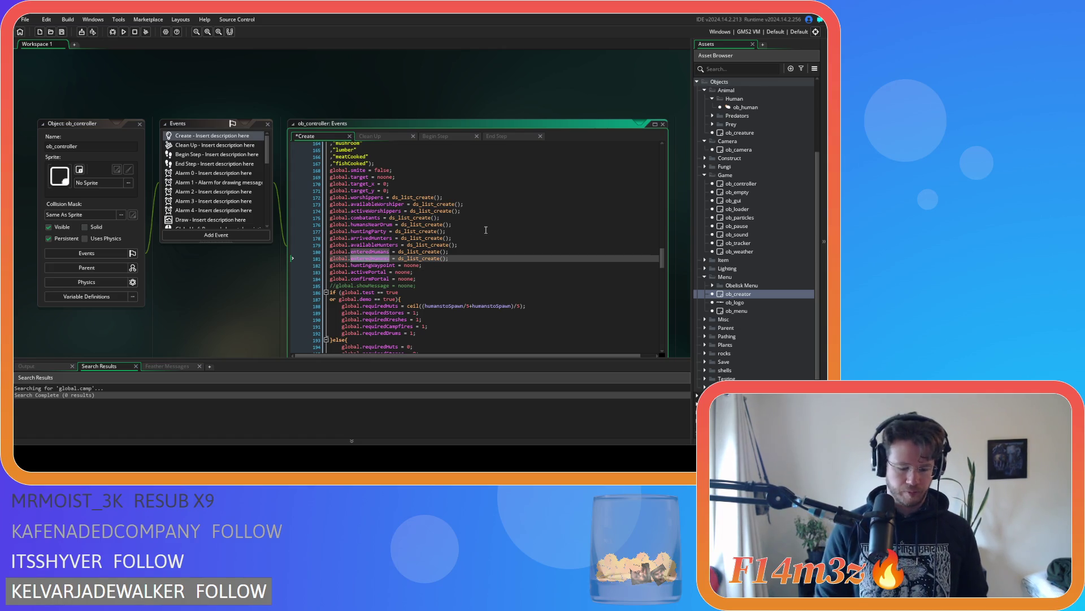
text(camp)
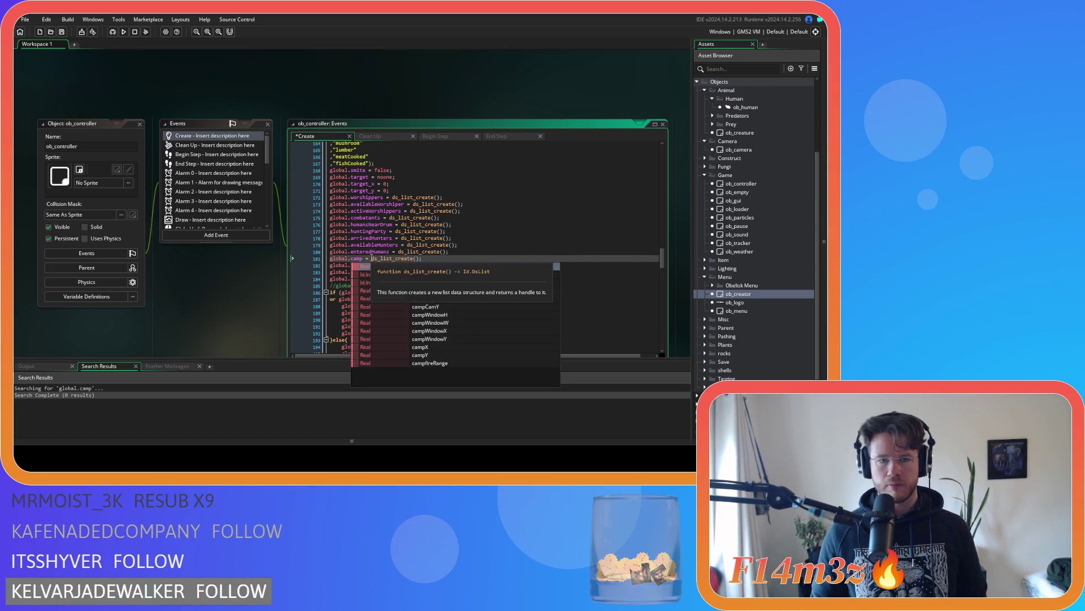
double_click(405, 259)
text(array_cr)
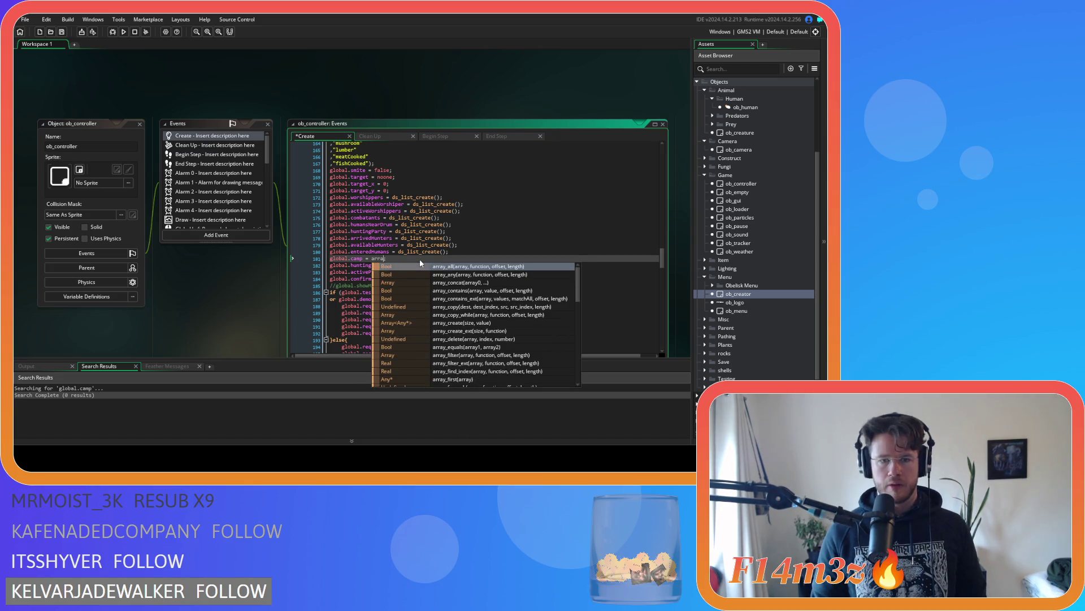
key(Return)
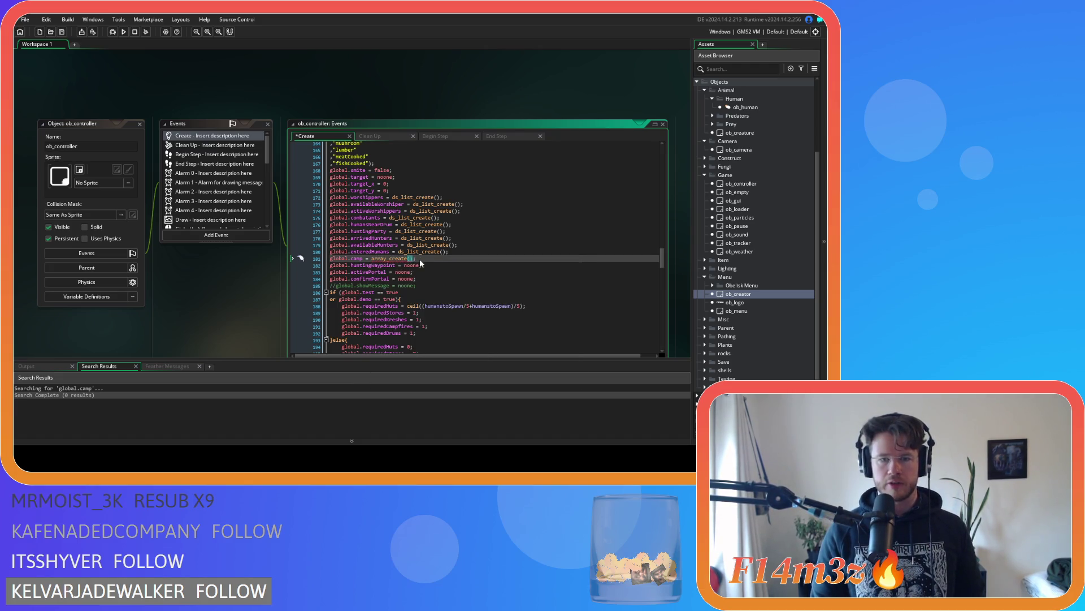
click(419, 260)
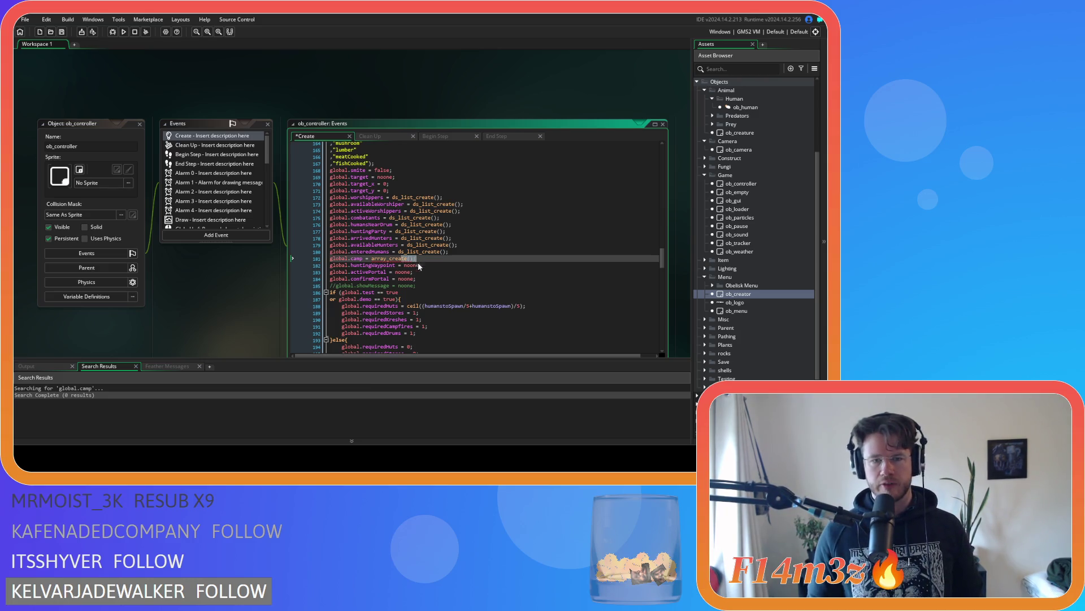
key(ctrl+s)
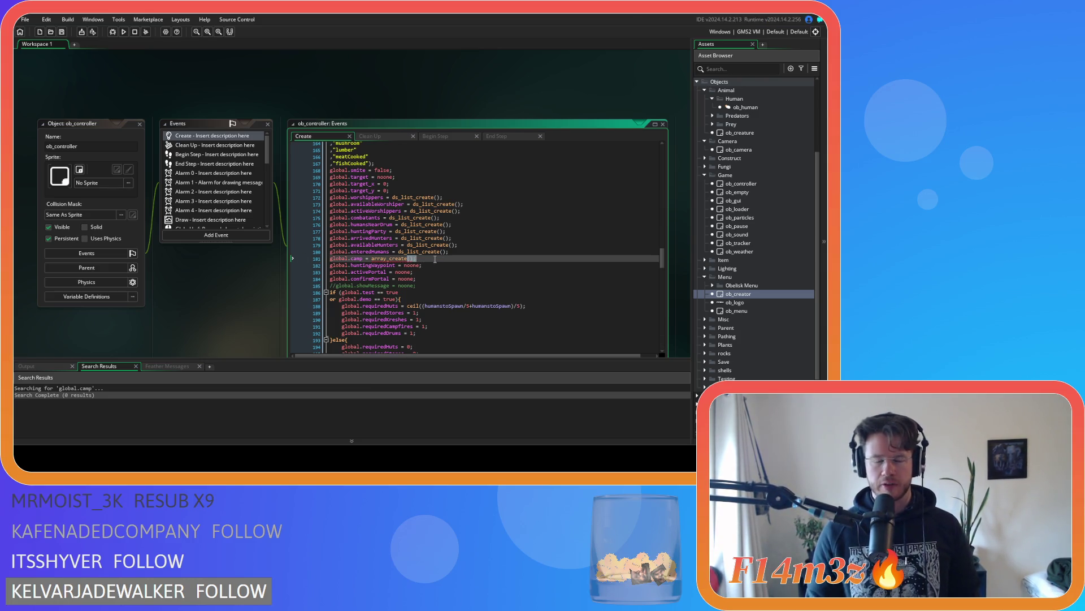
Step: Check the controller's other events, including Begin Step, then return to the Create event globals
click(423, 260)
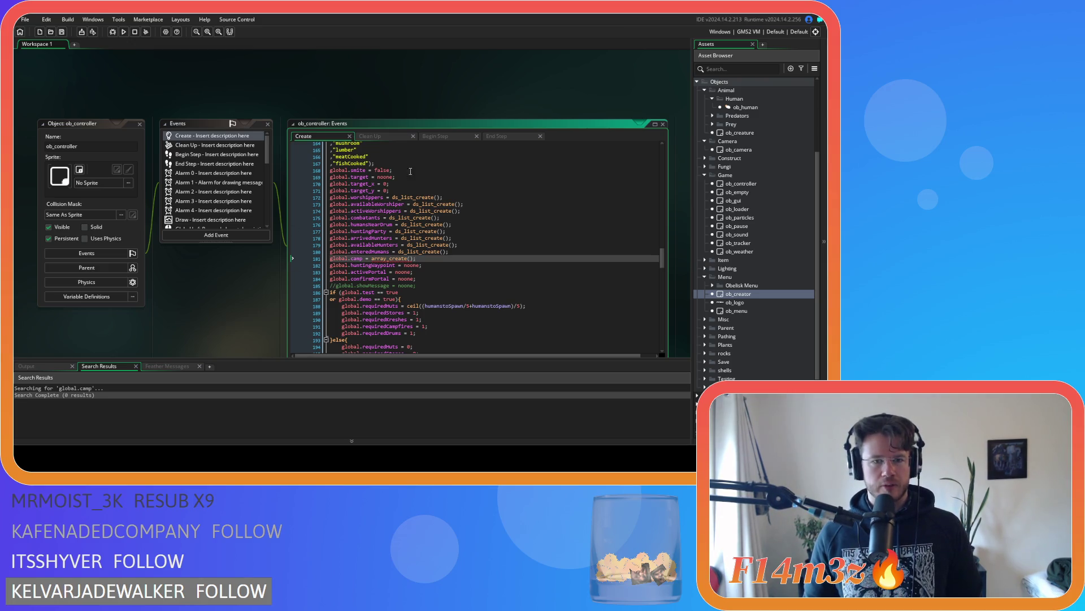
click(382, 136)
click(505, 136)
click(452, 136)
click(381, 136)
click(304, 136)
click(531, 217)
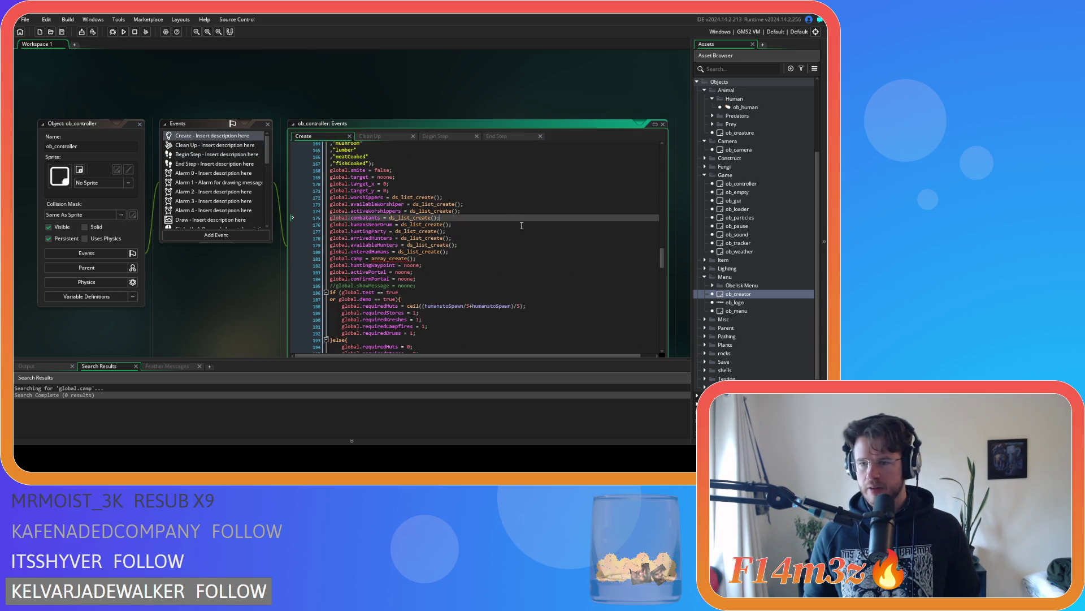
scroll(736, 273, up, 1)
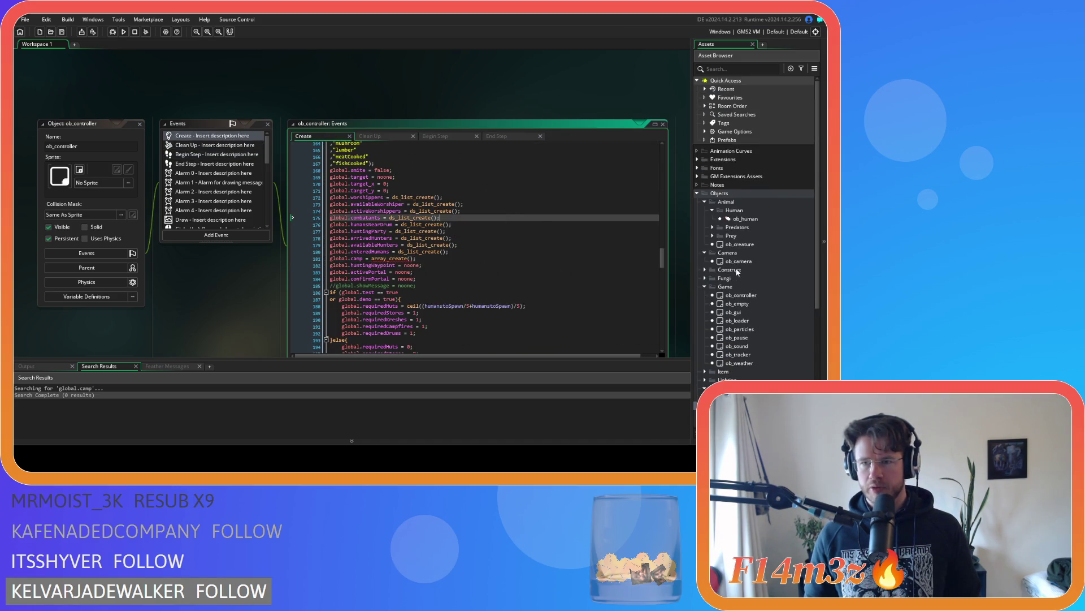
Step: Expand Scripts > Build in the asset list and open sc_buildCampfire
scroll(742, 305, down, 4)
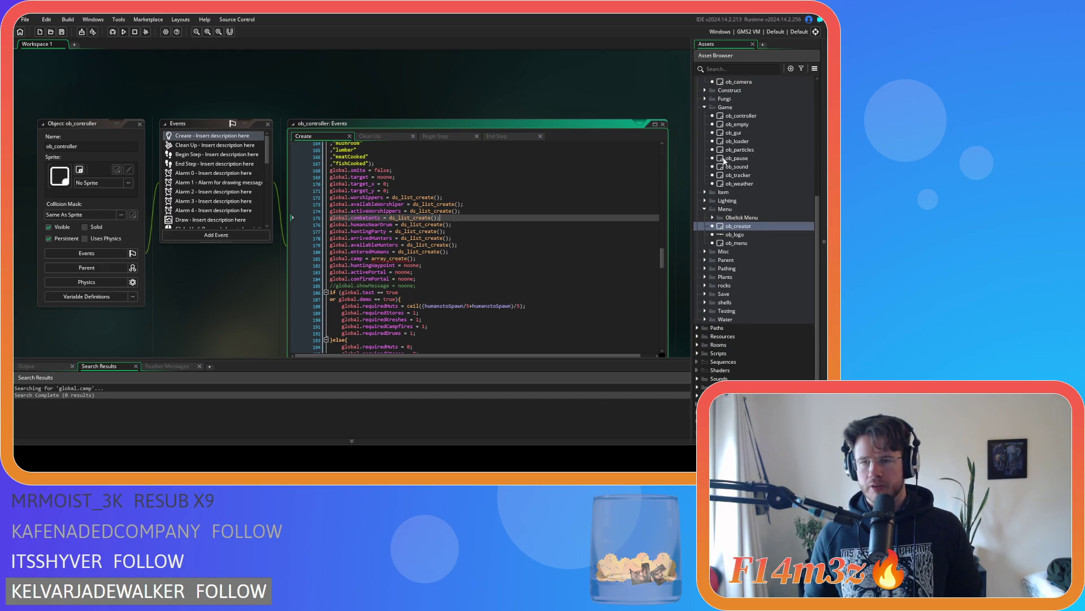
click(697, 353)
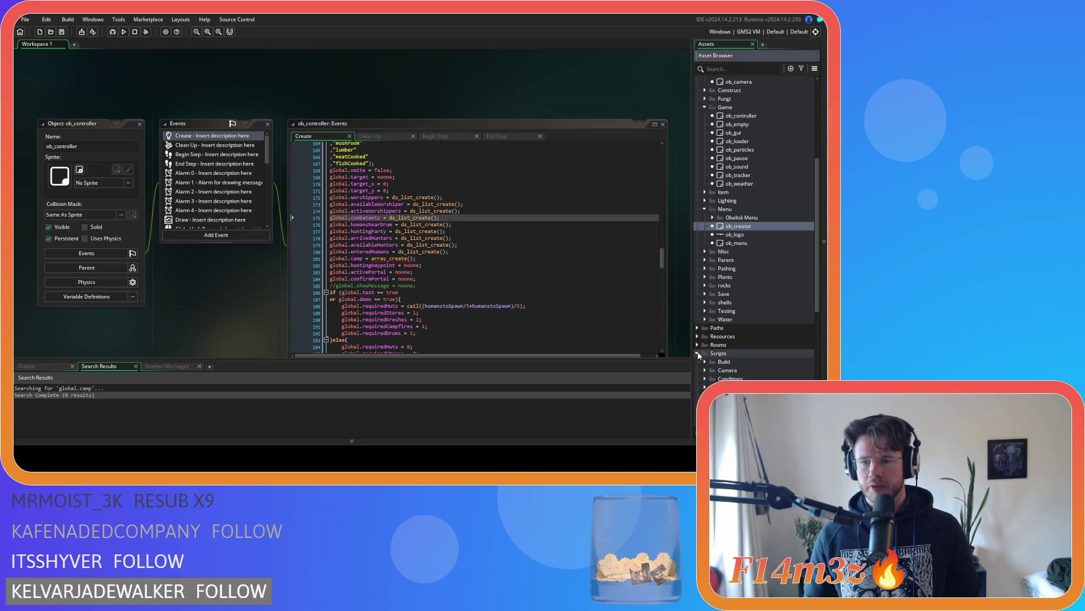
scroll(701, 334, down, 4)
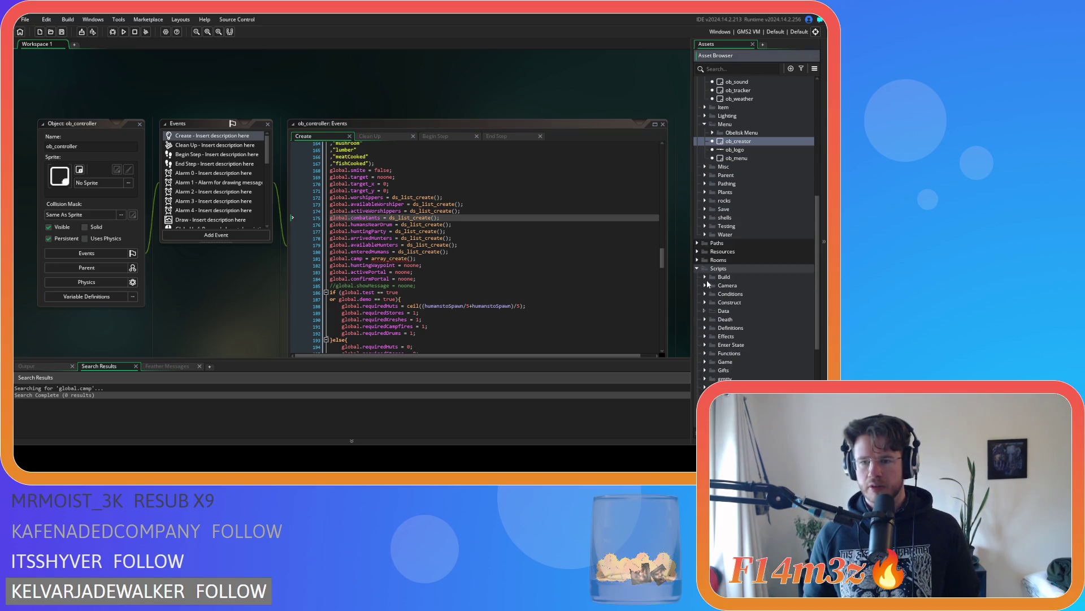
click(706, 277)
double_click(745, 285)
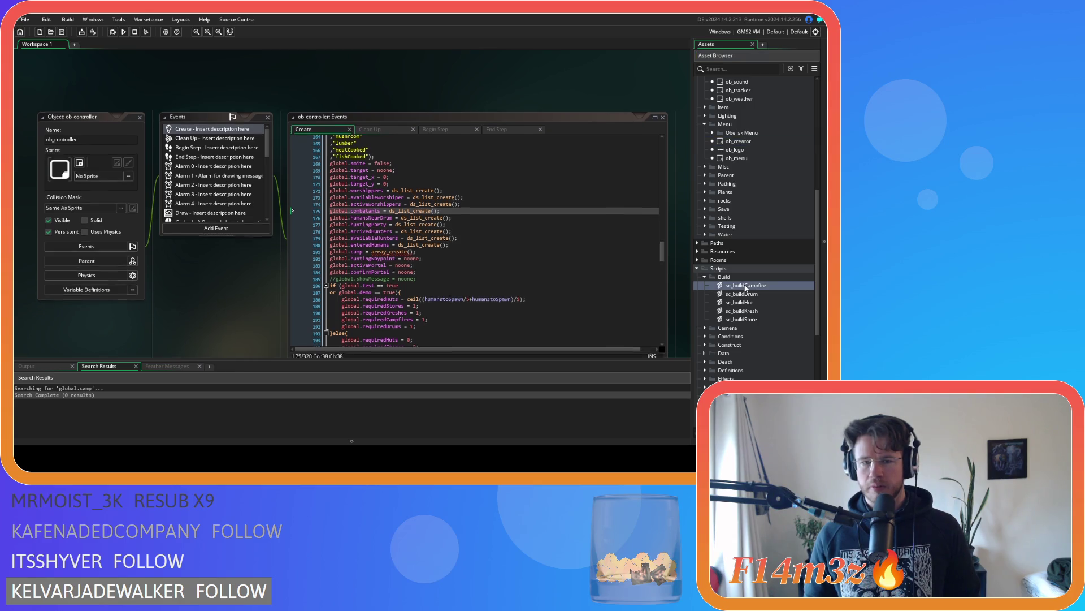
Step: Add array_push(global.camp, spawnedCampfire); on line 53 and select that line for reuse
drag(413, 156, 410, 249)
scroll(257, 287, up, 3)
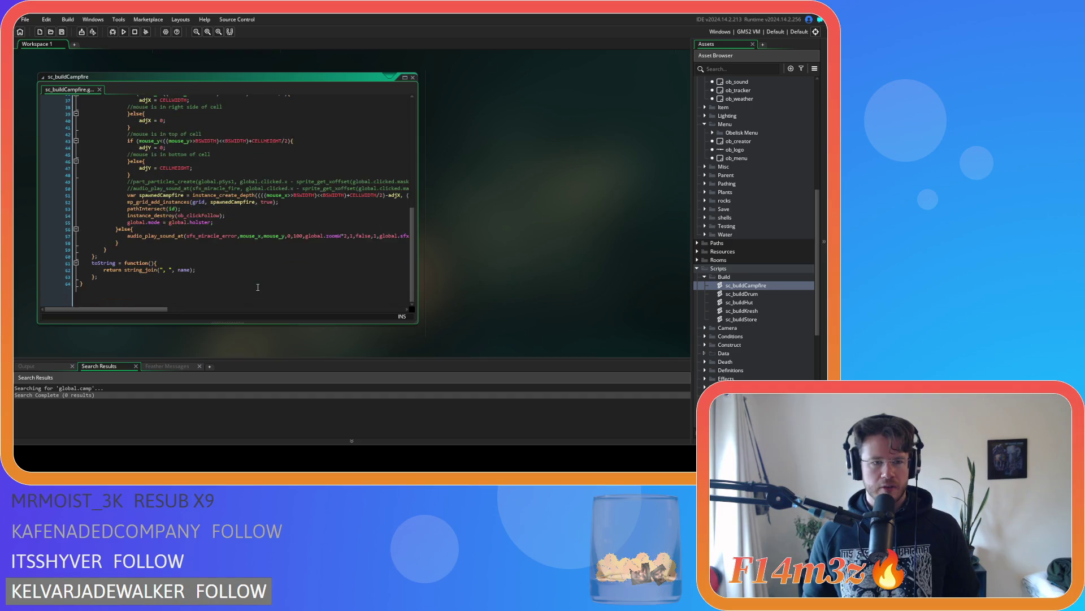
scroll(257, 287, down, 3)
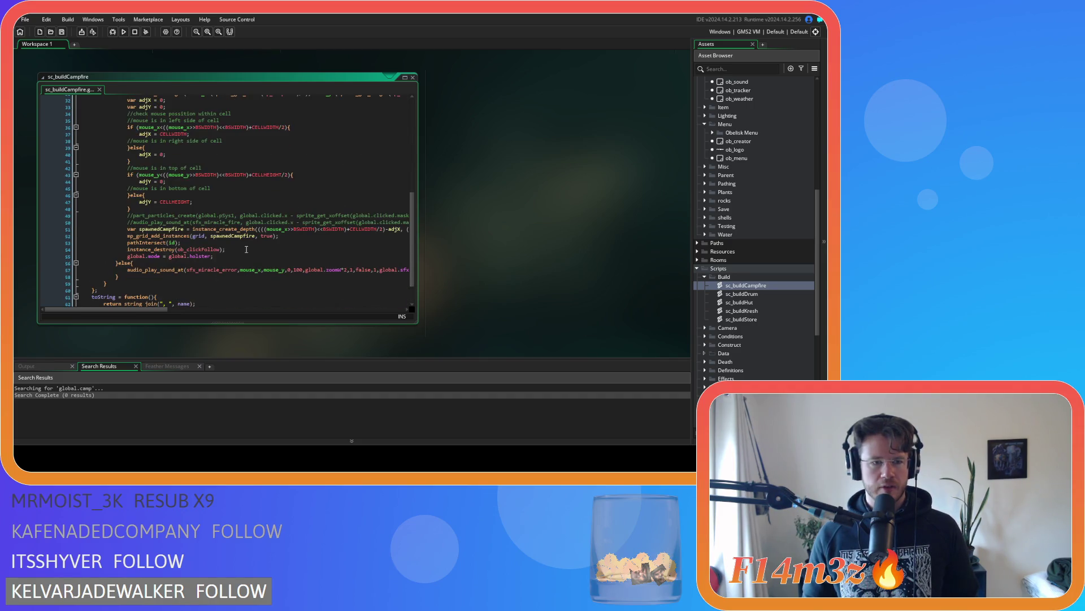
click(271, 237)
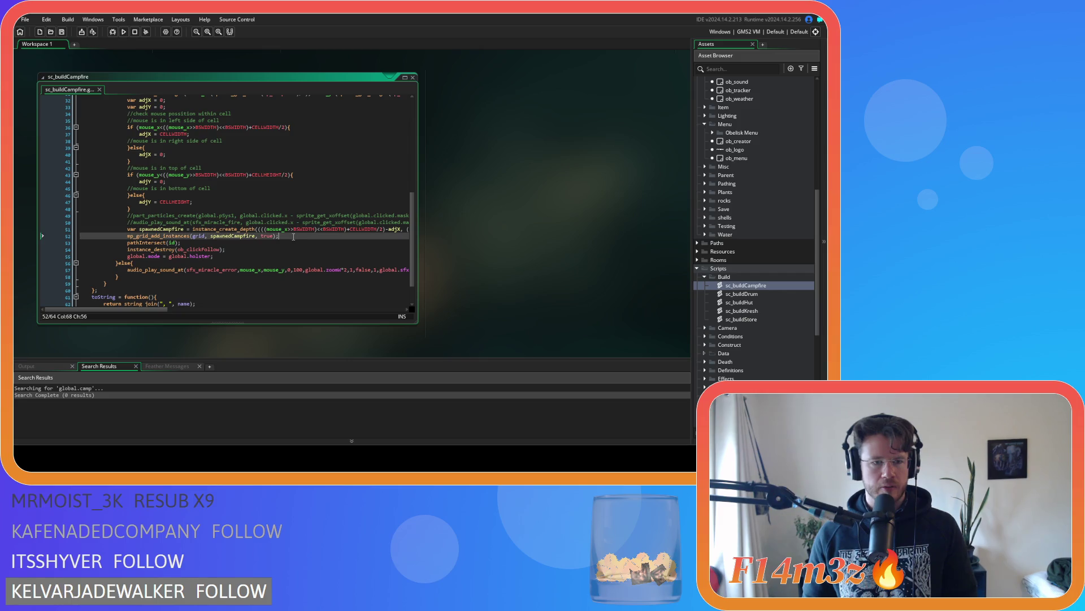
key(Return)
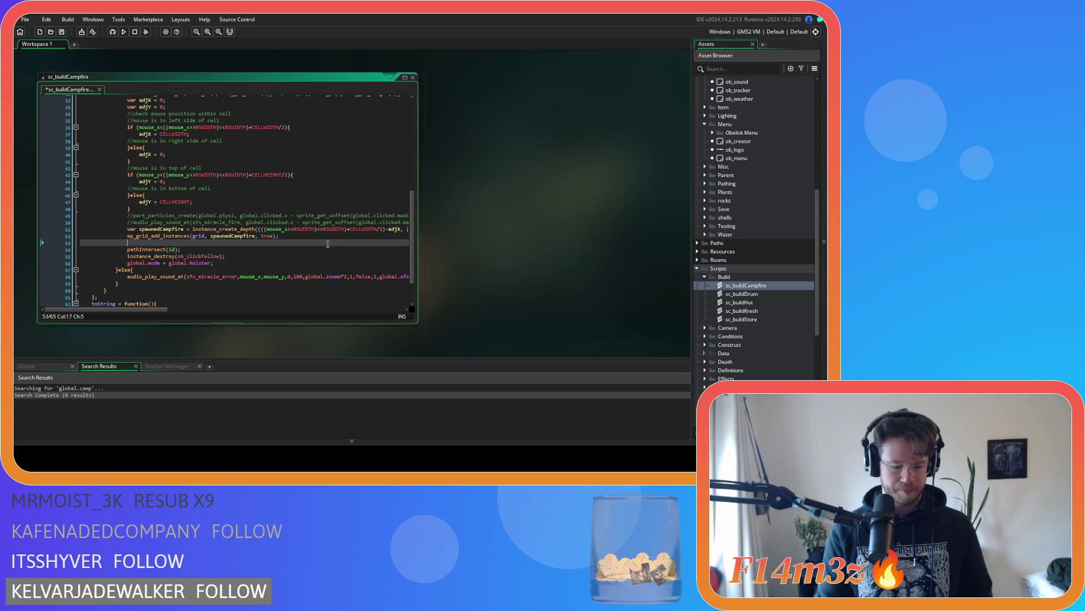
text(arra)
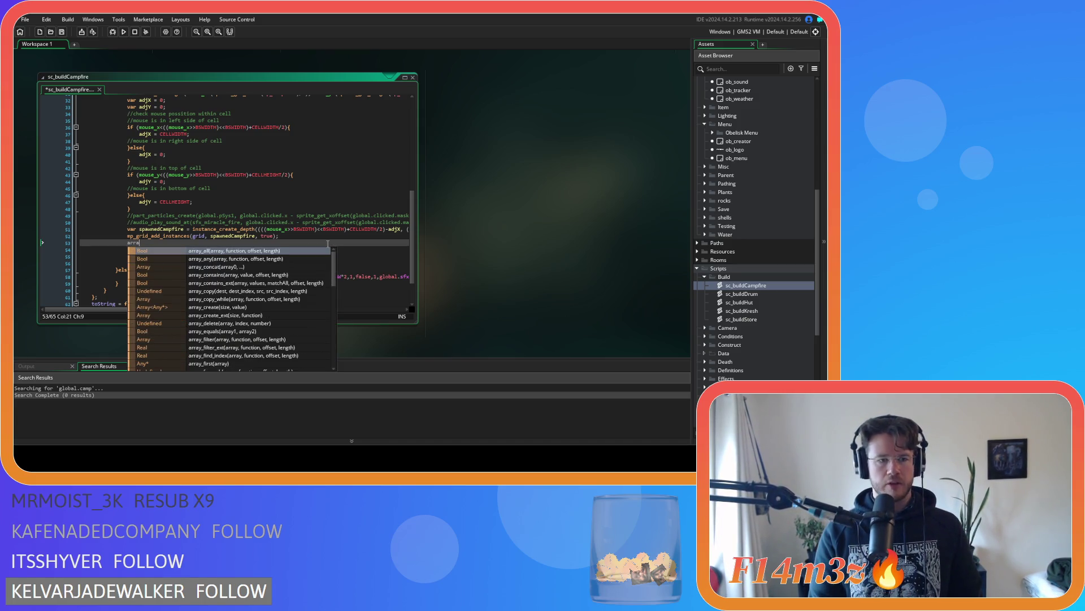
text(y_p)
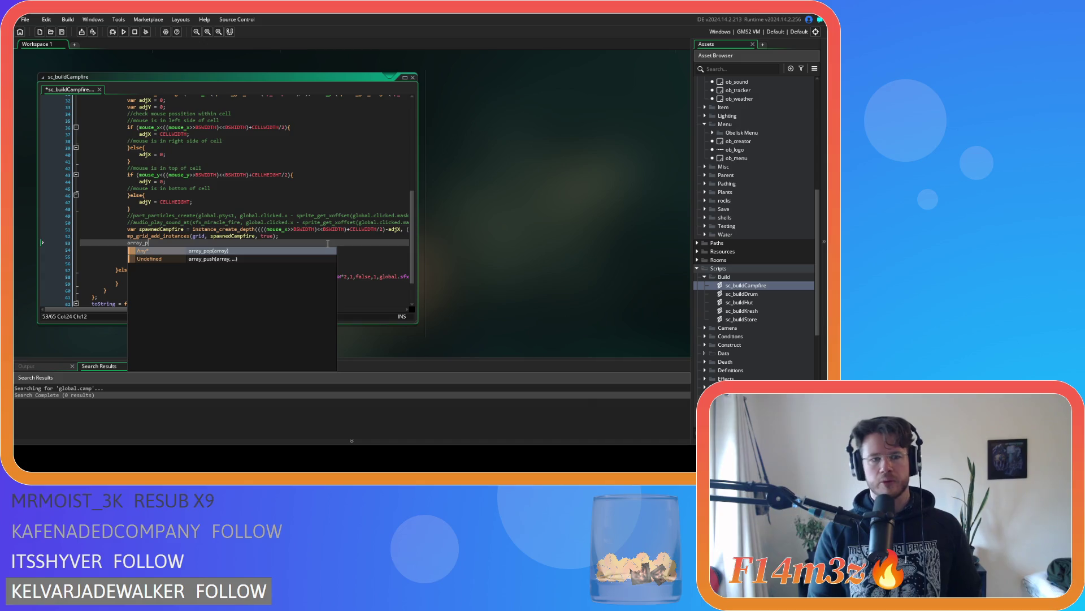
text(u)
key(Return)
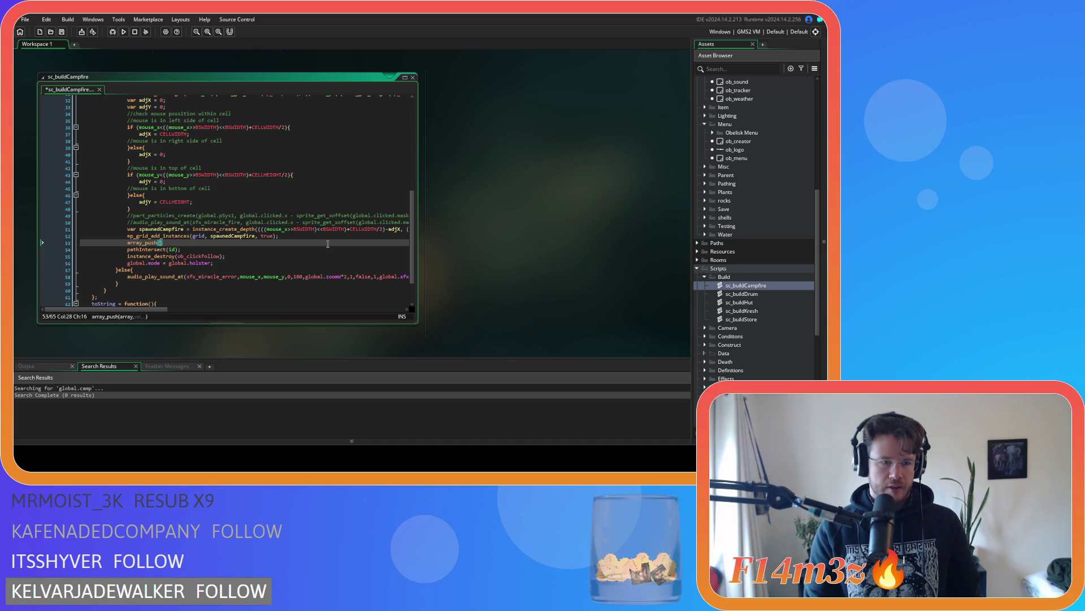
text(global.camp,)
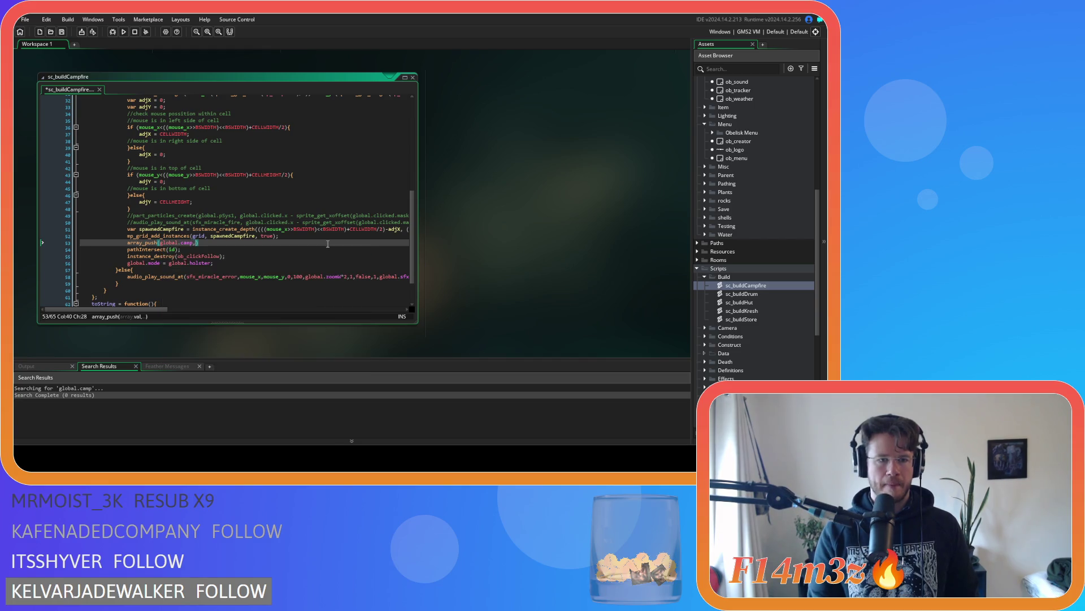
text(spawned)
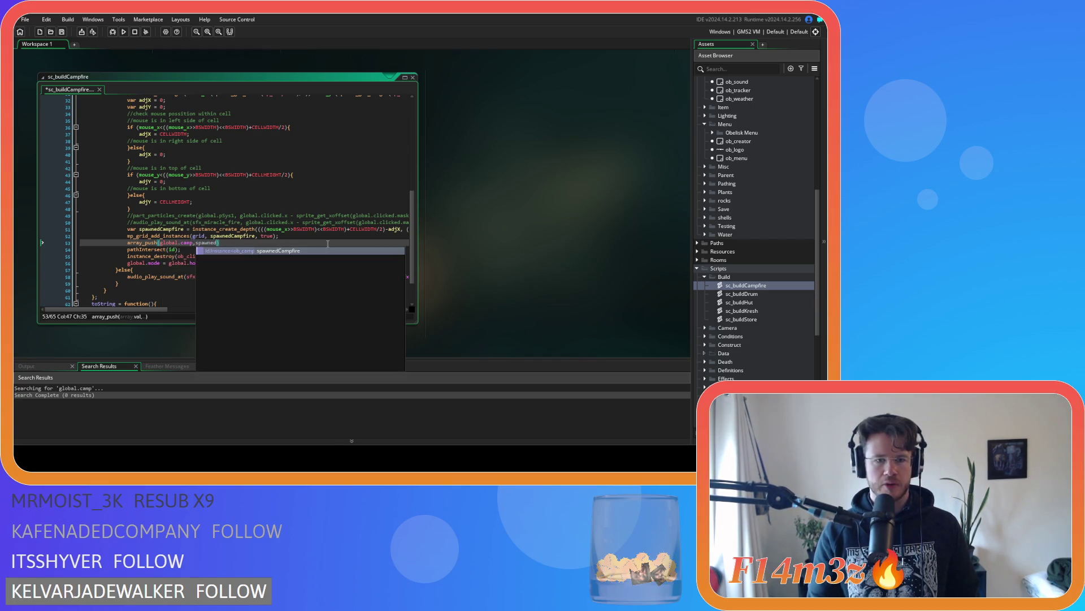
key(Return)
click(259, 244)
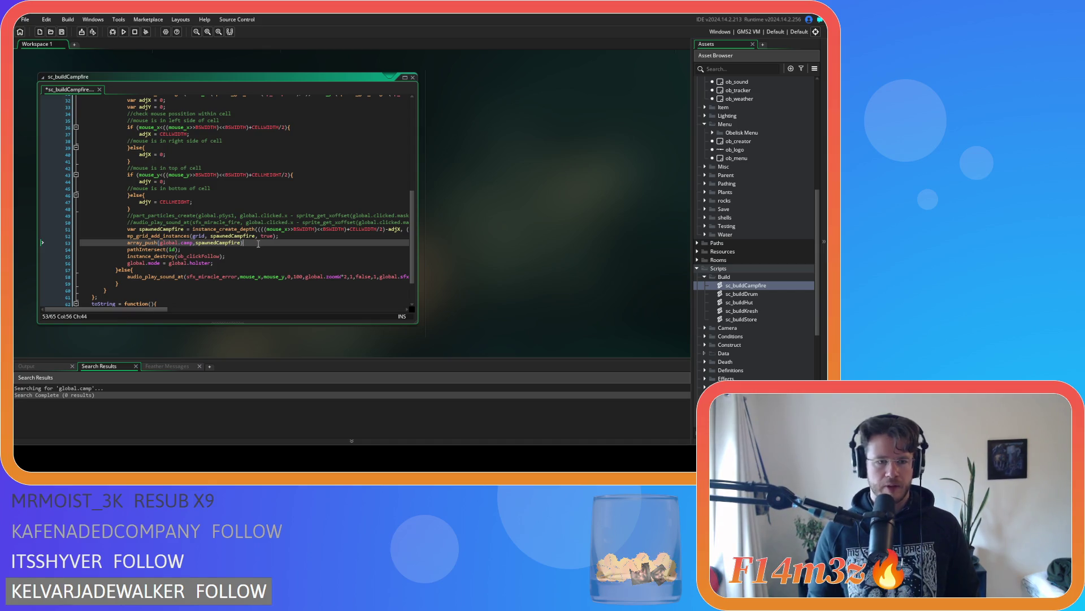
drag(259, 244, 127, 243)
key(ctrl+c)
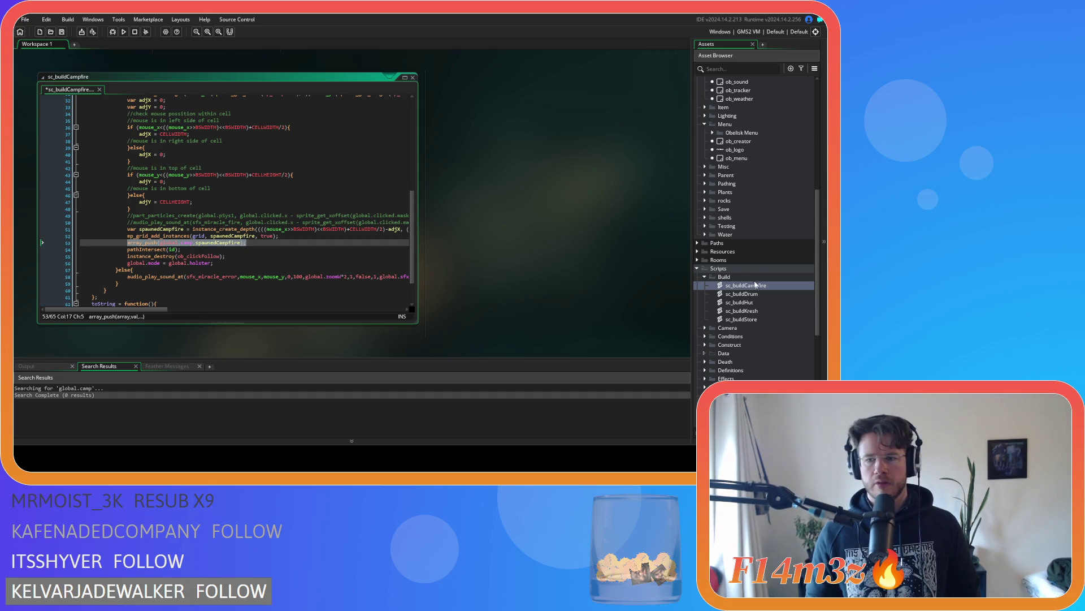
double_click(760, 292)
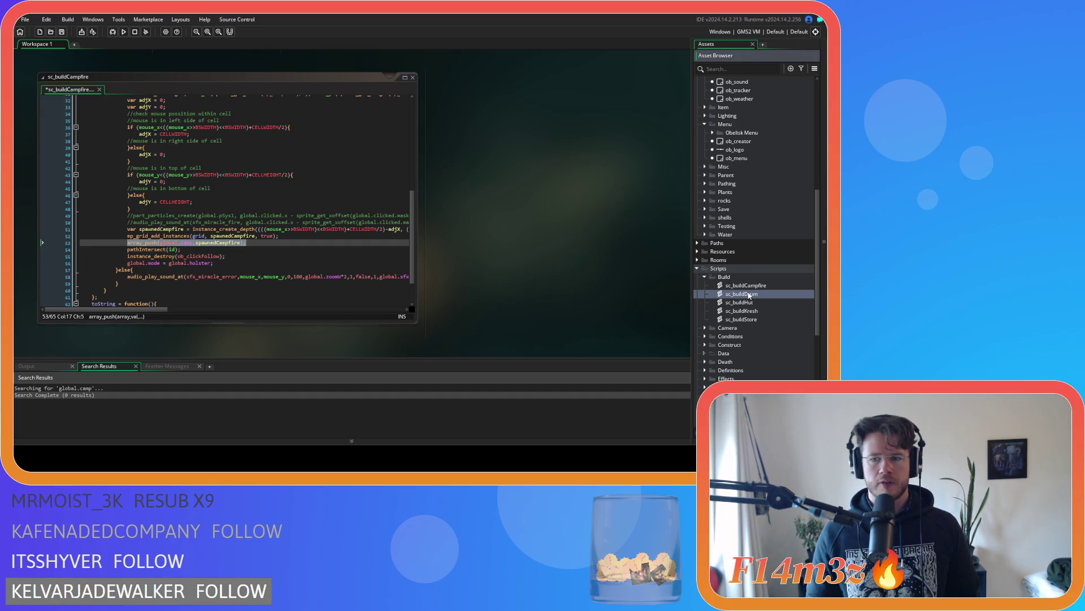
Step: Paste the push line as line 40 of sc_buildDrum, swapping spawnedCampfire for spawnedDrum
scroll(272, 207, down, 3)
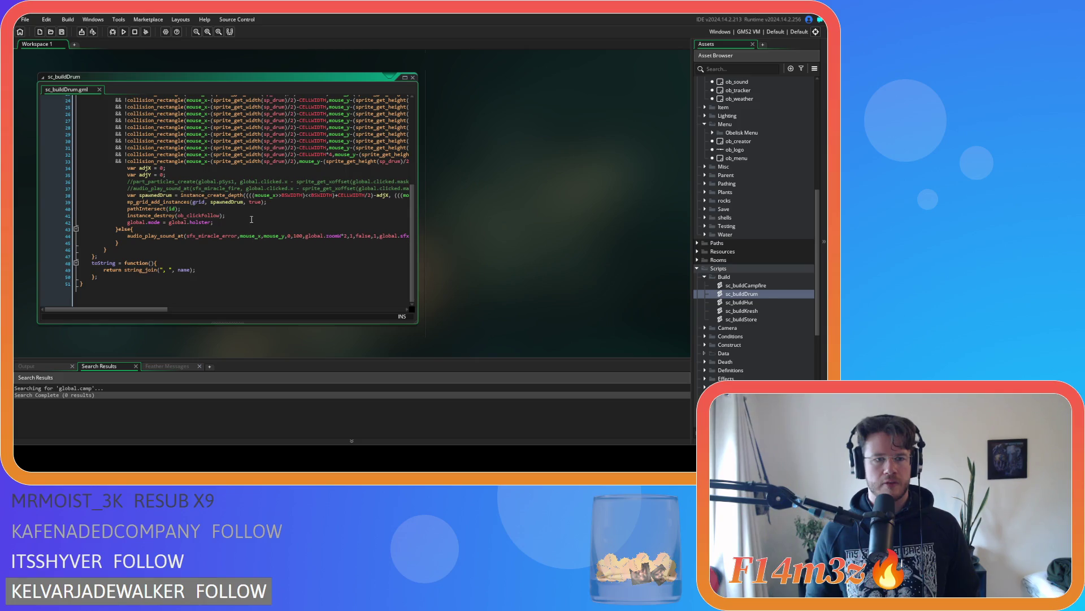
scroll(272, 207, up, 1)
click(272, 207)
key(Return)
key(ctrl+v)
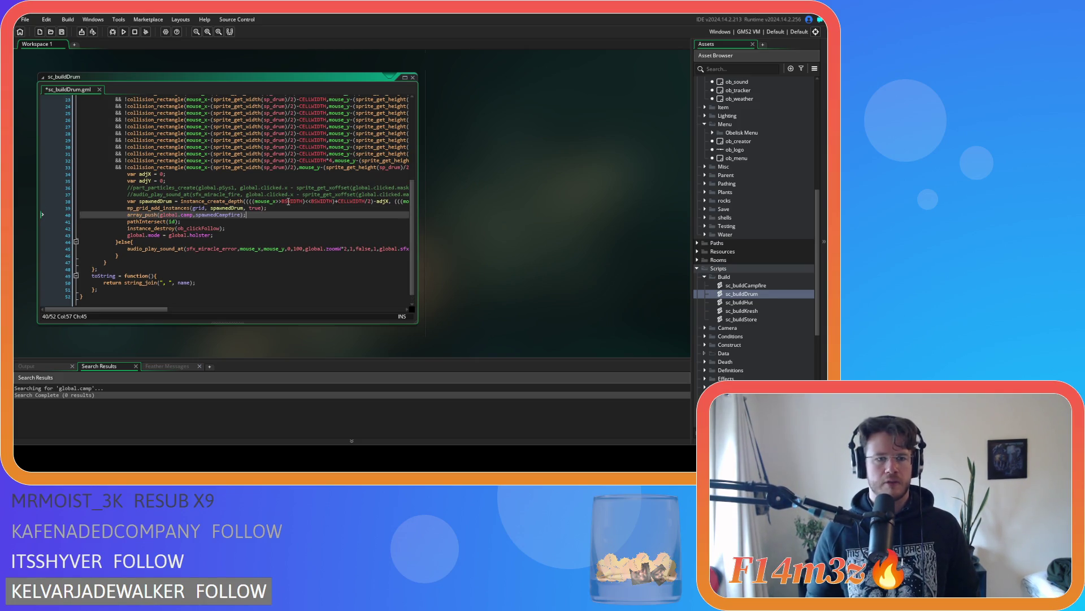
double_click(223, 208)
key(ctrl+c)
double_click(234, 215)
key(ctrl+v)
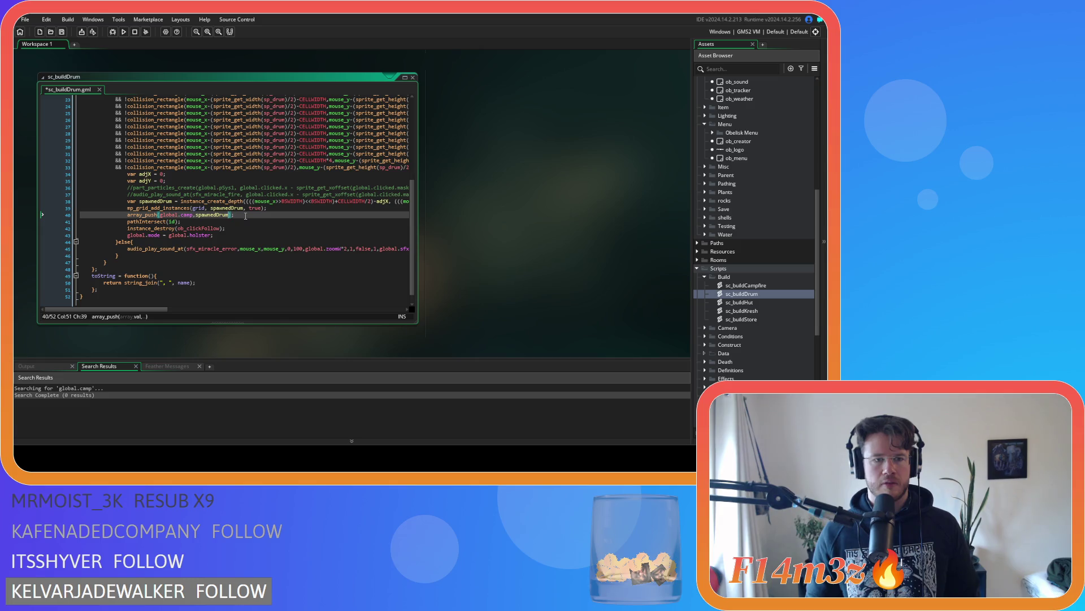
drag(254, 214, 127, 215)
double_click(739, 302)
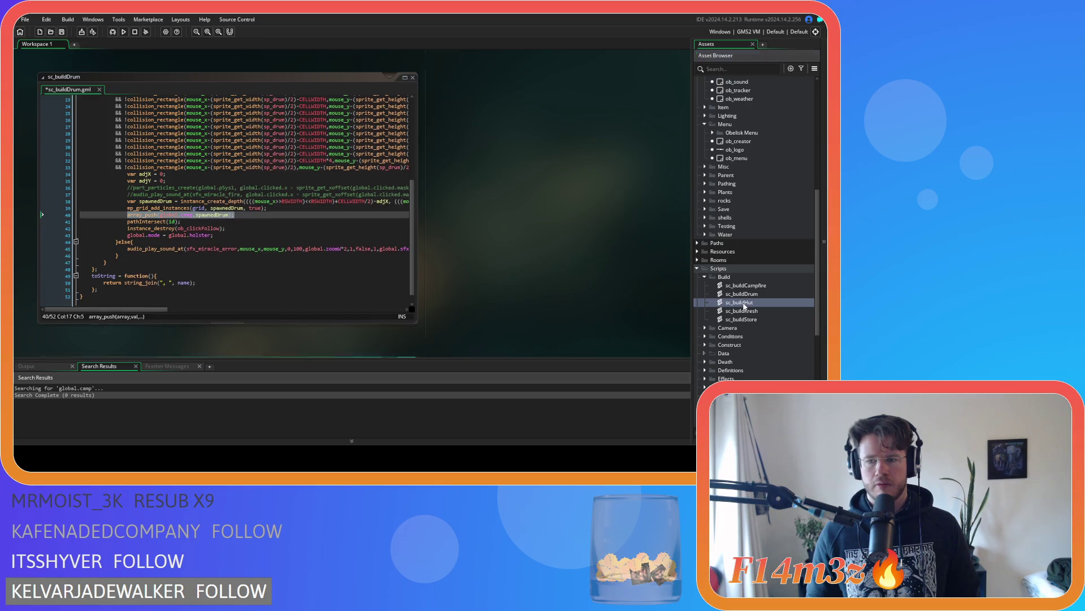
Step: Locate the spawnedTent creation and sc_setTick call around lines 54–55 of sc_buildHut
scroll(185, 216, down, 5)
scroll(185, 217, down, 15)
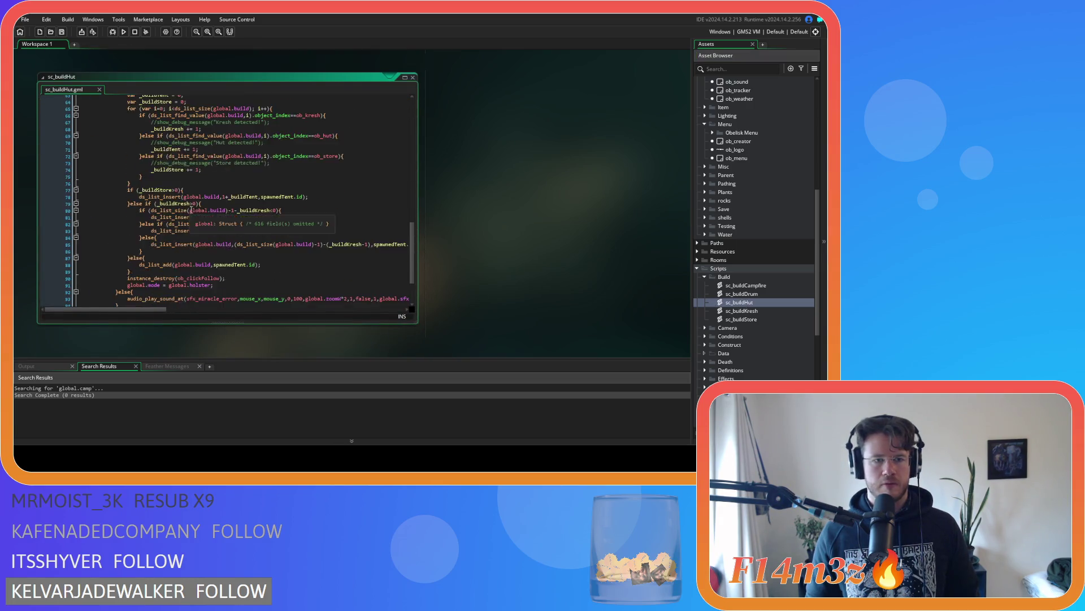
scroll(269, 223, up, 13)
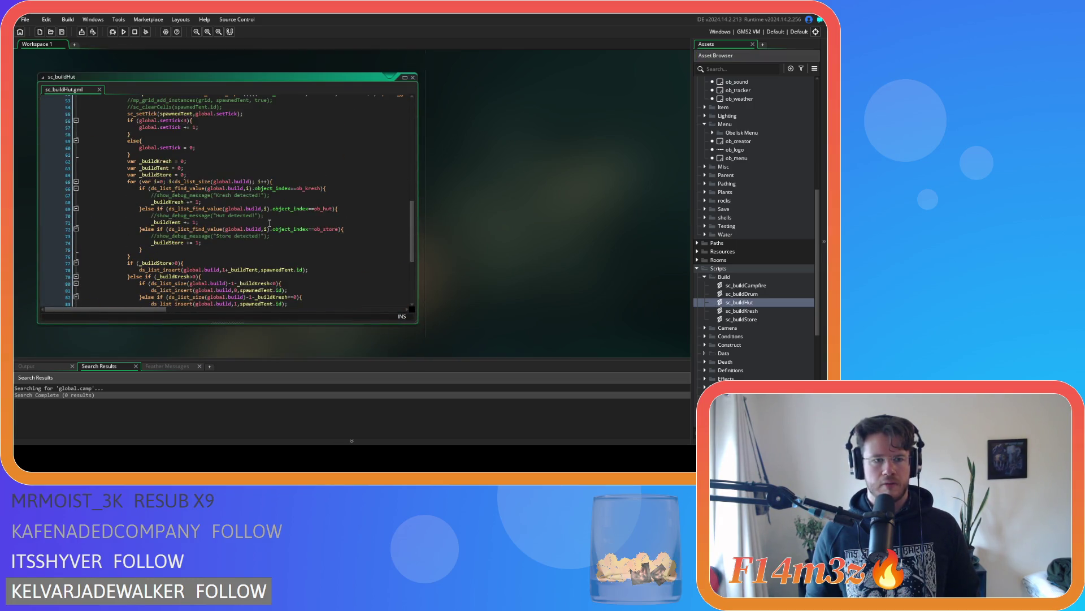
scroll(270, 223, down, 15)
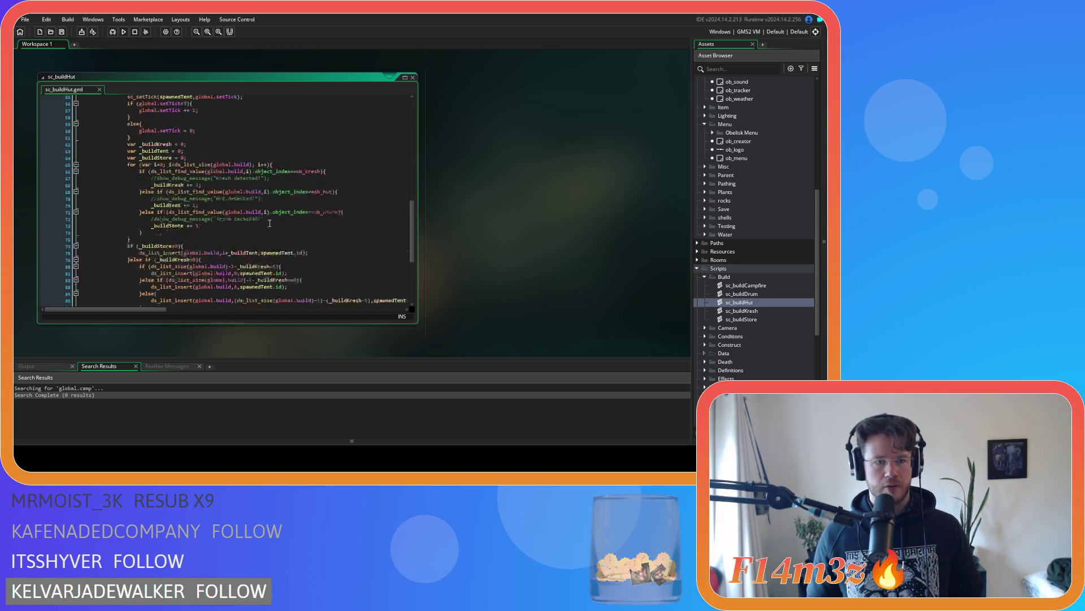
scroll(237, 273, up, 1)
scroll(237, 274, up, 11)
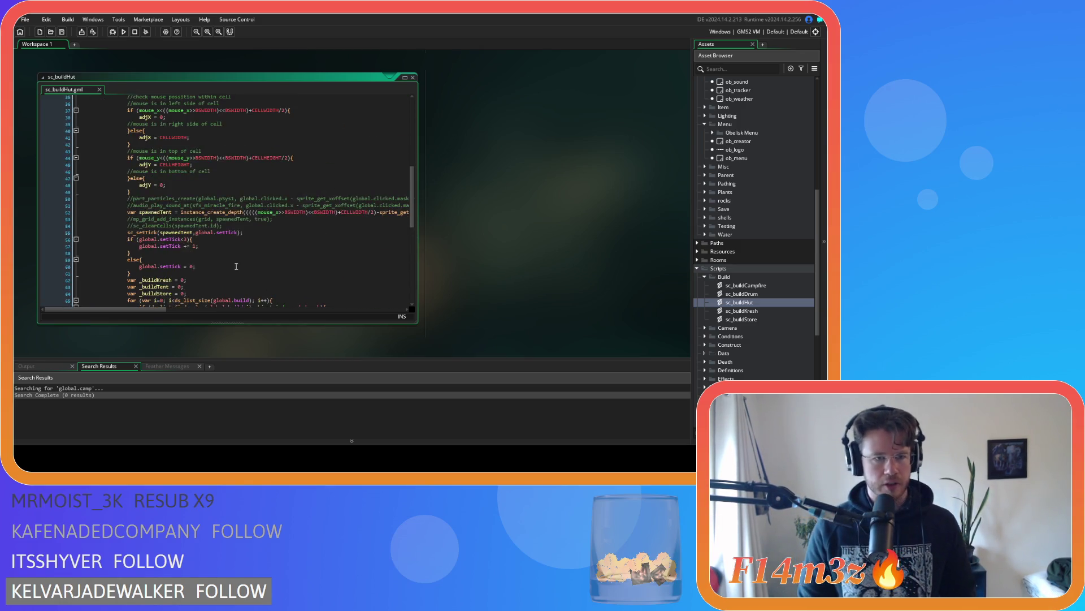
click(262, 232)
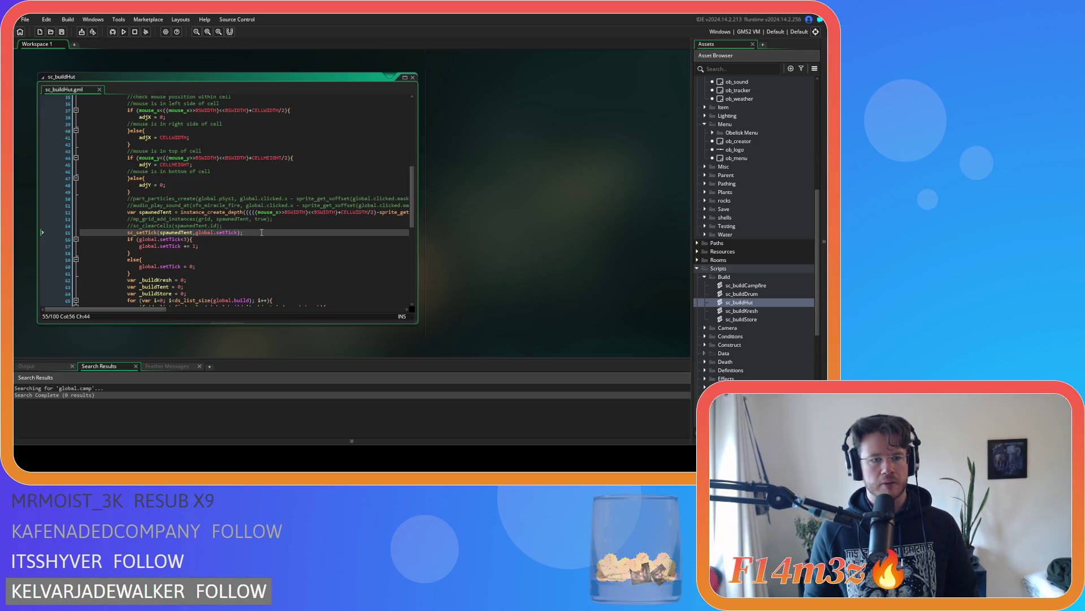
click(245, 226)
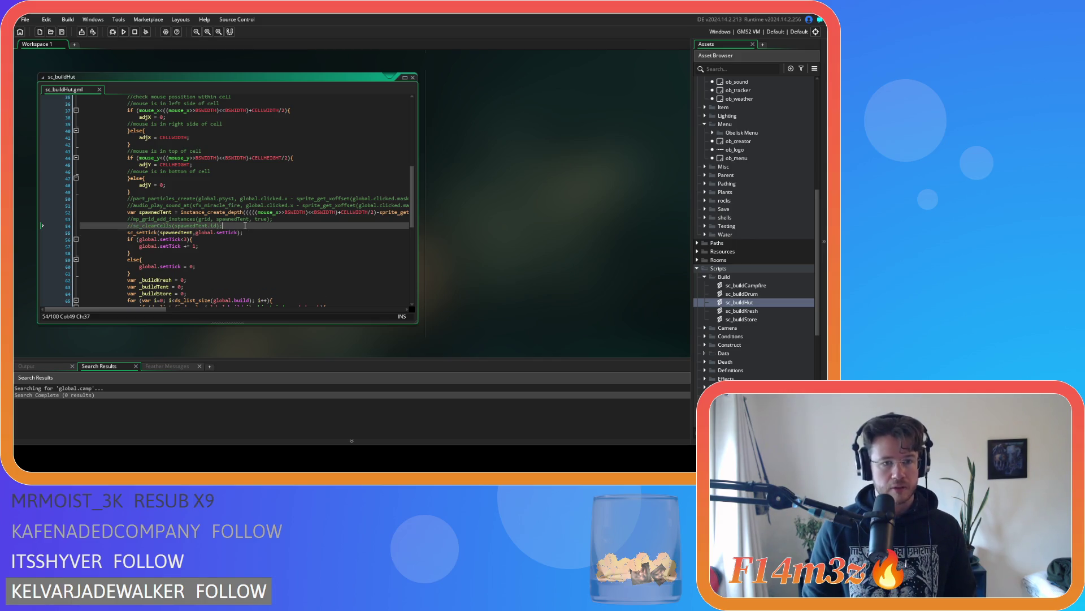
drag(224, 226, 131, 226)
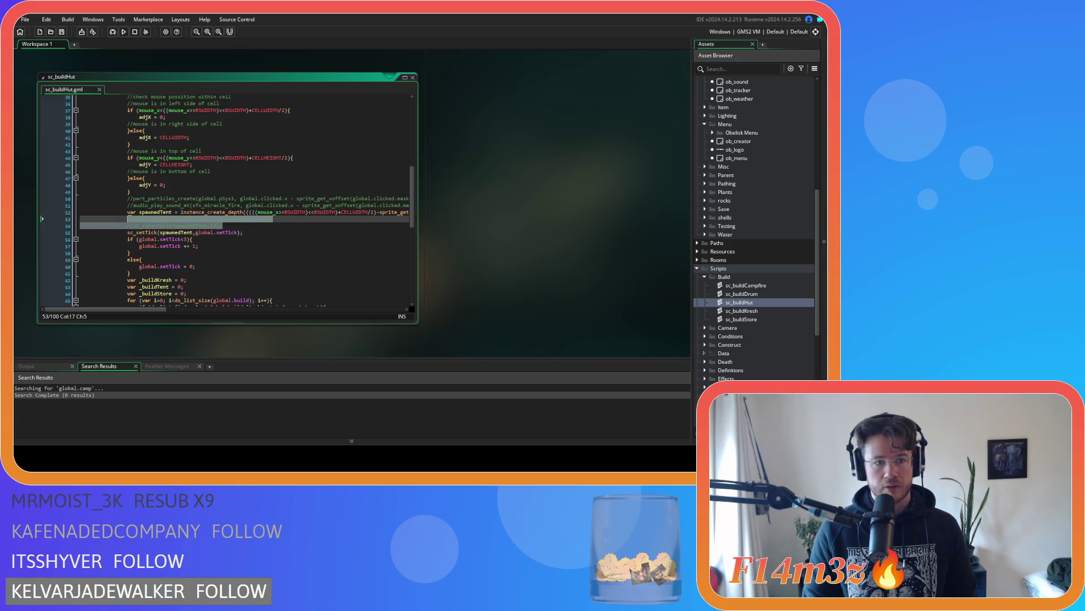
click(246, 229)
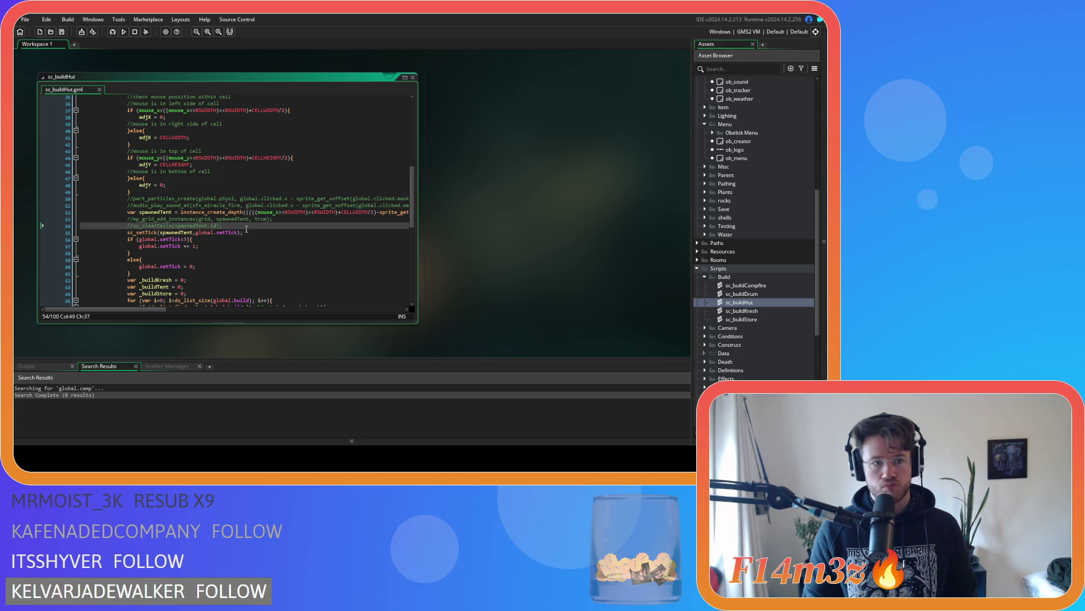
click(250, 233)
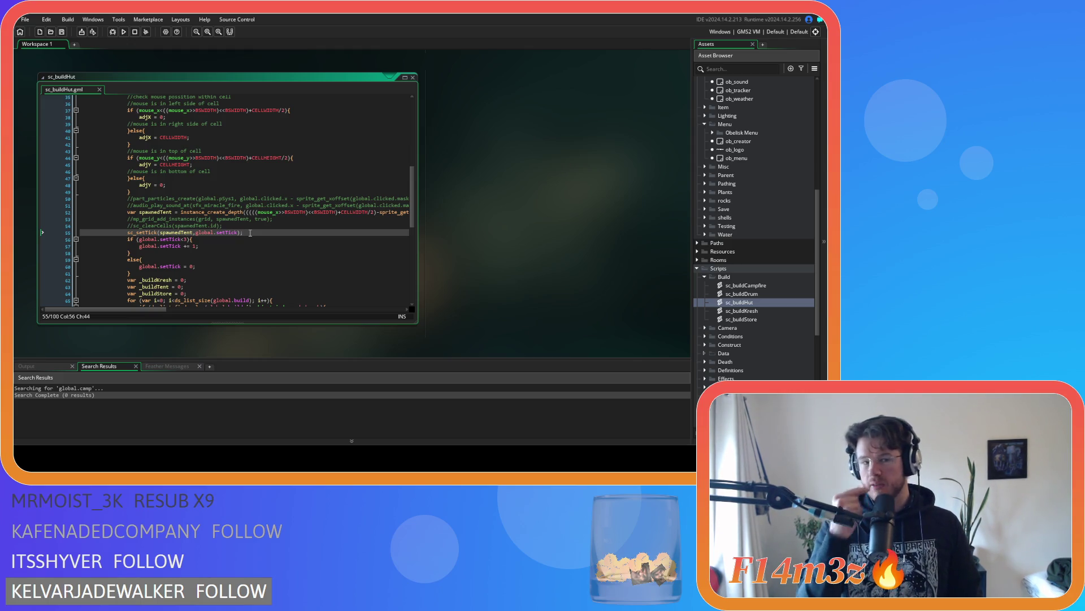
Step: Paste array_push(global.camp,spawnedDrum); below the sc_setTick call in sc_buildHut
key(Return)
key(ctrl+v)
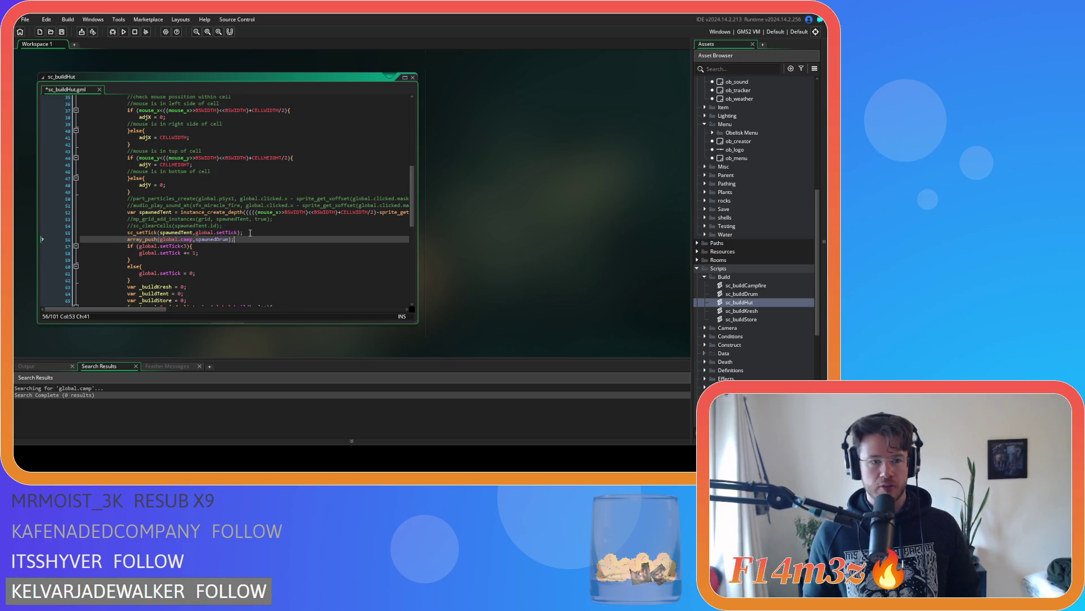
double_click(761, 287)
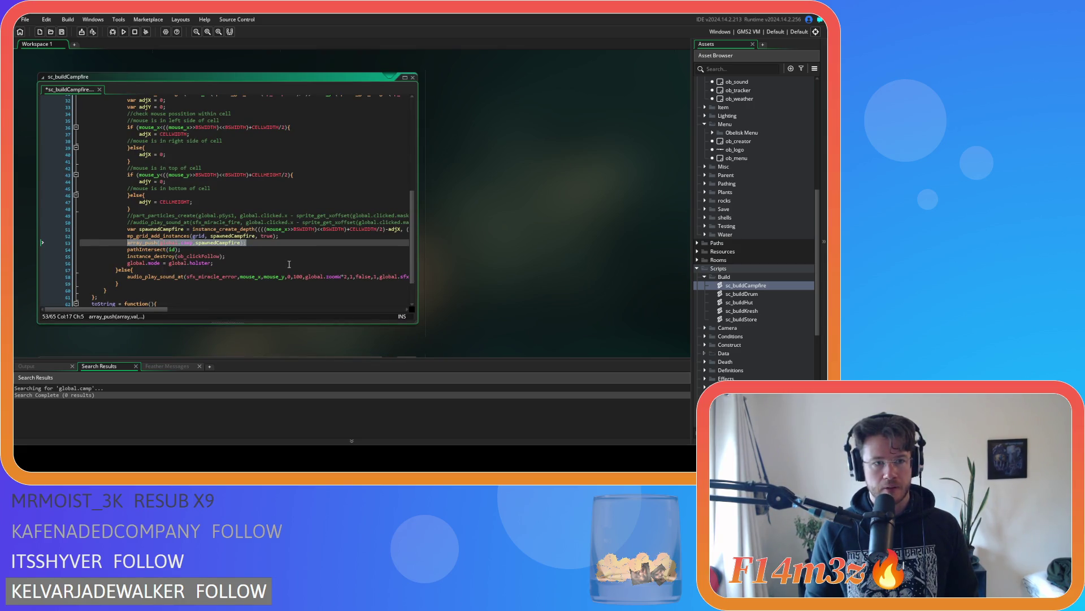
scroll(289, 264, up, 10)
scroll(289, 264, down, 12)
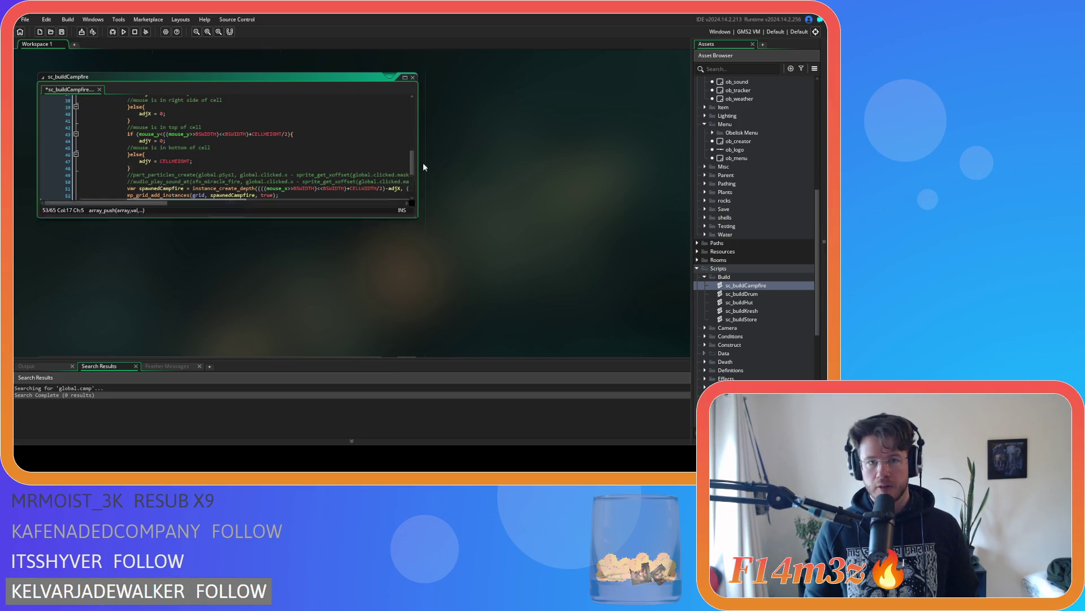
scroll(429, 247, down, 10)
scroll(459, 222, up, 3)
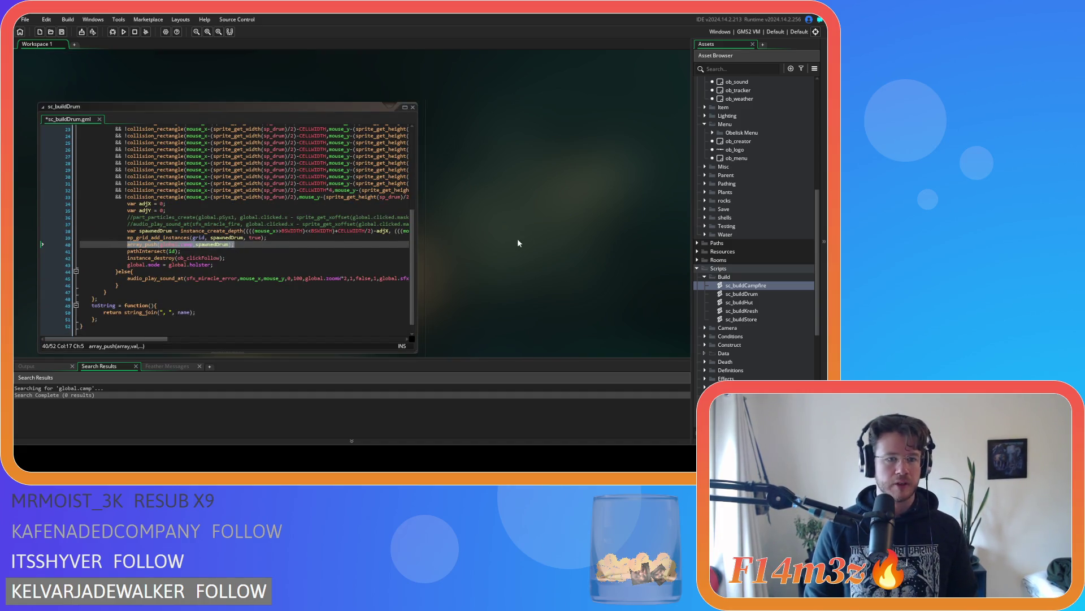
scroll(462, 185, down, 15)
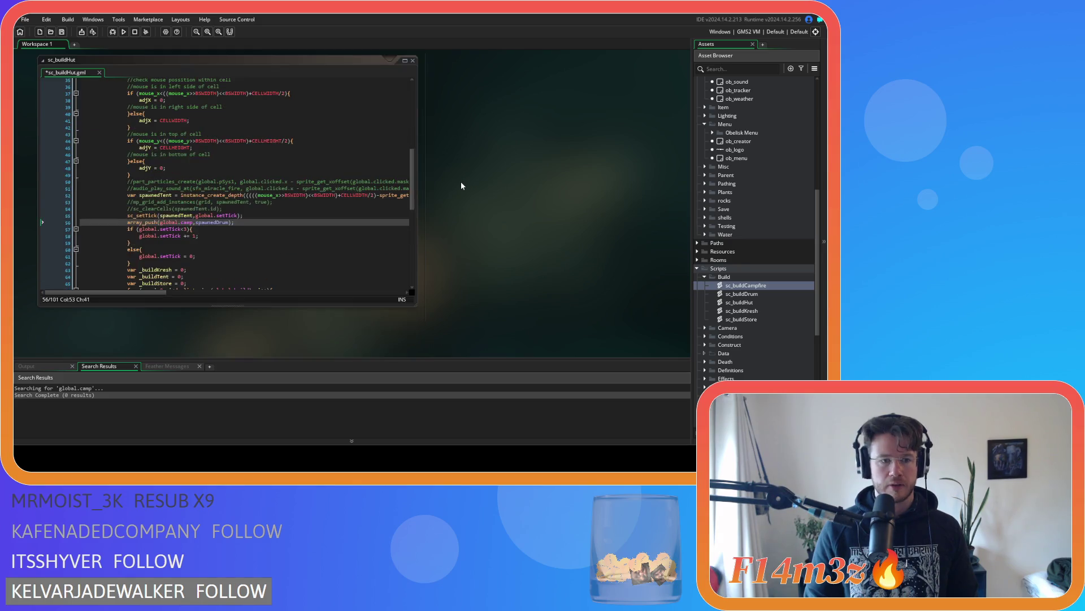
Step: Rename spawnedDrum to spawnedTent on line 56 and copy the finished statement
click(196, 212)
click(217, 223)
double_click(217, 223)
text(spawnedTent)
drag(234, 223, 127, 226)
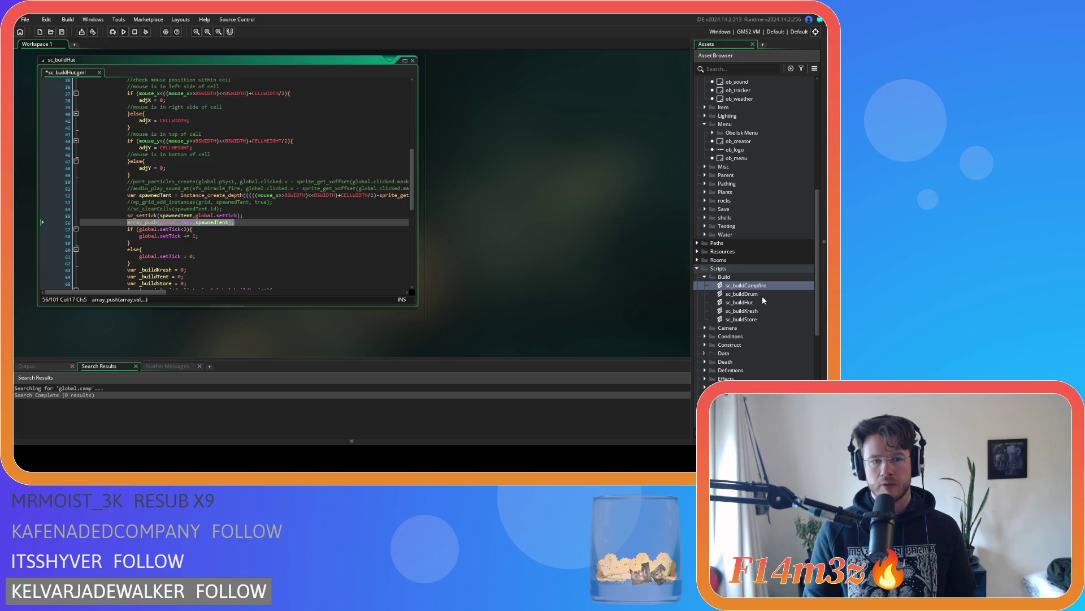
right_click(221, 228)
click(232, 235)
click(255, 224)
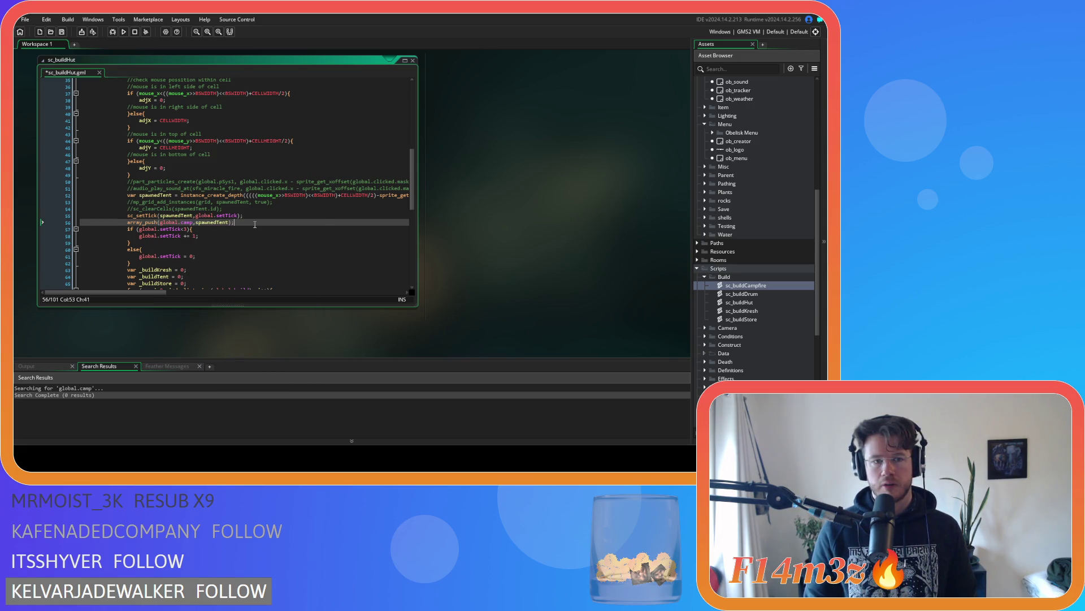
double_click(786, 310)
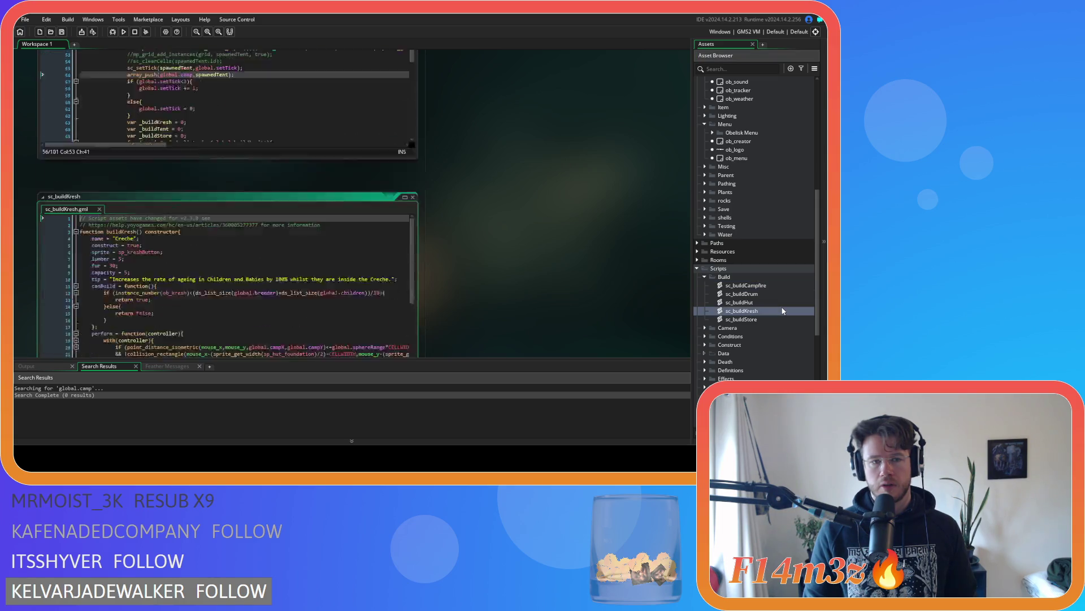
scroll(284, 244, down, 3)
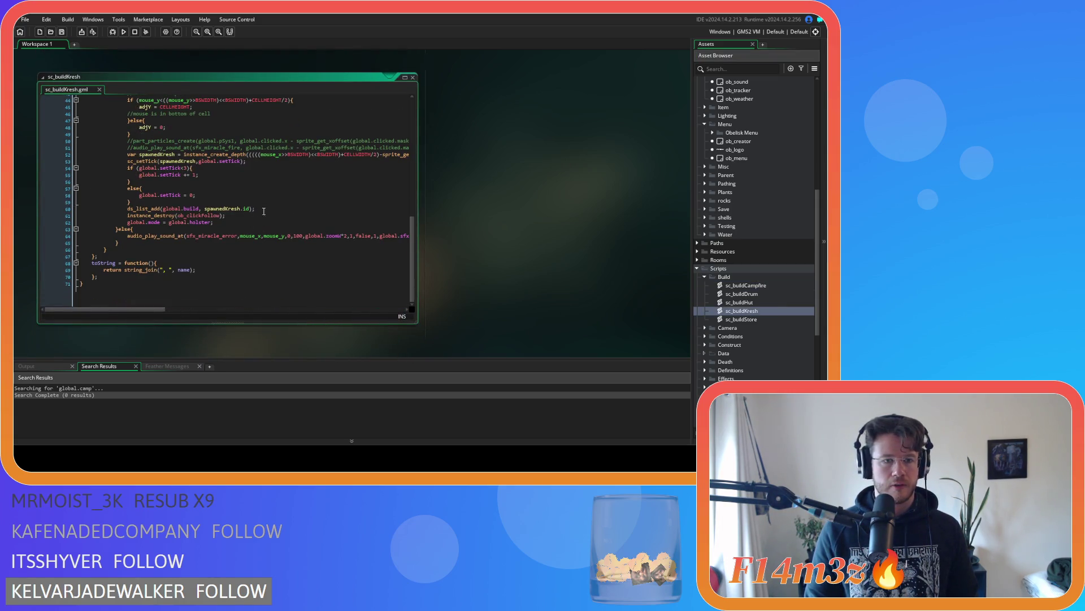
click(276, 210)
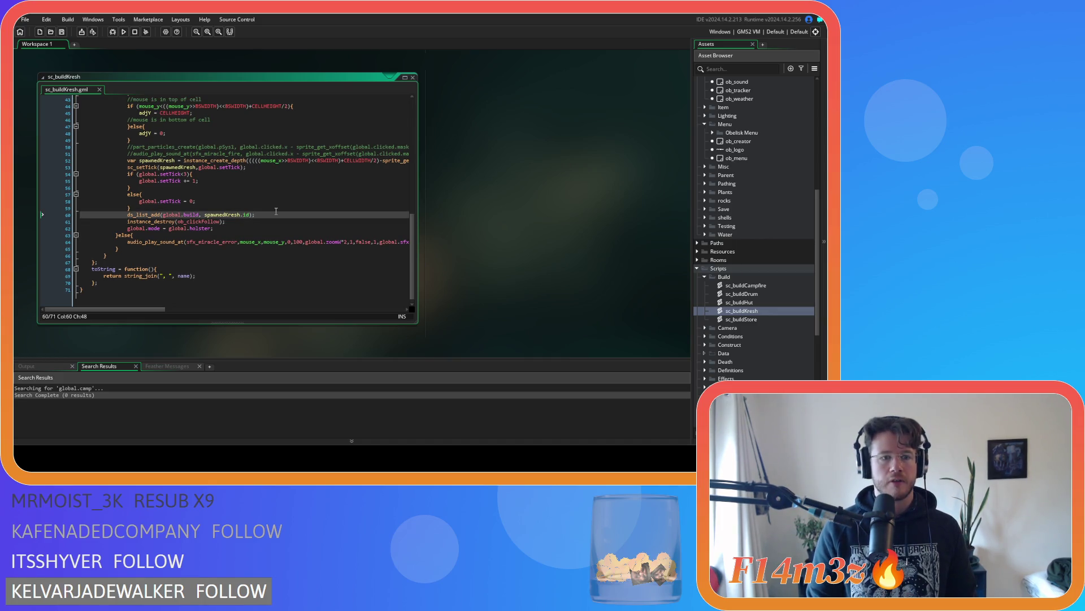
double_click(739, 303)
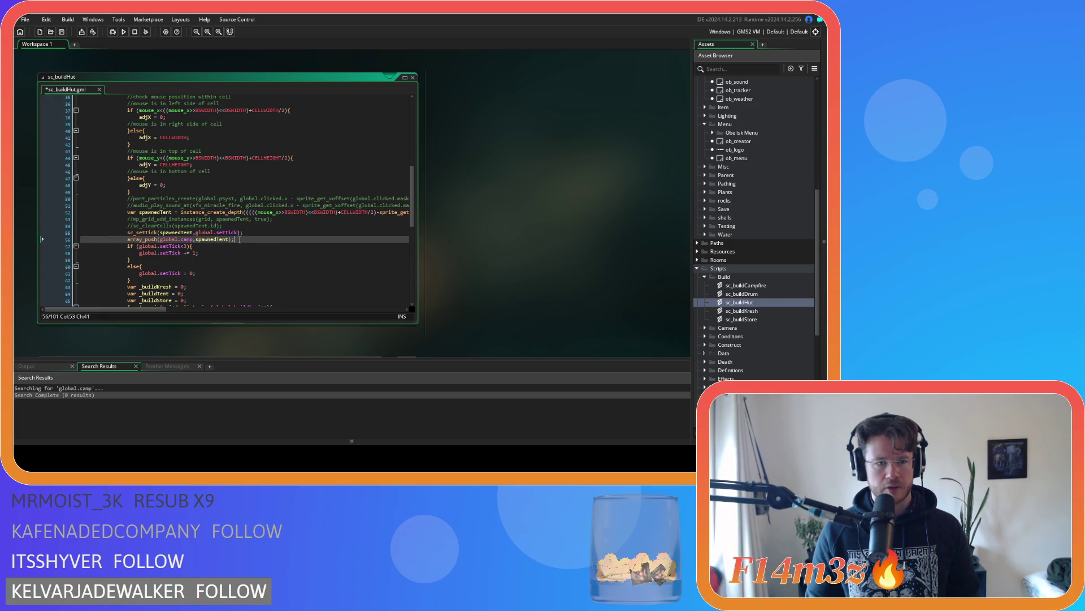
scroll(240, 239, down, 13)
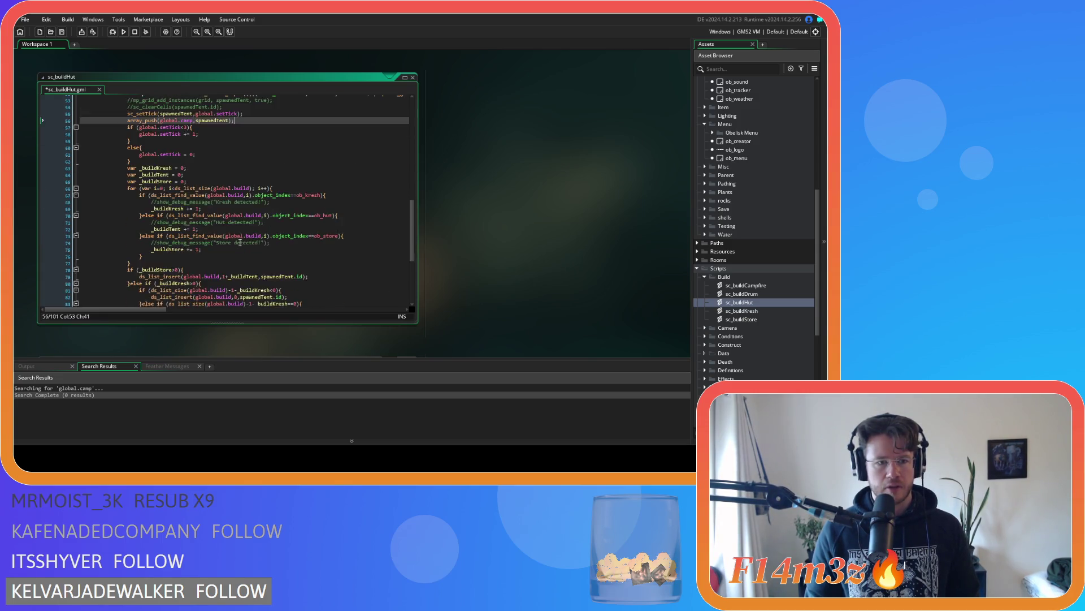
scroll(239, 242, up, 10)
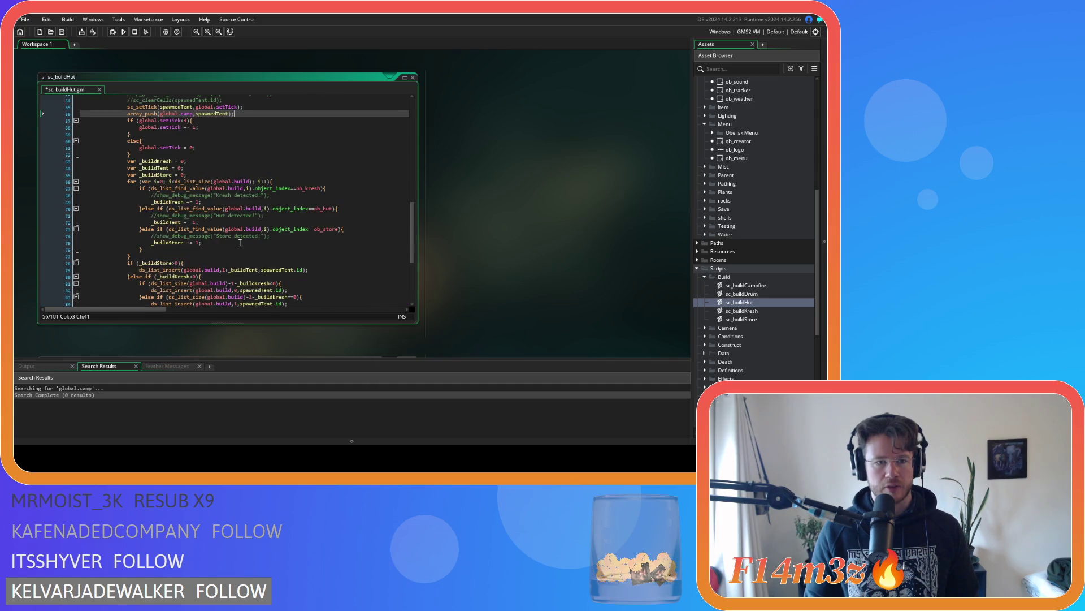
scroll(240, 242, down, 7)
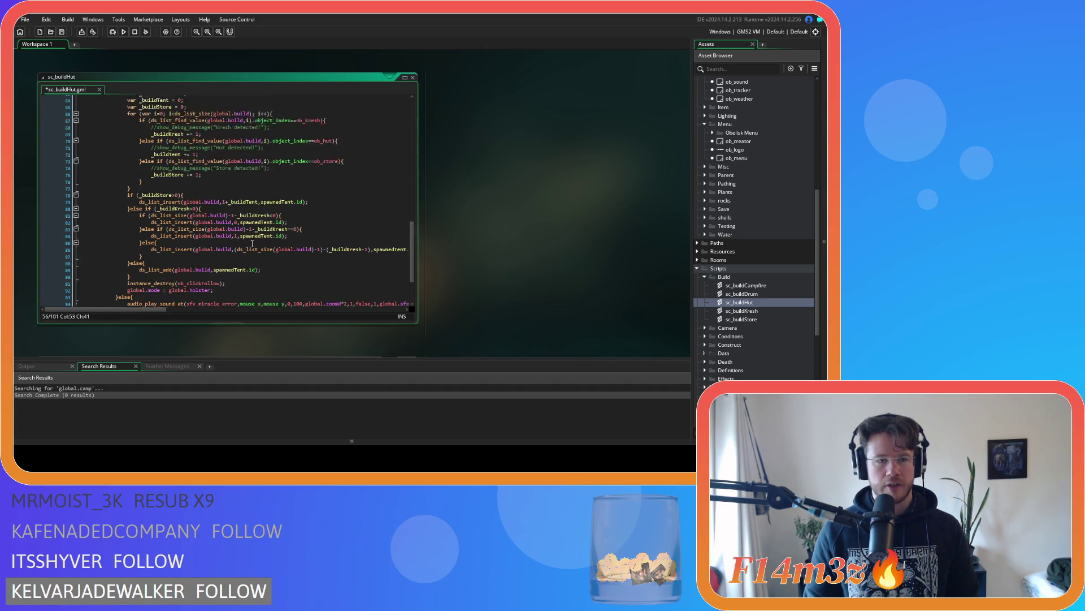
scroll(243, 211, up, 3)
scroll(208, 186, down, 3)
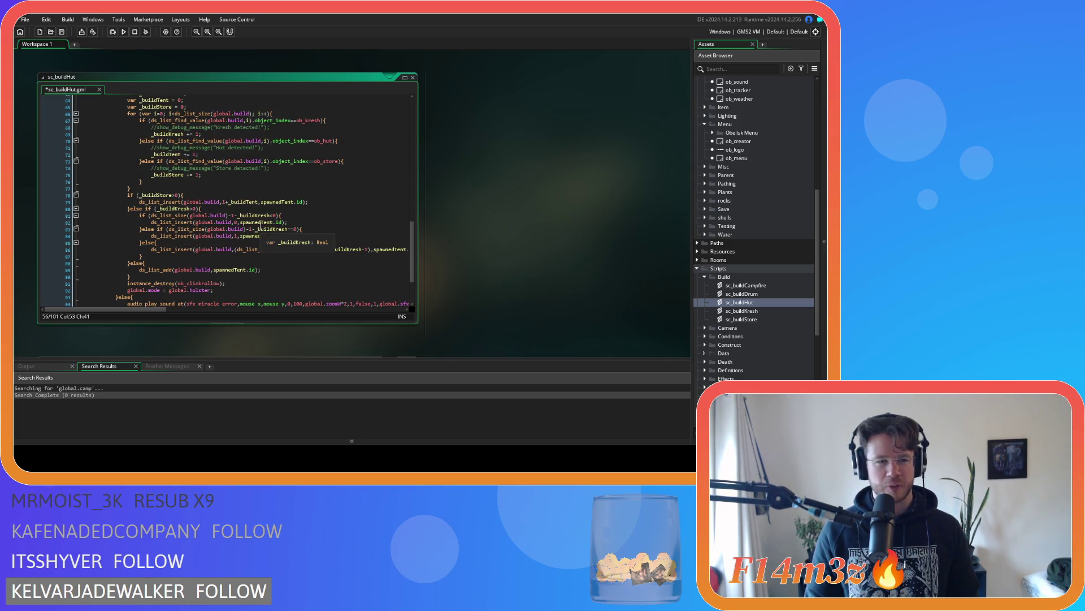
mouse_move(278, 222)
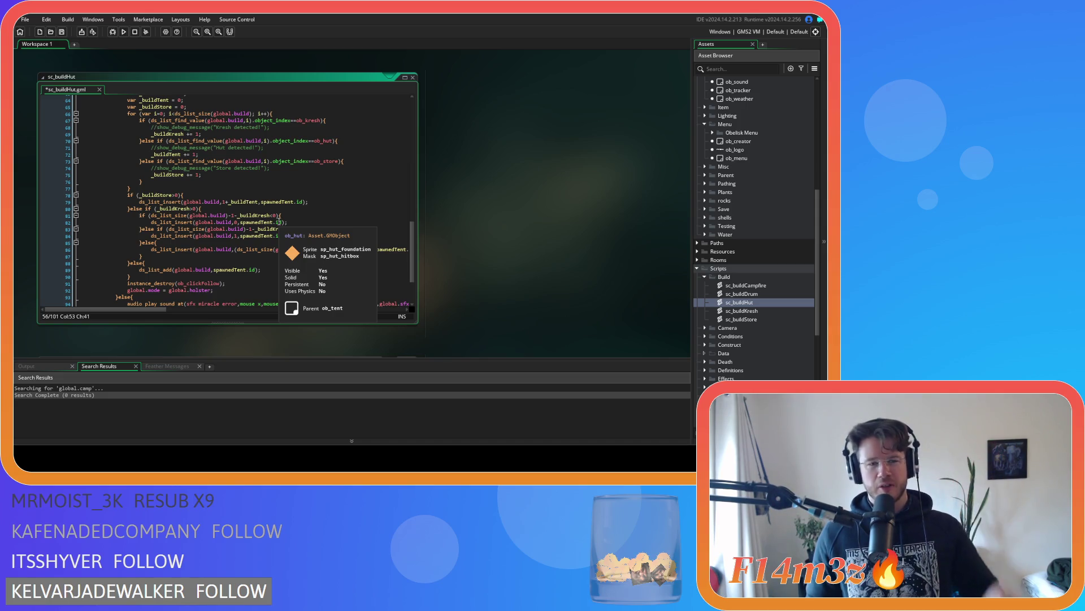
mouse_move(407, 250)
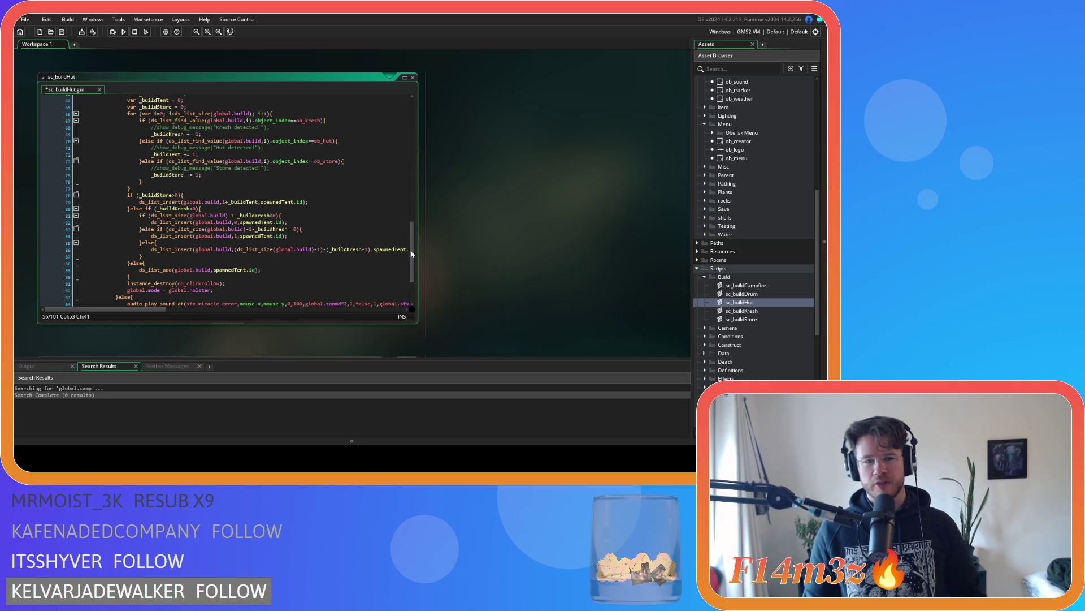
scroll(406, 240, up, 3)
scroll(405, 240, down, 1)
scroll(407, 238, up, 2)
drag(409, 234, 411, 221)
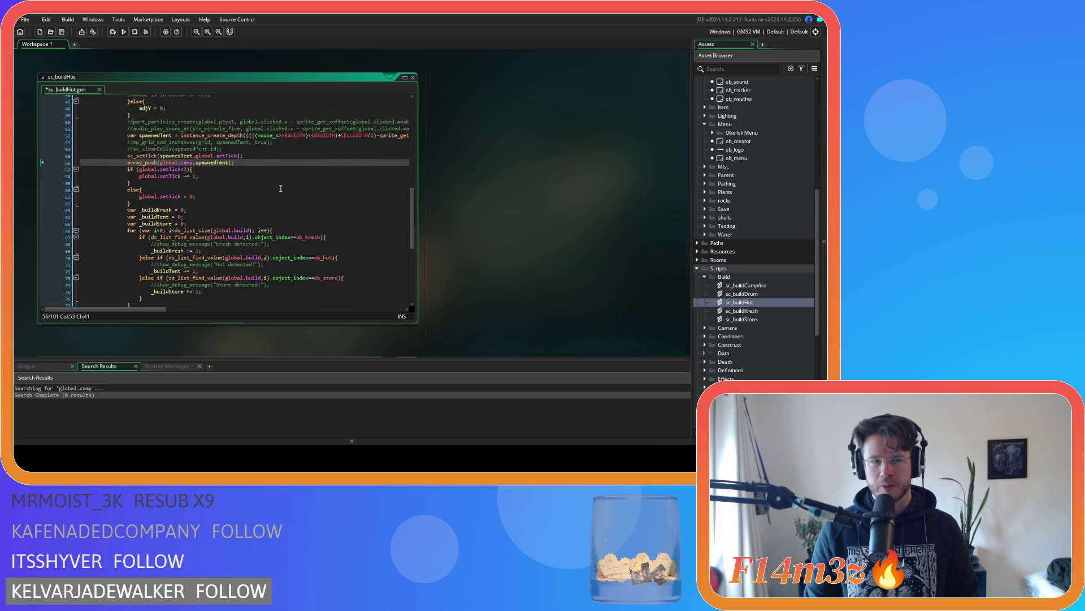
drag(239, 164, 128, 164)
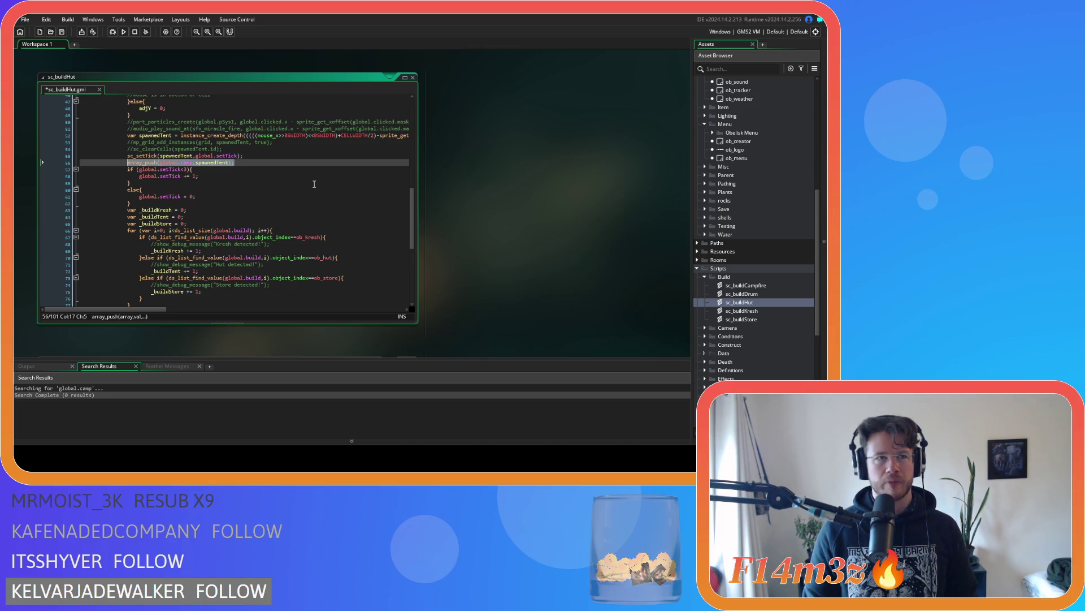
mouse_move(323, 134)
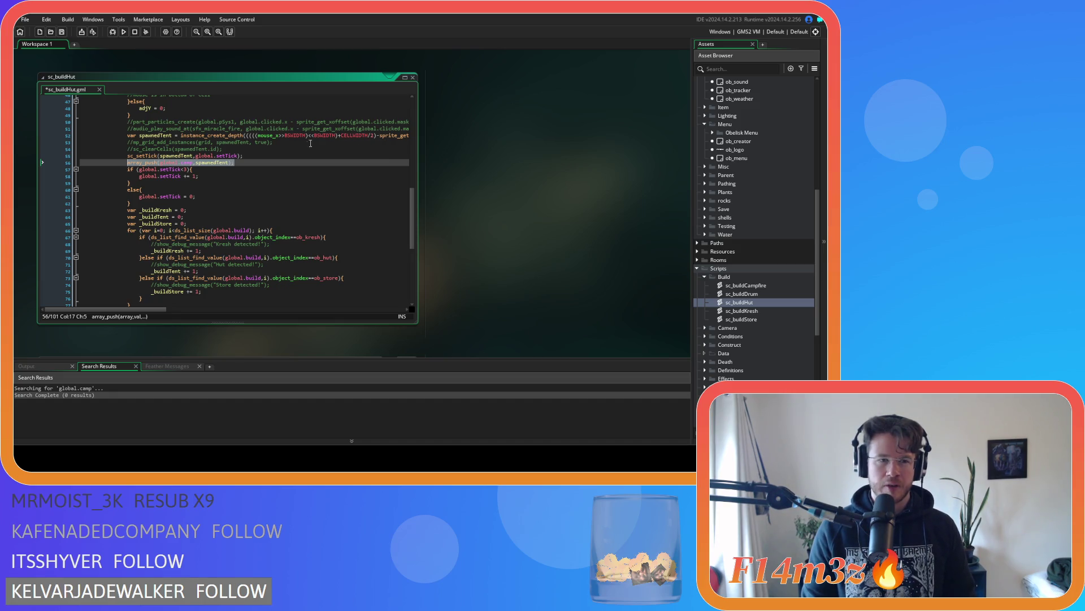
right_click(226, 164)
click(253, 171)
click(248, 163)
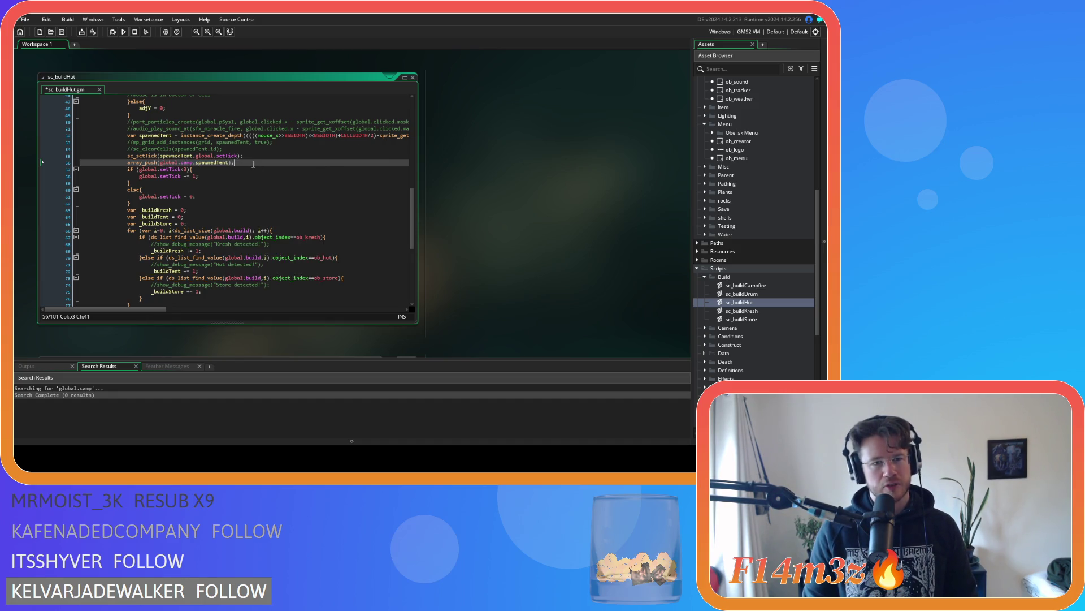
drag(247, 162, 128, 163)
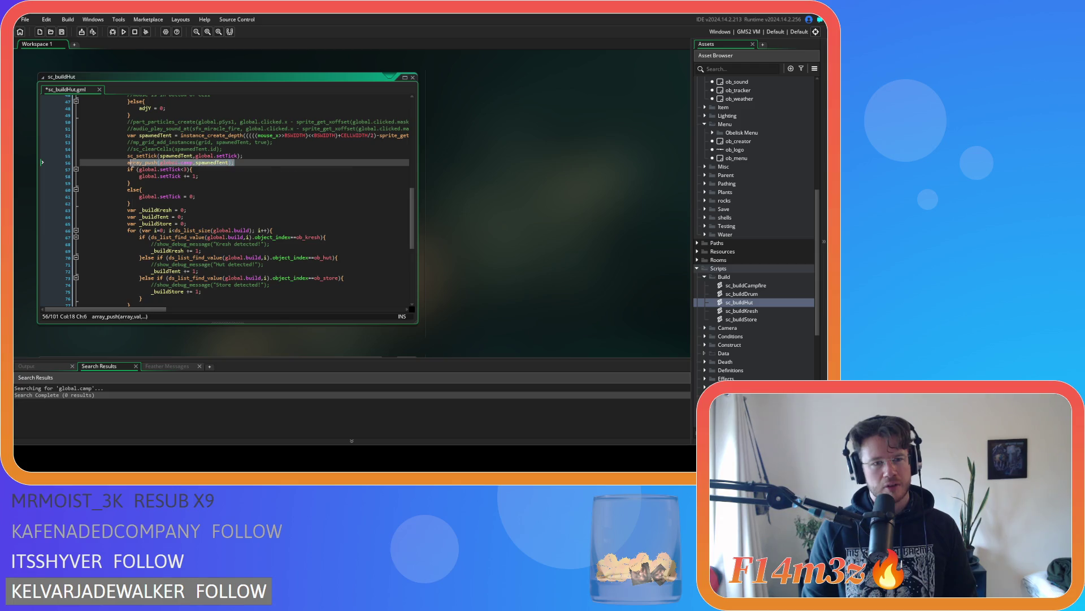
Step: Insert array_push(global.camp, spawnedKresh); above the sc_setTick line in sc_buildKresh
double_click(742, 310)
click(261, 170)
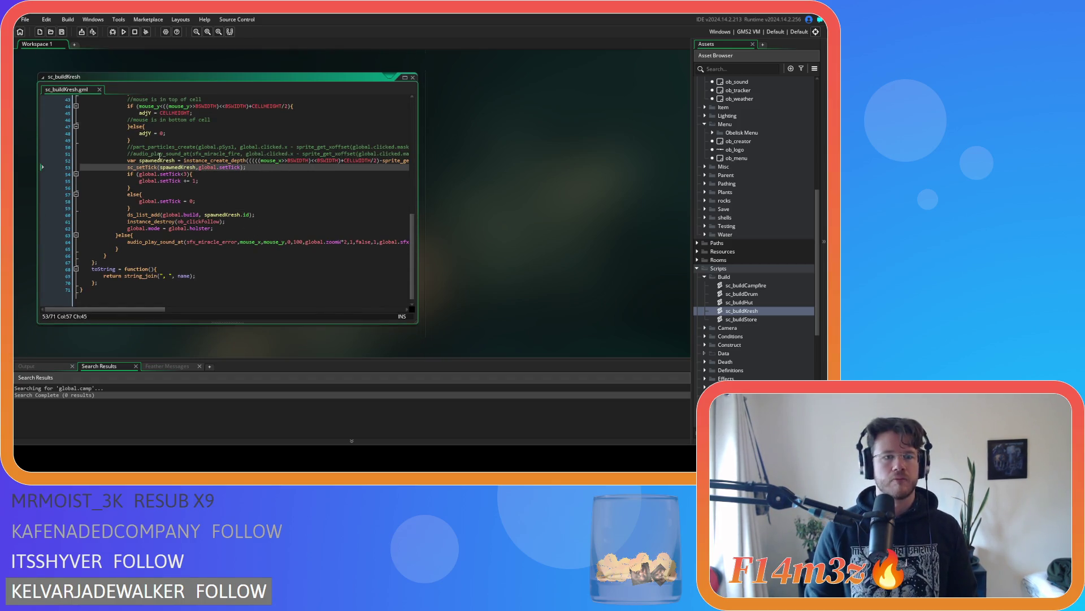
key(Home)
key(Return)
key(Up)
key(ctrl+v)
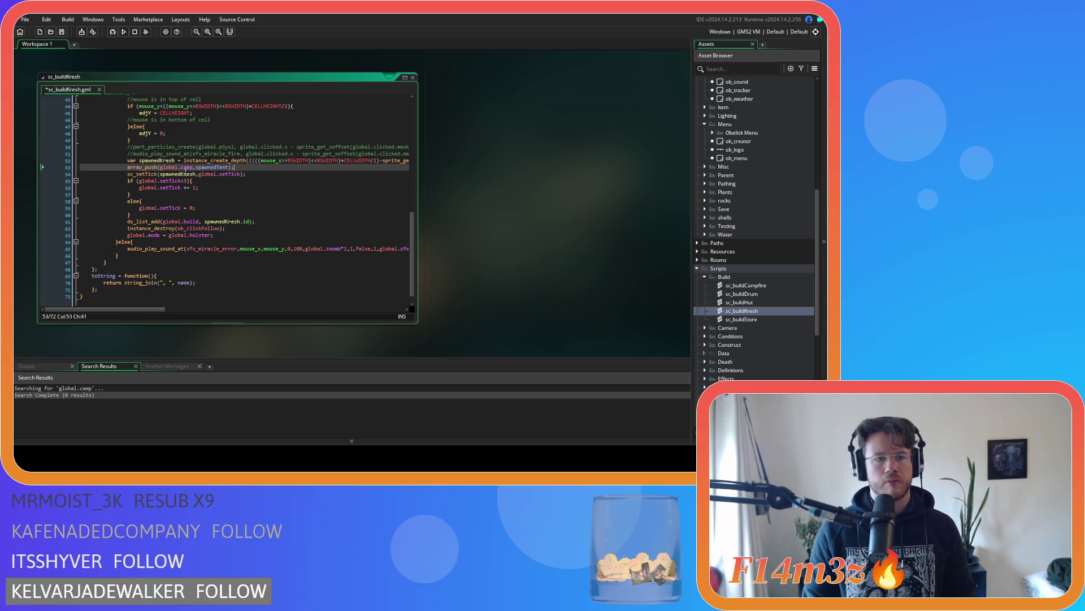
double_click(157, 161)
key(ctrl+c)
double_click(211, 167)
key(ctrl+v)
key(shift+Home)
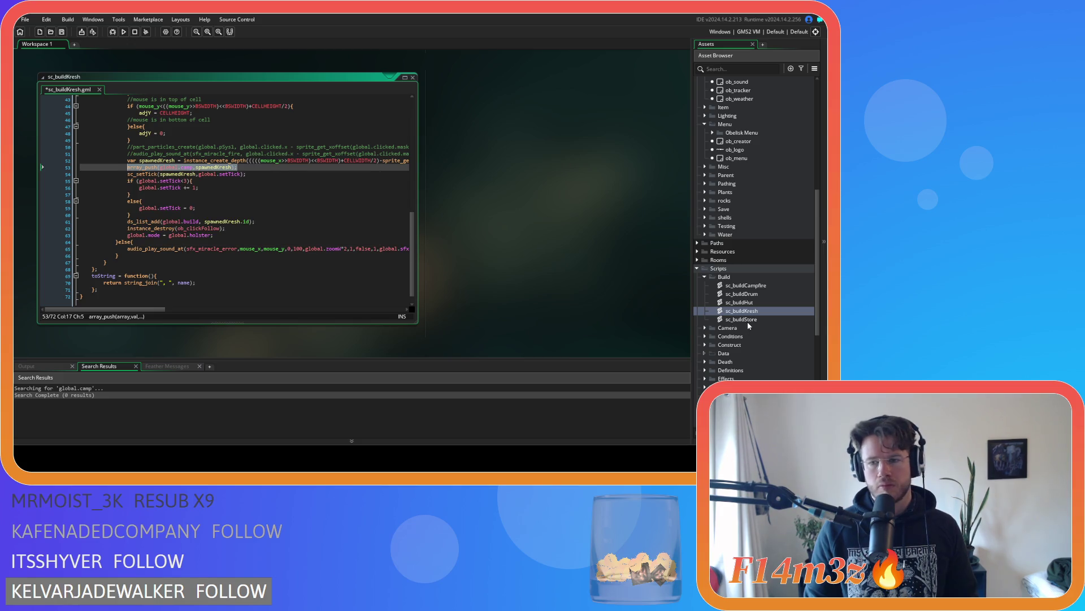
Step: Add array_push(global.camp, spawnedStore); after sc_buildStore's creation line and save
double_click(745, 320)
scroll(153, 210, down, 10)
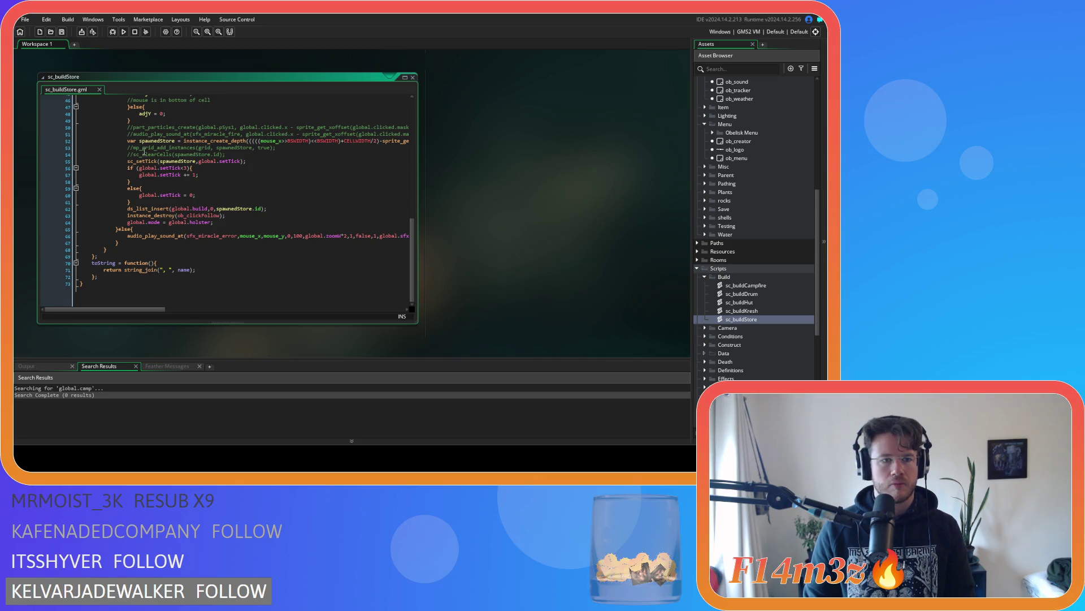
click(121, 148)
scroll(121, 147, up, 1)
key(ctrl+v)
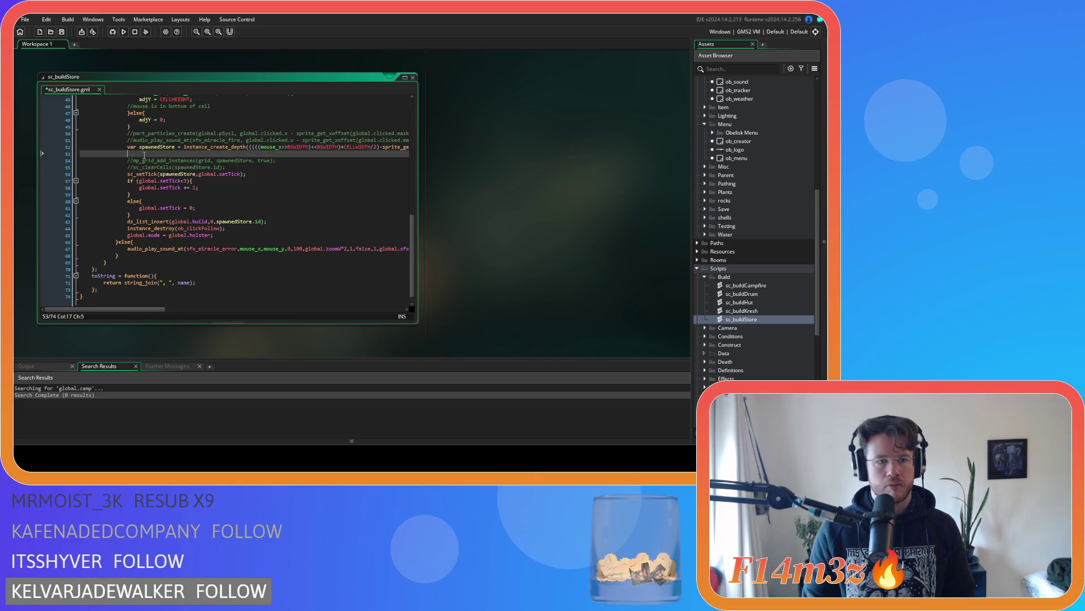
click(163, 148)
double_click(214, 153)
key(ctrl+v)
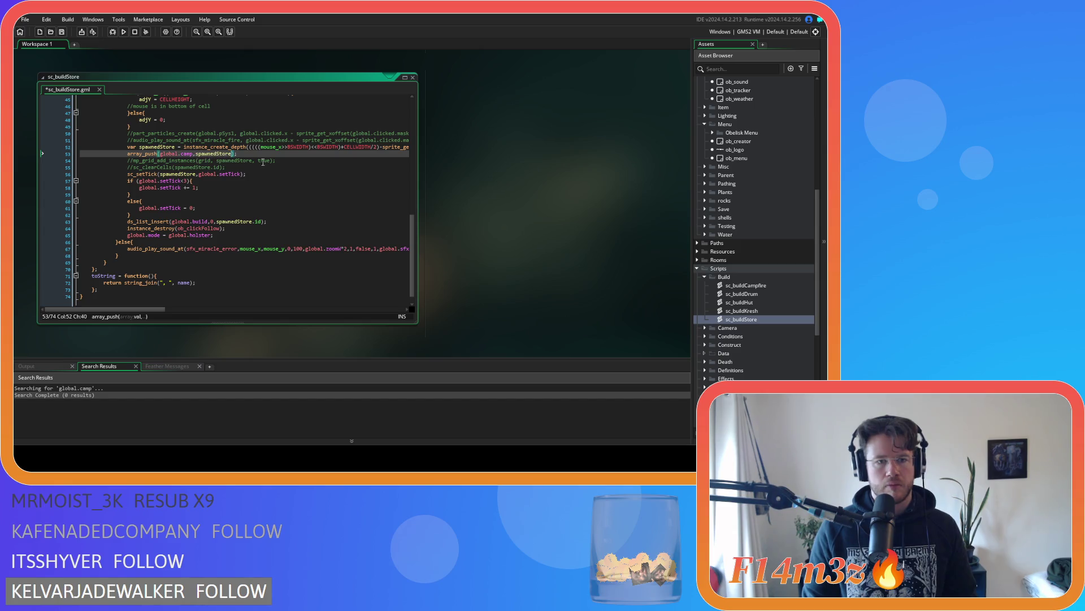
key(ctrl+s)
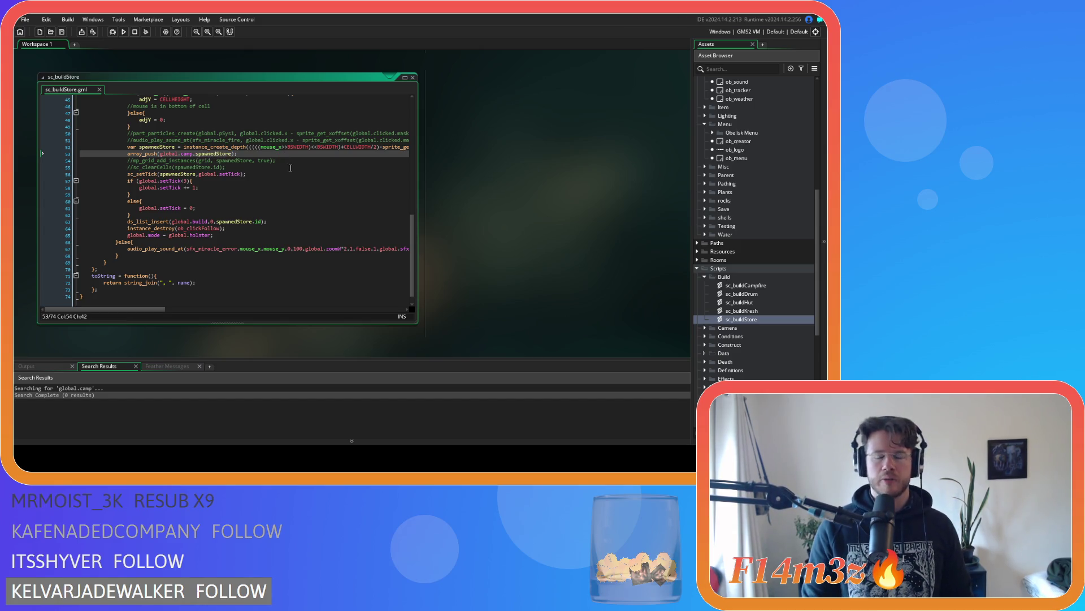
drag(253, 153, 125, 153)
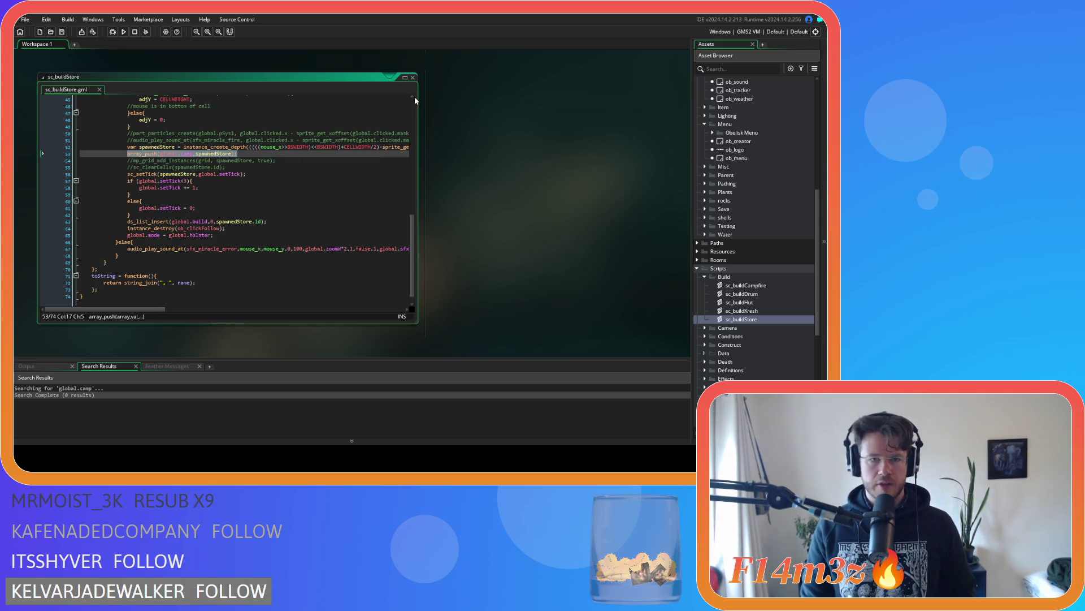
Step: Close all open script windows and collapse the Build and Scripts folders
right_click(538, 148)
mouse_move(558, 160)
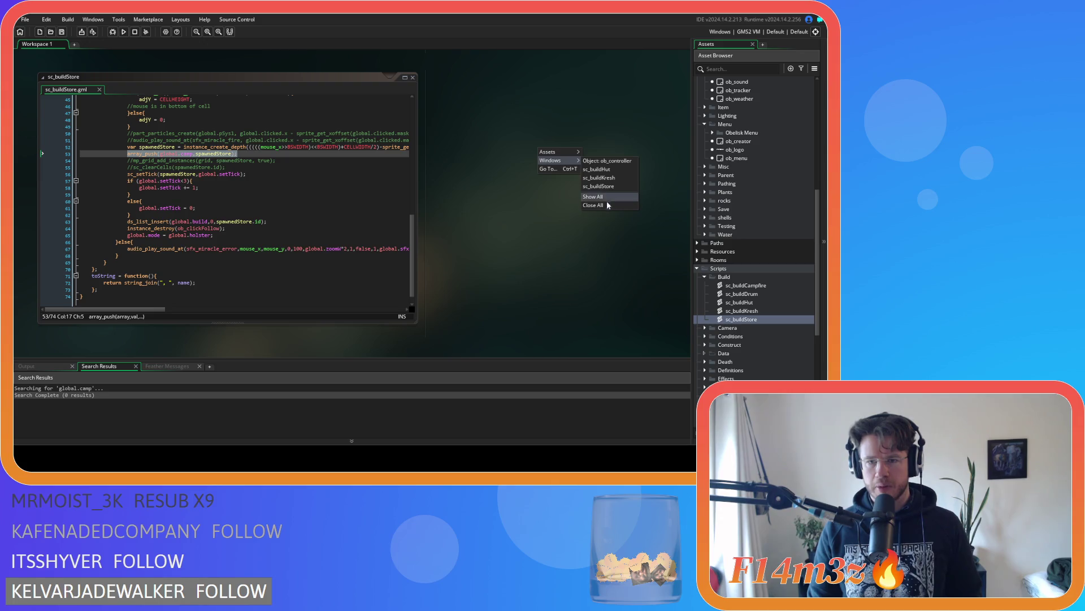
click(608, 205)
click(704, 277)
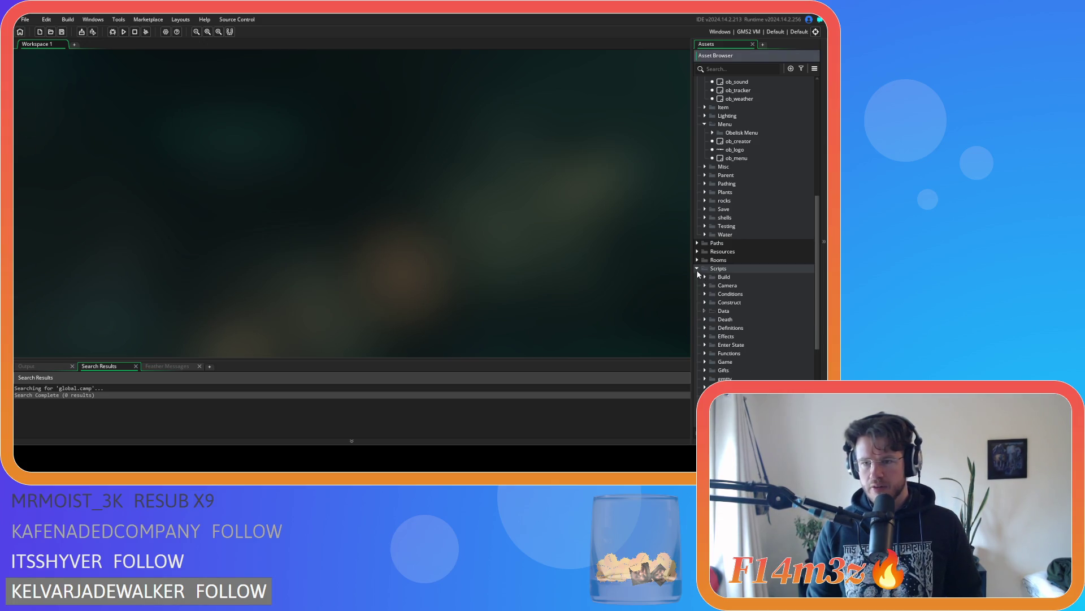
click(697, 270)
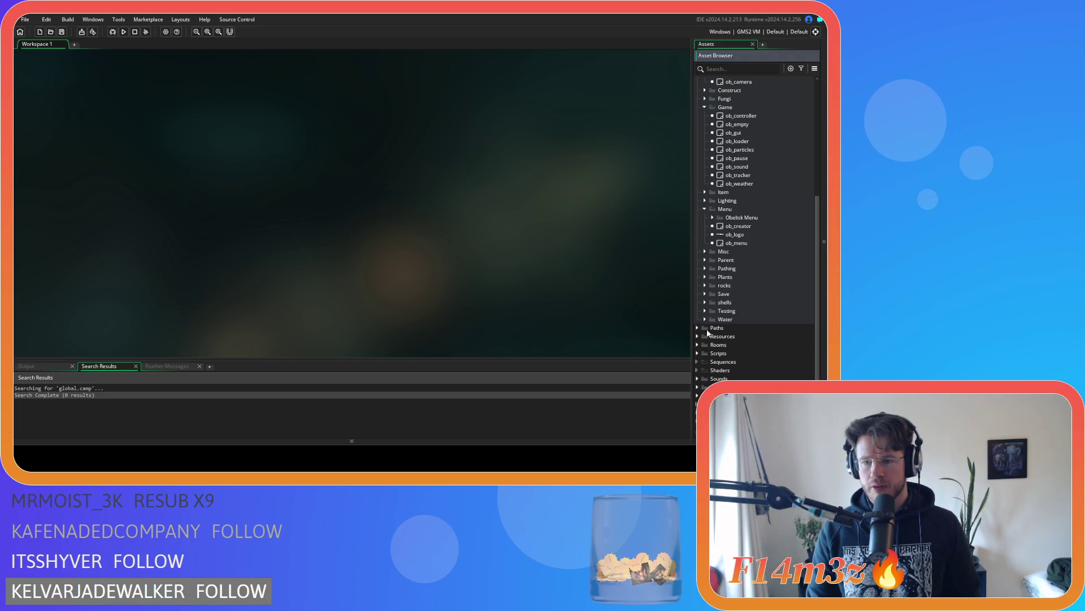
Step: Open sc_spawnConstructs from Scripts > Spawn and scroll to the spawnedStore block
click(702, 354)
scroll(707, 350, down, 5)
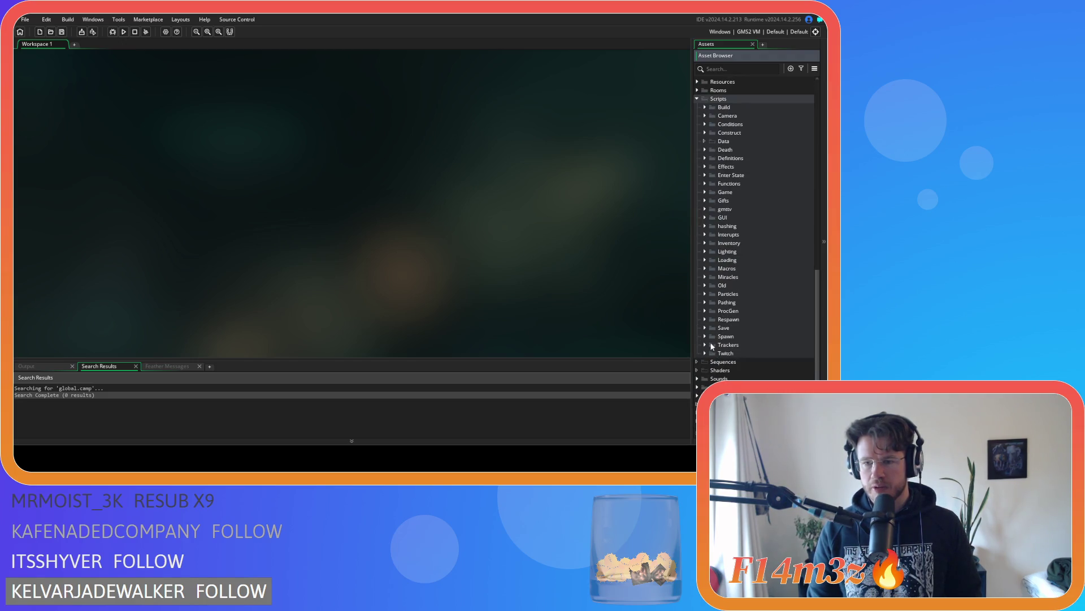
click(705, 337)
scroll(735, 346, down, 3)
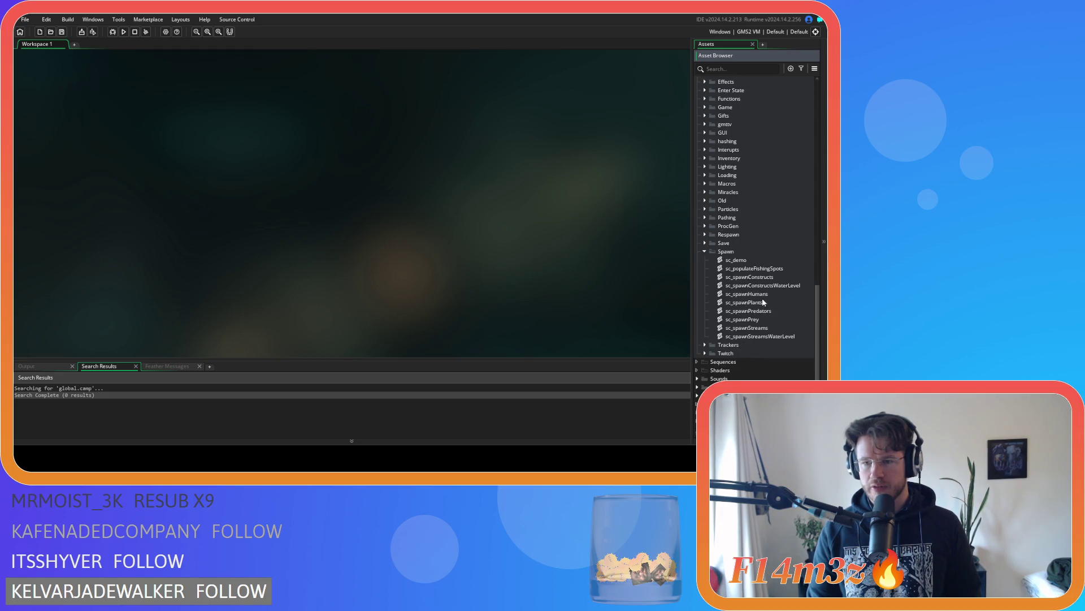
double_click(749, 276)
drag(412, 104, 400, 247)
scroll(314, 231, down, 10)
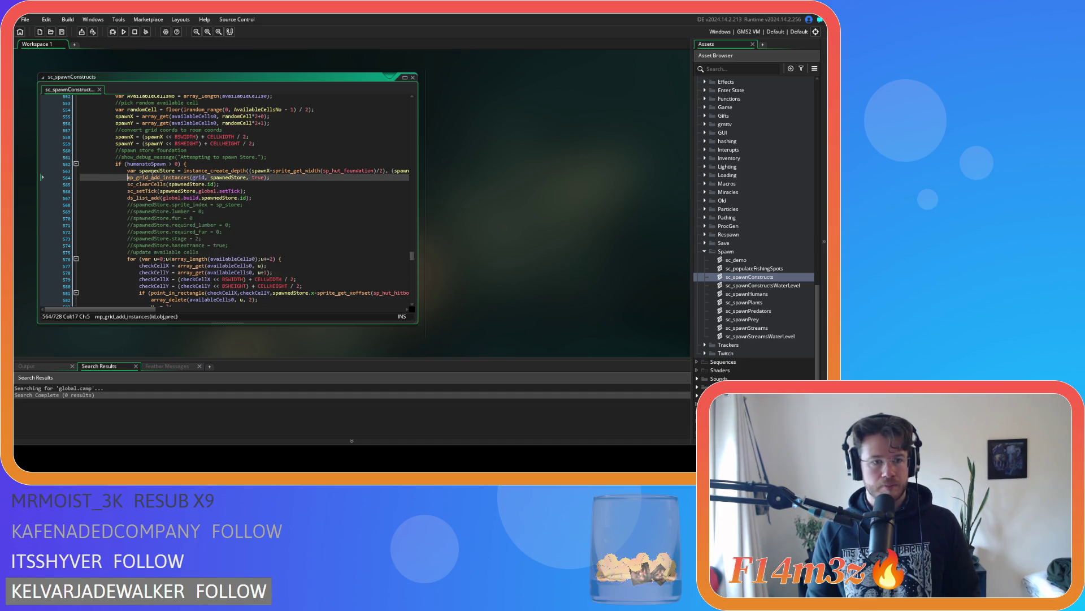
Step: Add array_push(global.camp, spawnedStore); below the store creation line in sc_spawnConstructs and copy it
click(132, 170)
key(End)
key(Return)
key(ctrl+v)
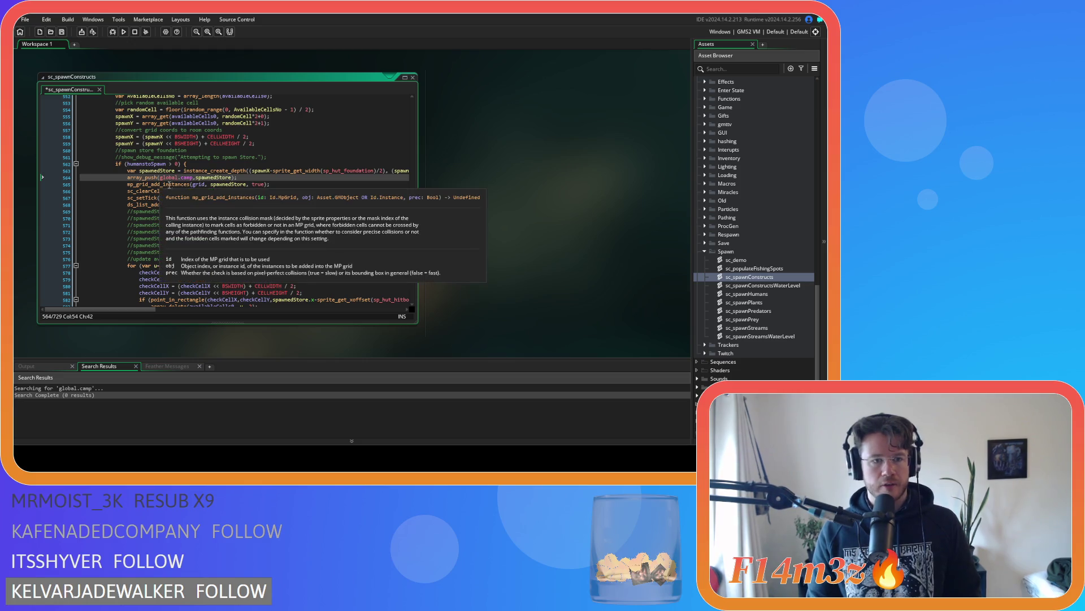
double_click(159, 173)
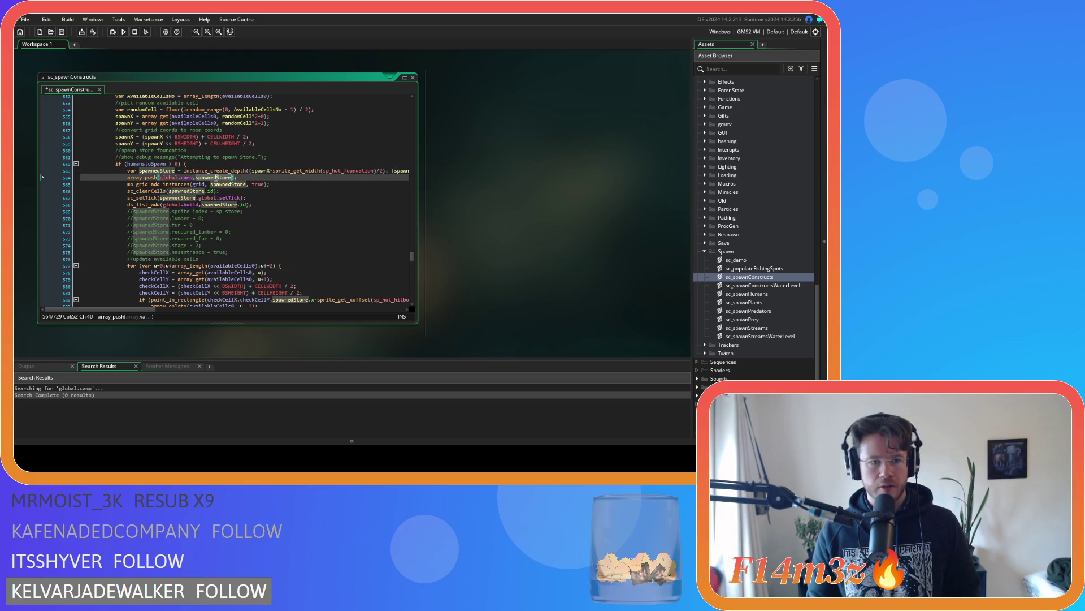
drag(238, 178, 129, 179)
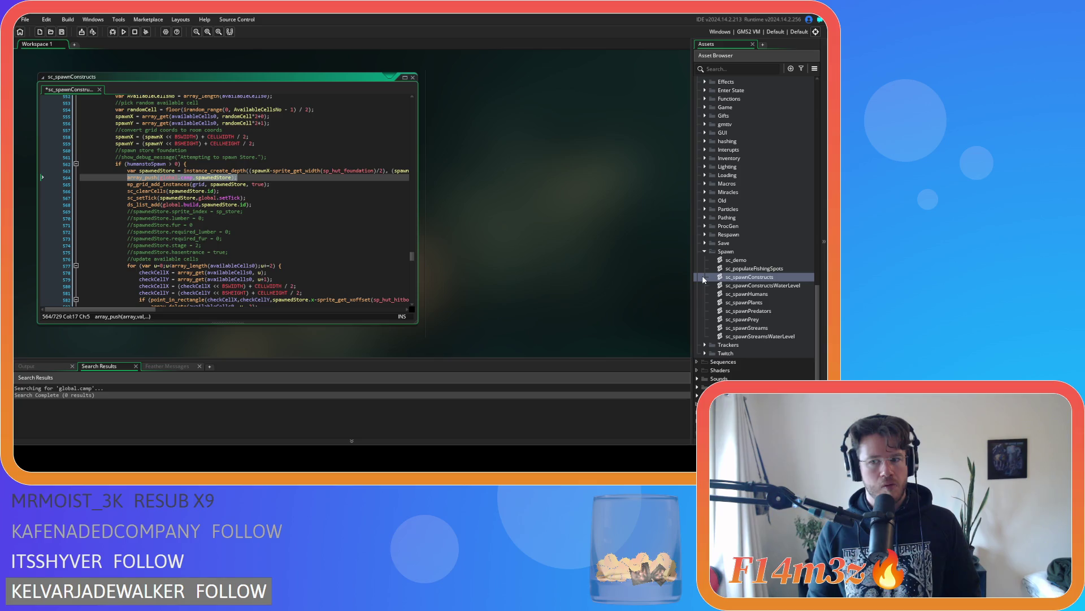
double_click(750, 285)
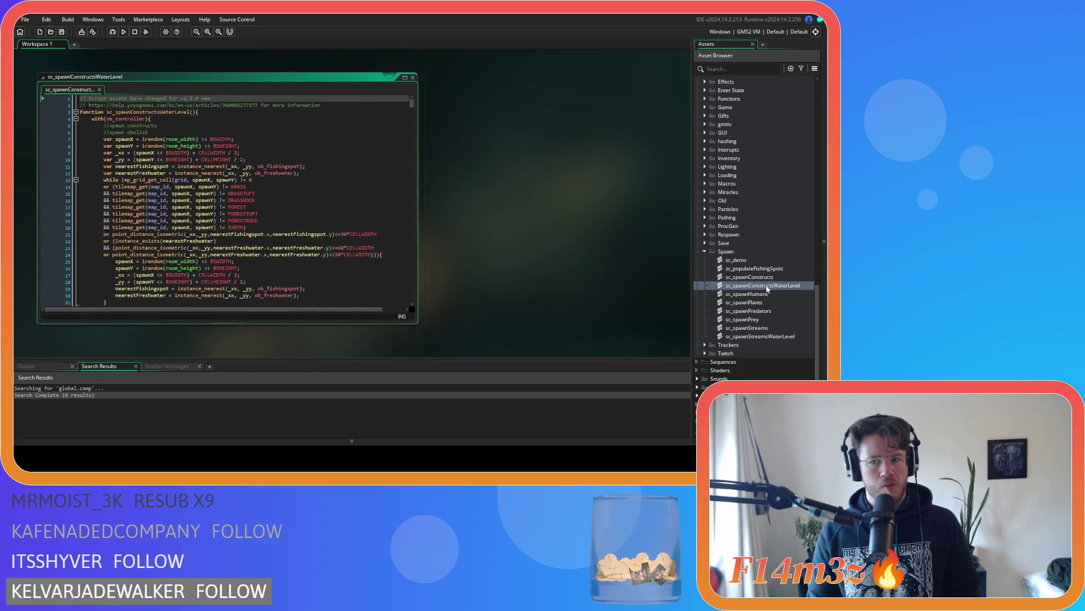
click(766, 279)
double_click(765, 278)
right_click(208, 176)
click(226, 191)
Step: Paste the global.camp push line at the tent spawn code for spawnedTent
scroll(225, 192, down, 9)
scroll(261, 214, down, 3)
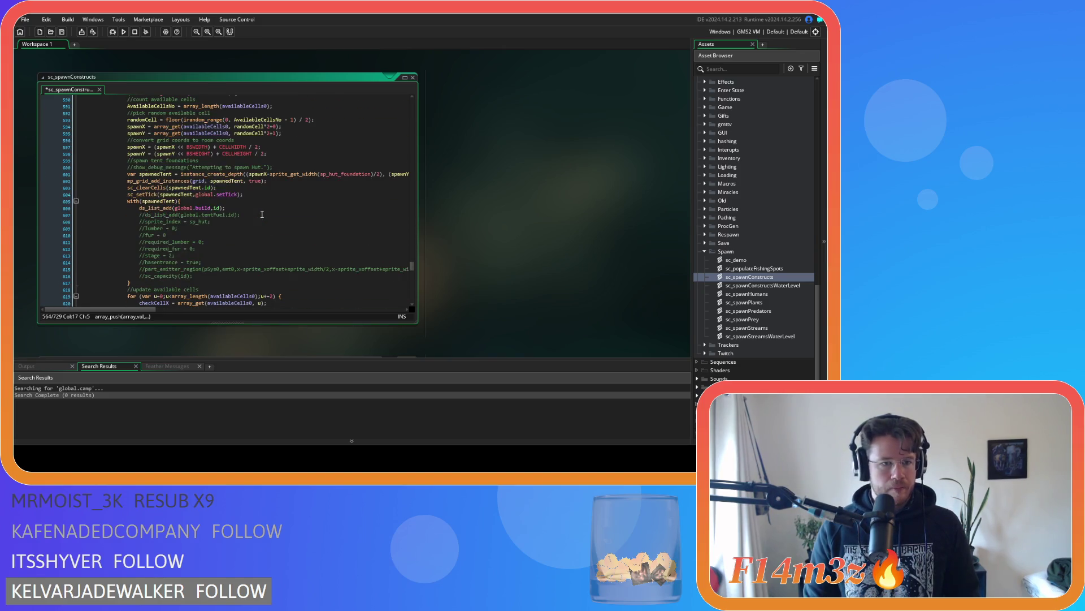
click(130, 181)
key(Return)
key(Up)
key(ctrl+v)
key(Left)
key(Left)
key(Left)
drag(237, 181, 124, 178)
Step: Add array_push(global.camp, spawnedKresh); at the Kresh spawn code
scroll(198, 218, down, 4)
scroll(198, 217, down, 7)
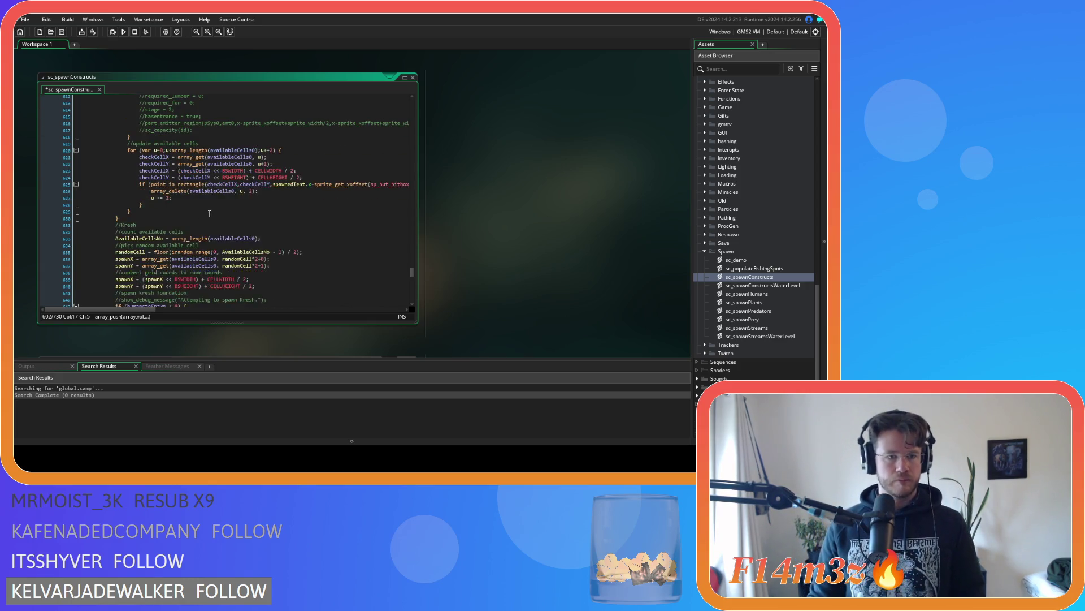
scroll(266, 213, down, 3)
click(128, 201)
key(Return)
key(Up)
text(array_push(global.camp,spawnedTent);)
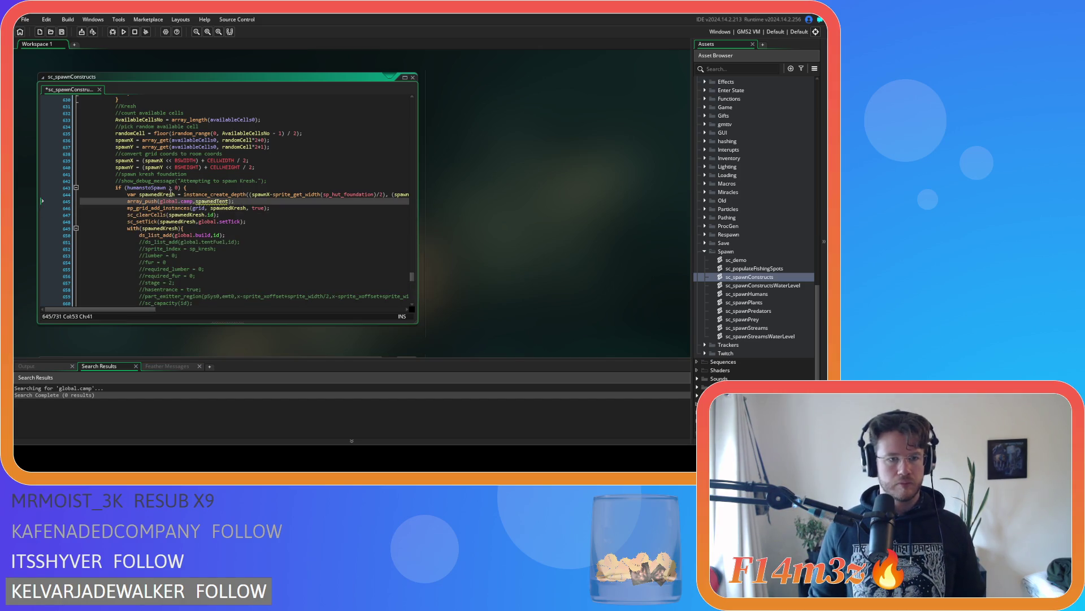
double_click(213, 201)
text(spawnedKresh)
click(244, 202)
click(127, 201)
scroll(257, 228, down, 9)
scroll(257, 228, down, 3)
scroll(258, 228, down, 2)
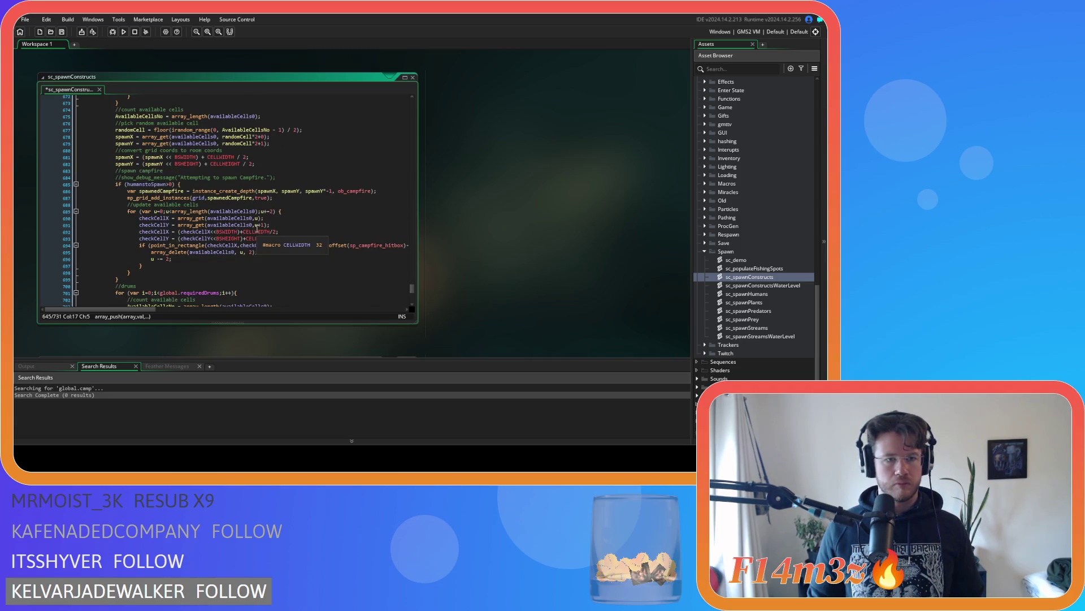
Step: Add a push line under the campfire creation with spawnedCampfire as the variable
click(243, 197)
scroll(373, 200, up, 20)
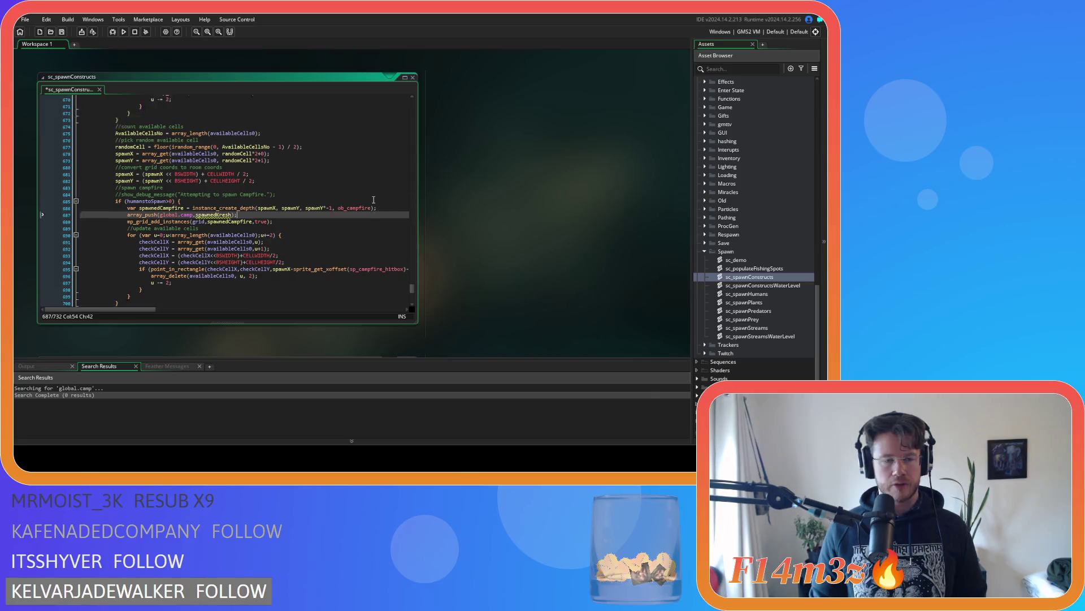
scroll(373, 200, down, 5)
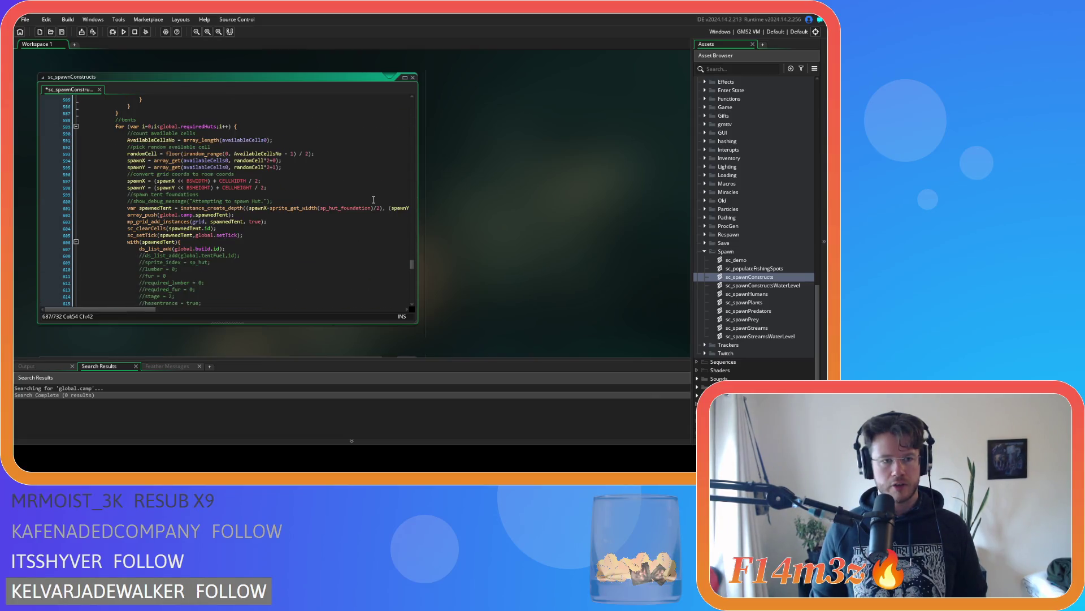
scroll(373, 199, down, 15)
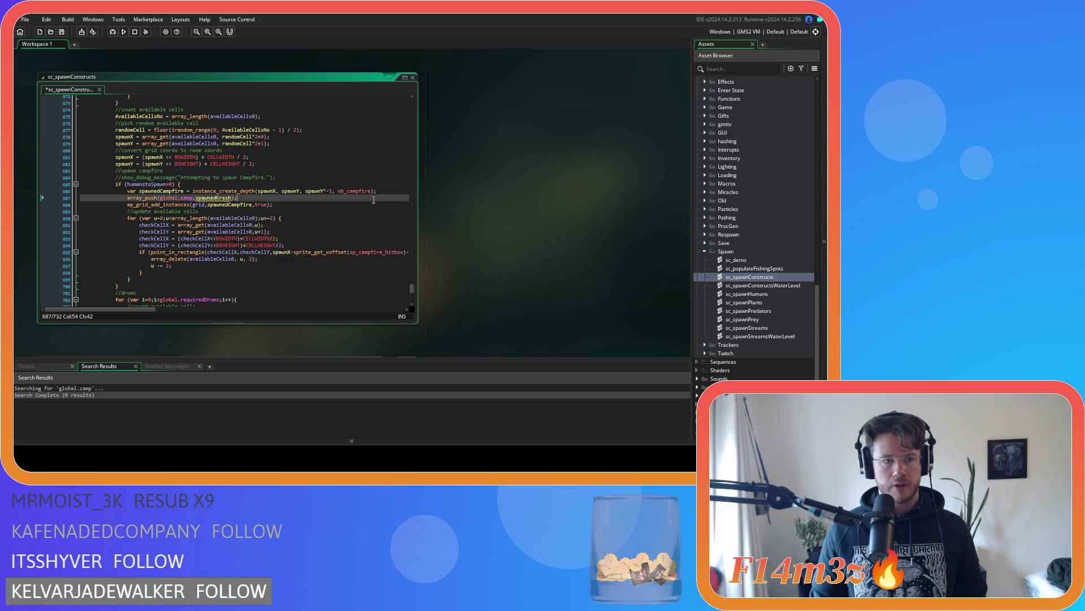
double_click(214, 198)
text(spawnedC)
key(Return)
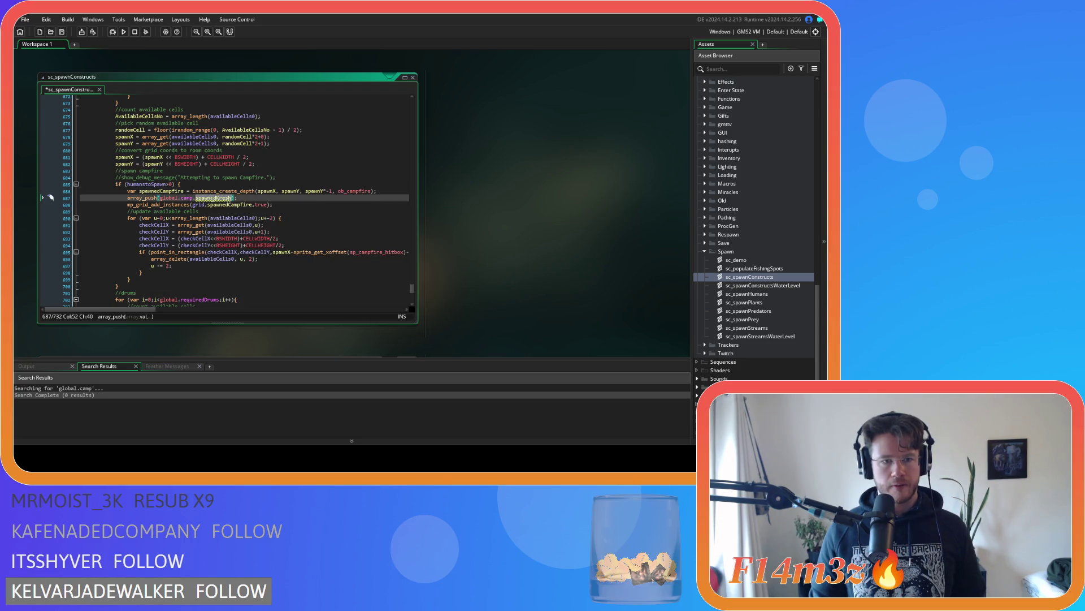
drag(252, 197, 127, 198)
key(ctrl+c)
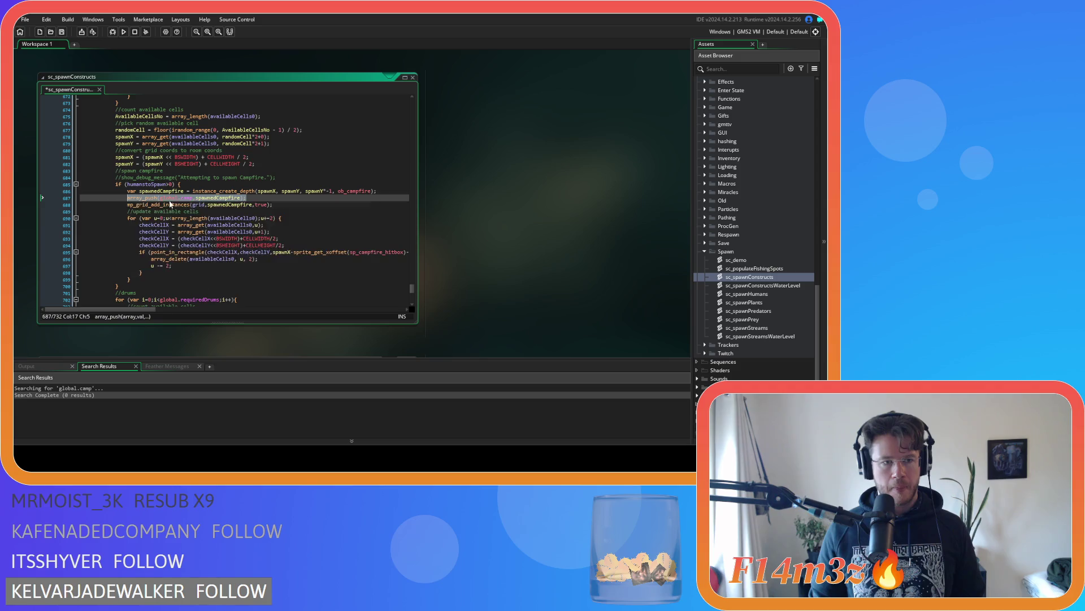
Step: Add array_push(global.camp, spawnedDrum); after the drum creation line and save the script
scroll(231, 215, down, 4)
scroll(231, 216, down, 4)
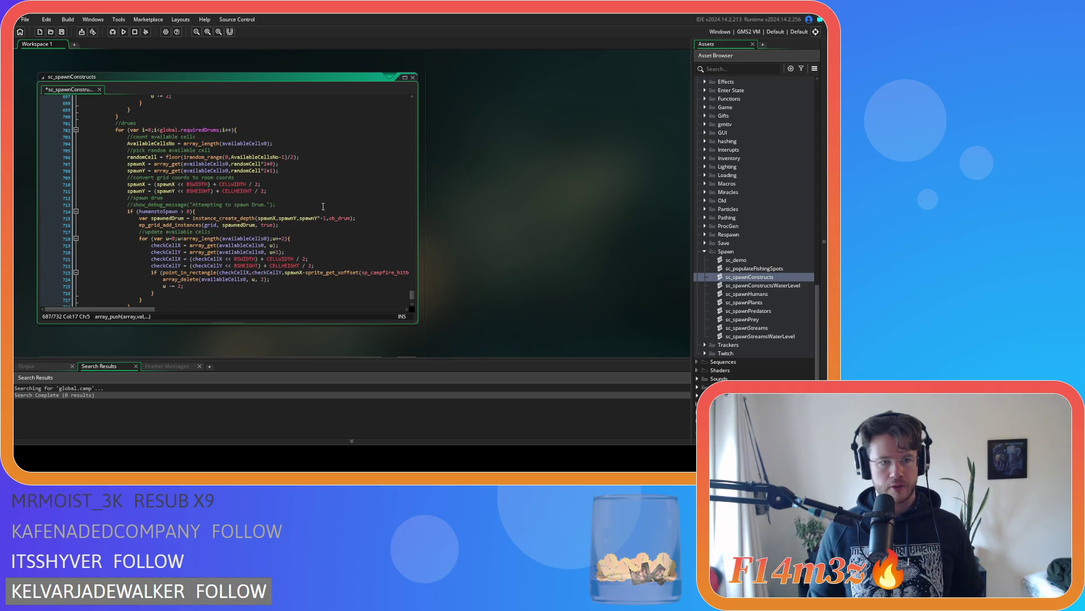
click(357, 217)
key(Return)
key(ctrl+v)
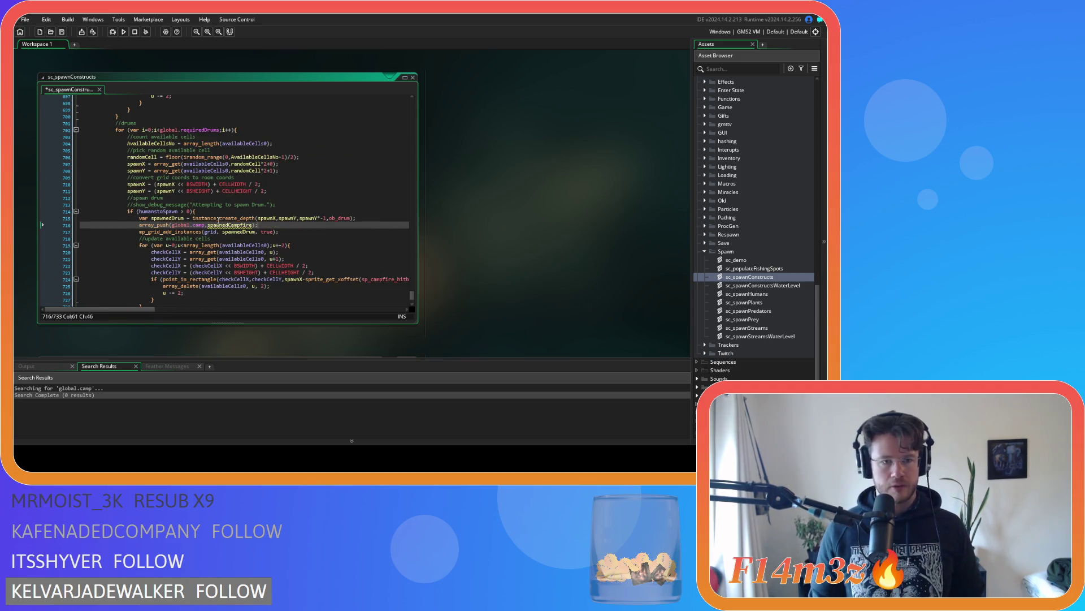
double_click(163, 218)
key(ctrl+c)
double_click(229, 224)
key(ctrl+v)
key(ctrl+s)
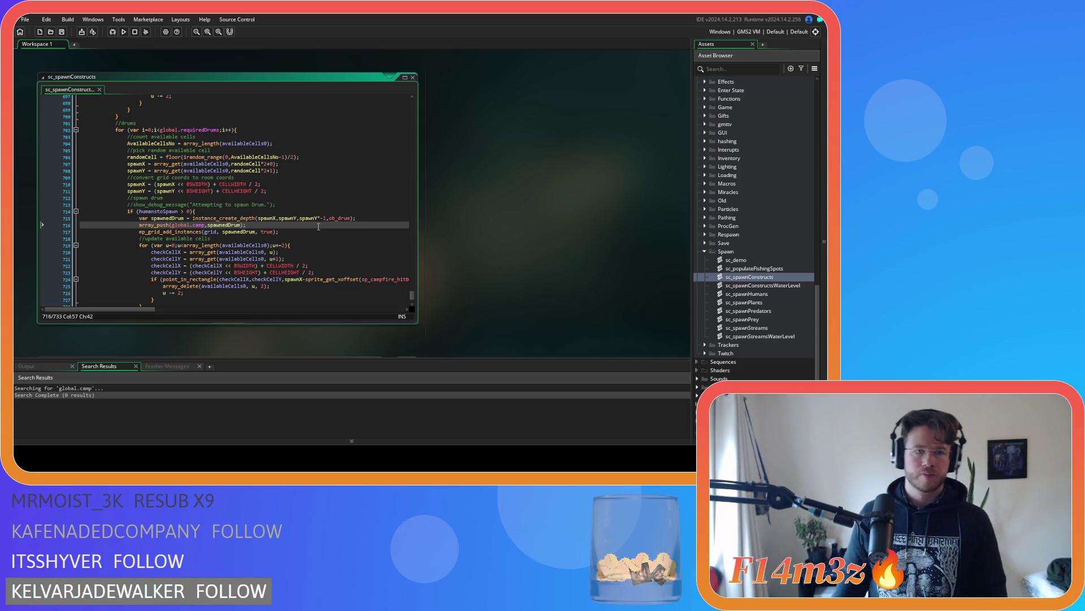
scroll(318, 227, down, 3)
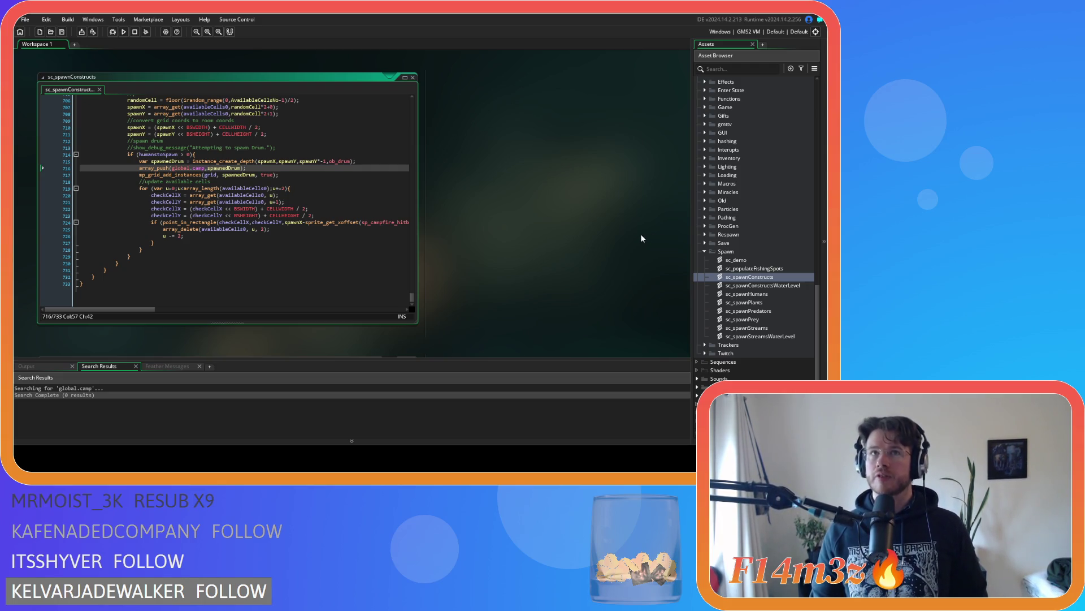
Step: Select the drum's global.camp push line and scroll down to the obelisk spawn code
key(Down)
key(Down)
key(Down)
key(End)
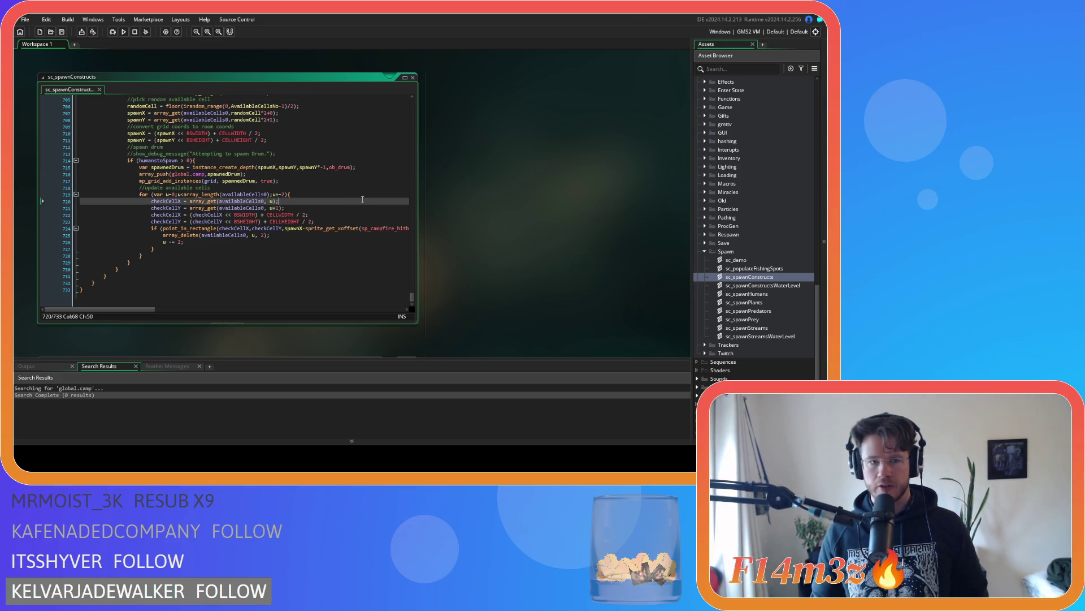
drag(247, 174, 139, 175)
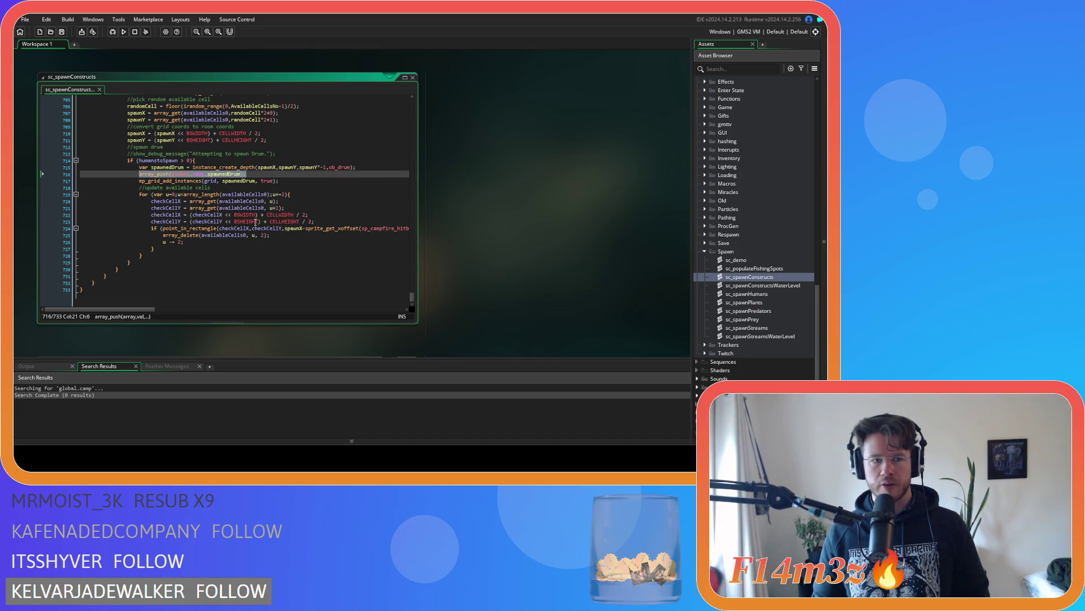
drag(412, 296, 403, 102)
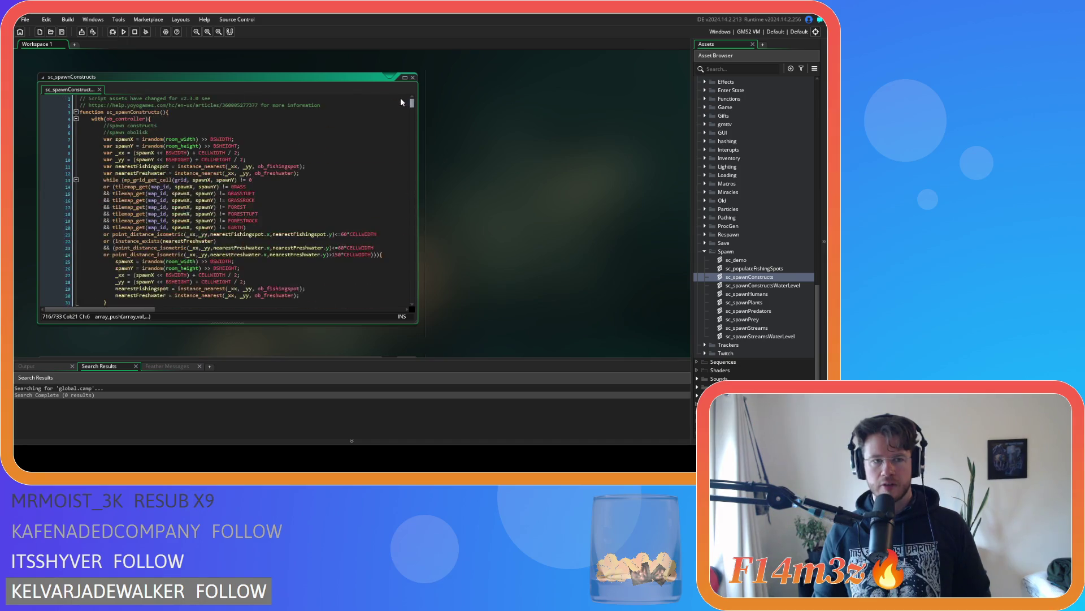
scroll(399, 104, down, 2)
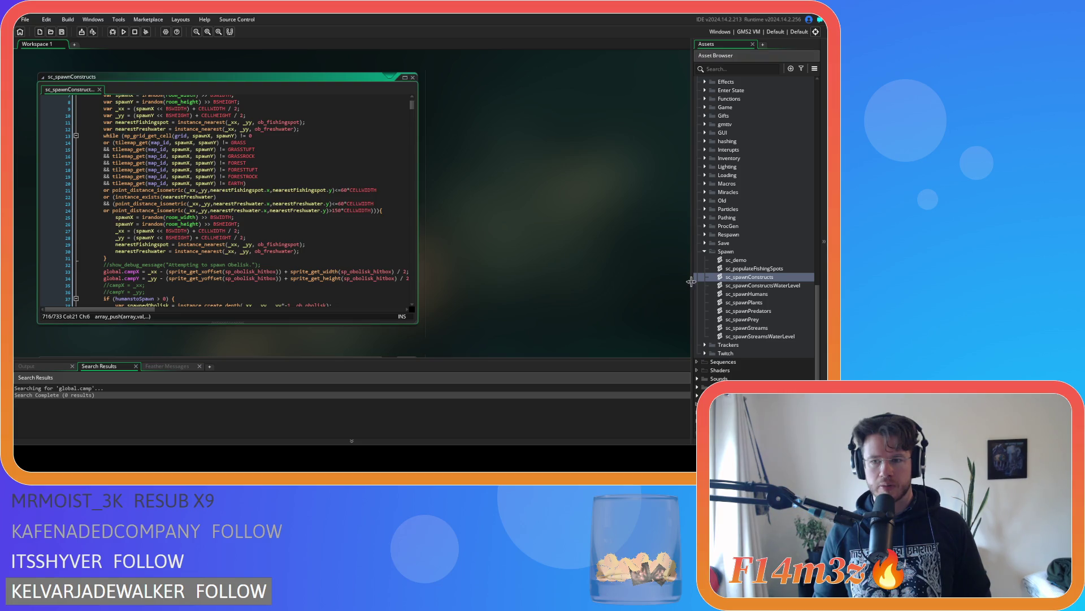
scroll(304, 222, up, 2)
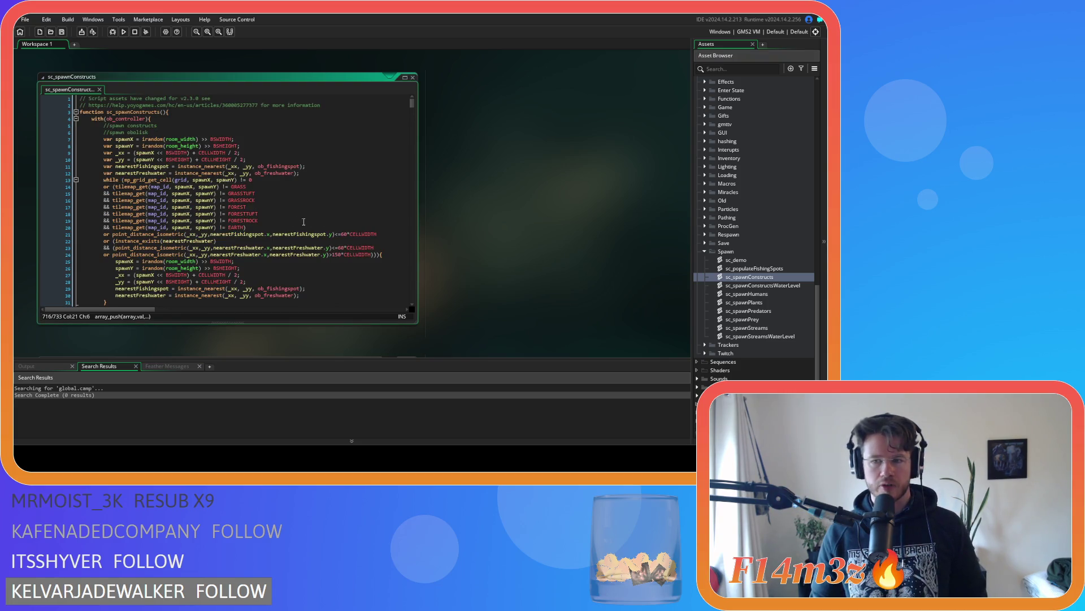
scroll(219, 191, down, 3)
scroll(238, 195, up, 3)
scroll(265, 197, down, 3)
scroll(301, 195, up, 3)
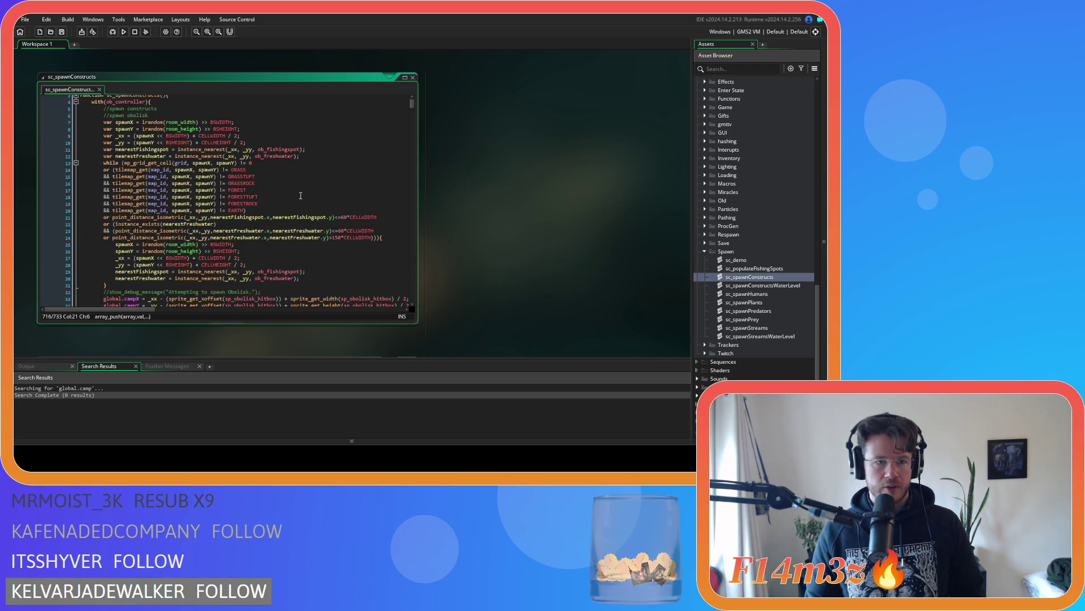
scroll(301, 195, down, 8)
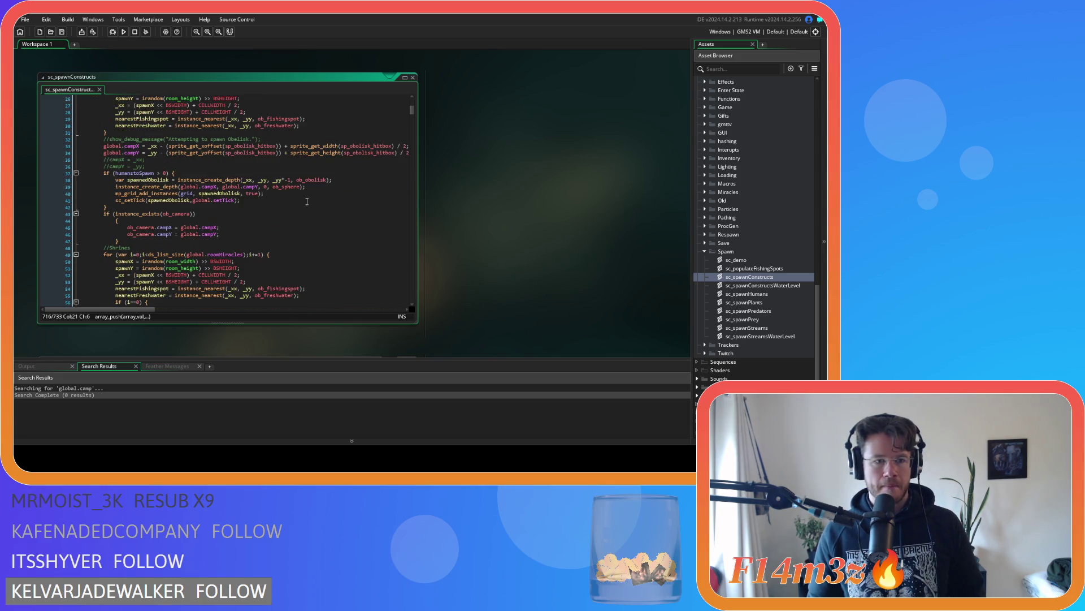
scroll(307, 201, up, 8)
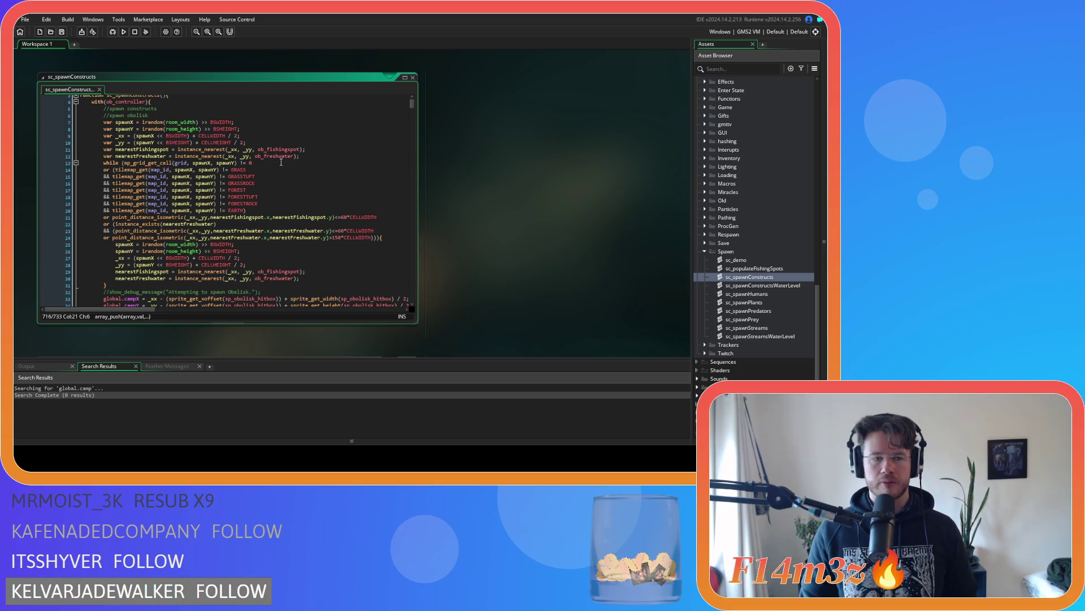
scroll(230, 174, down, 3)
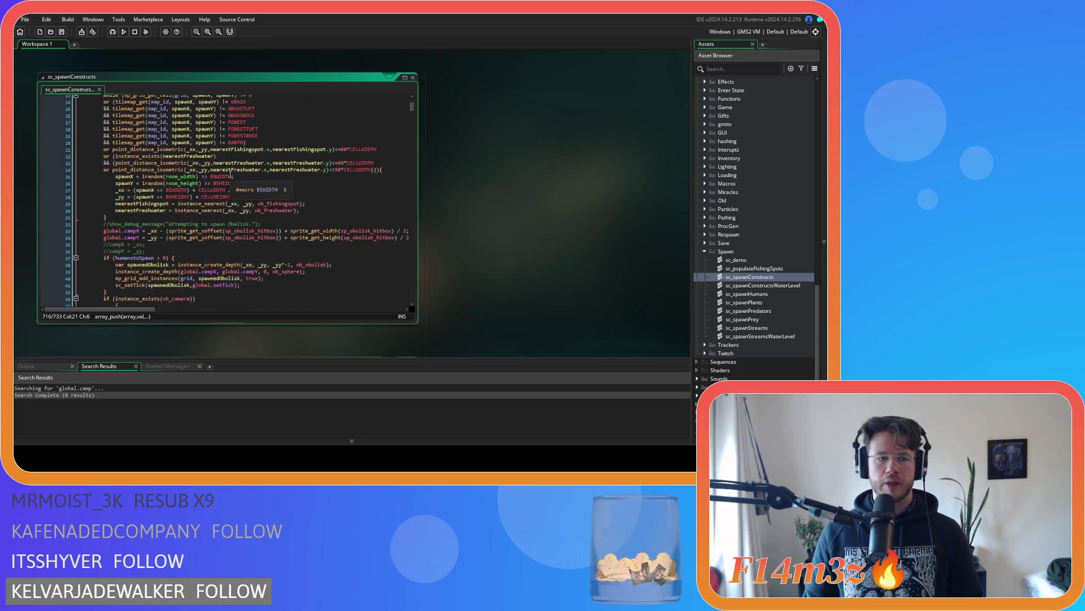
scroll(230, 175, down, 8)
scroll(232, 208, up, 7)
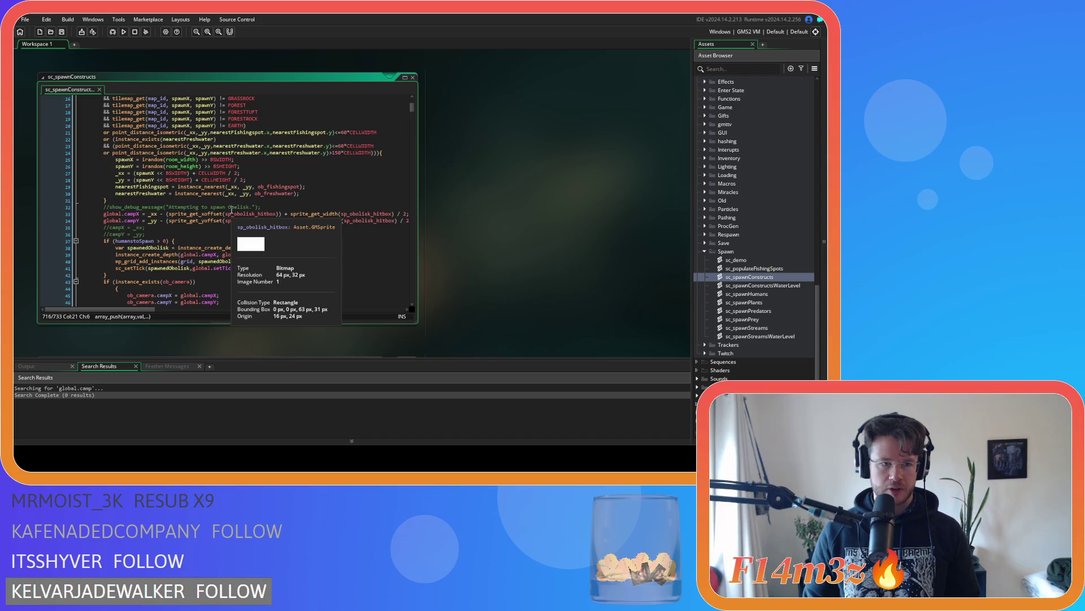
scroll(233, 210, down, 3)
scroll(236, 209, down, 5)
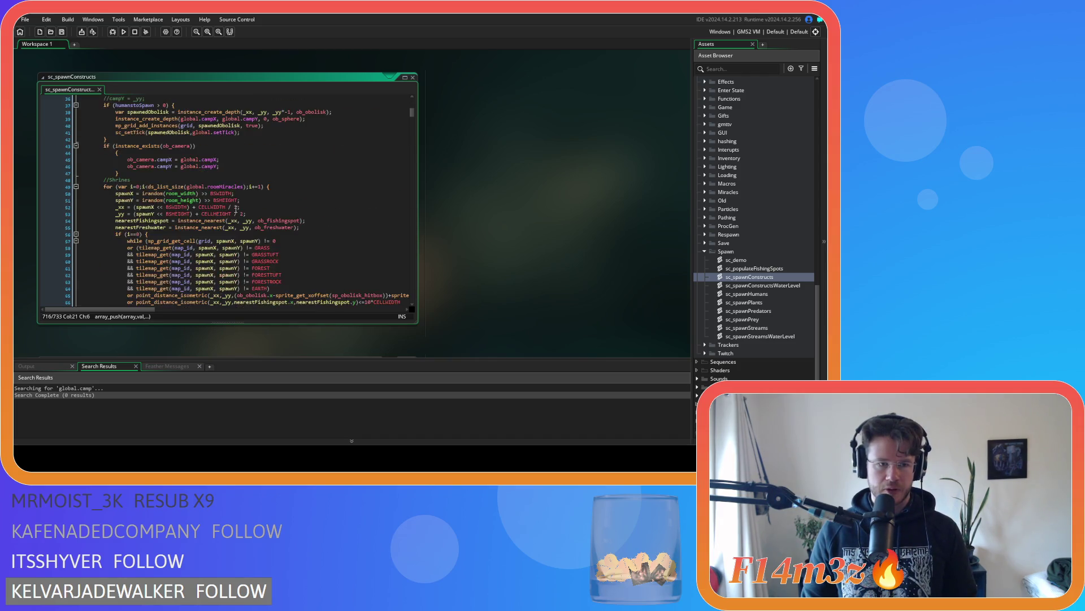
scroll(257, 177, up, 5)
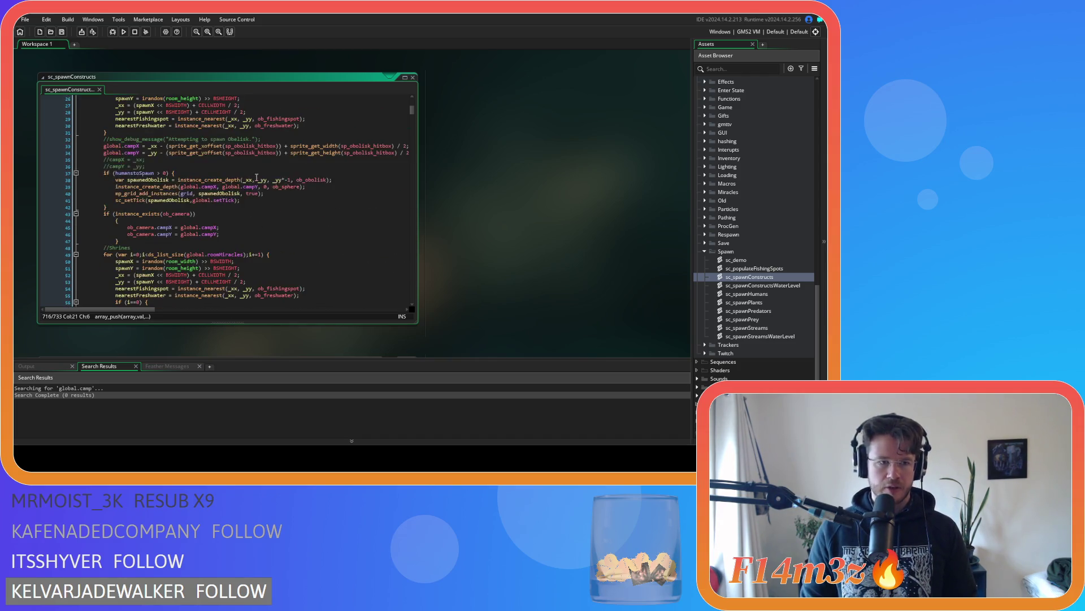
scroll(257, 177, up, 8)
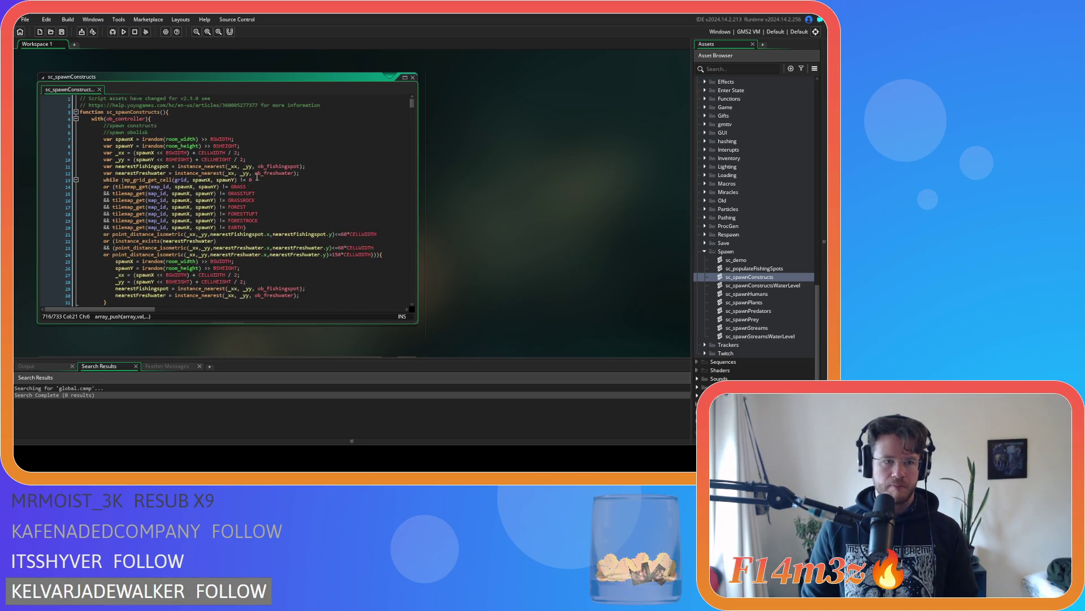
scroll(257, 177, down, 3)
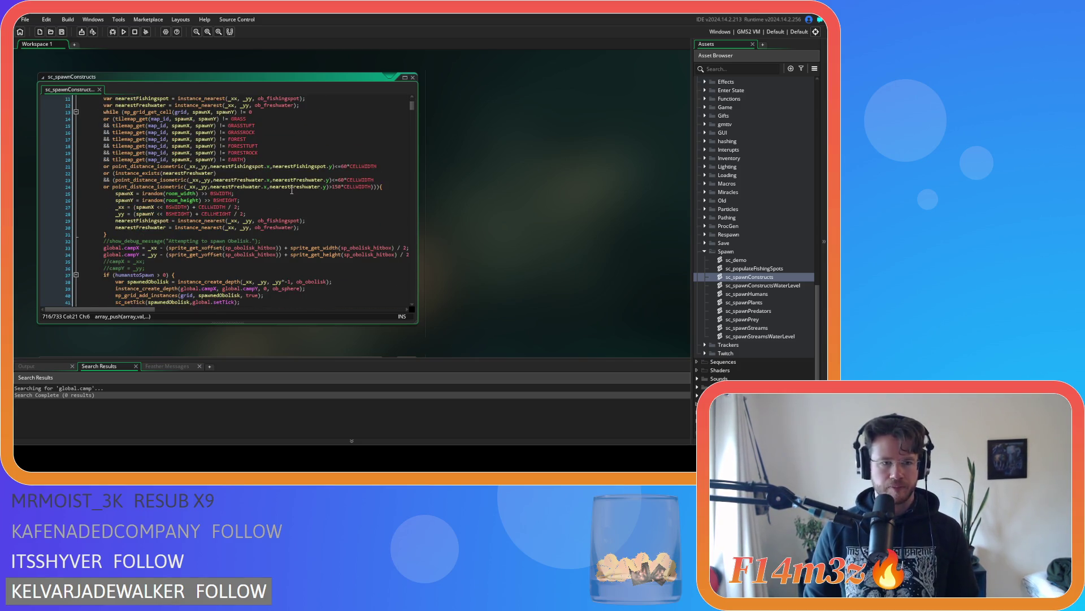
scroll(293, 192, down, 2)
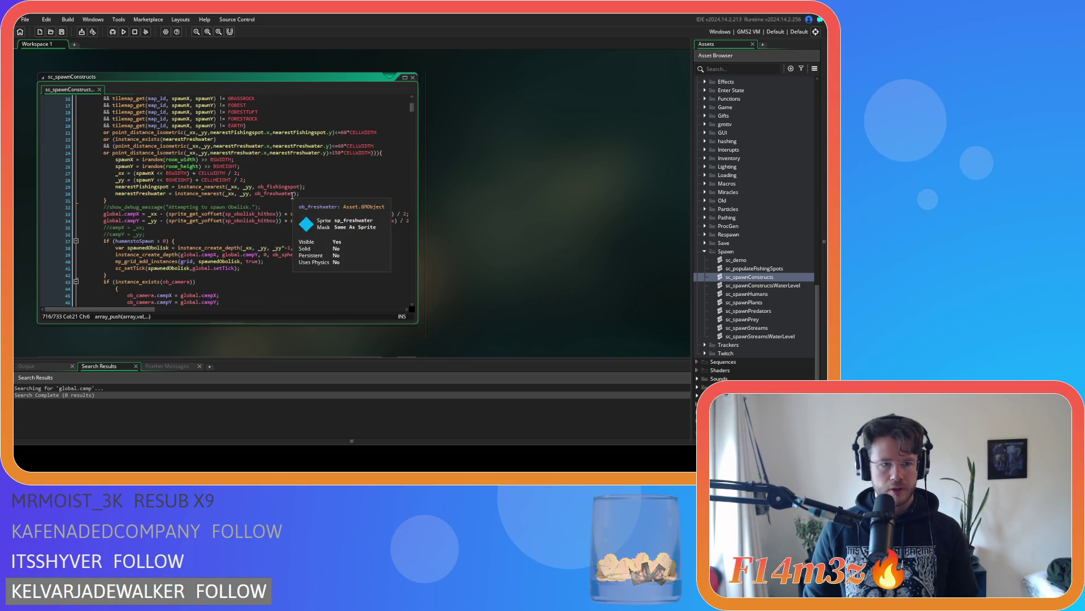
mouse_move(329, 221)
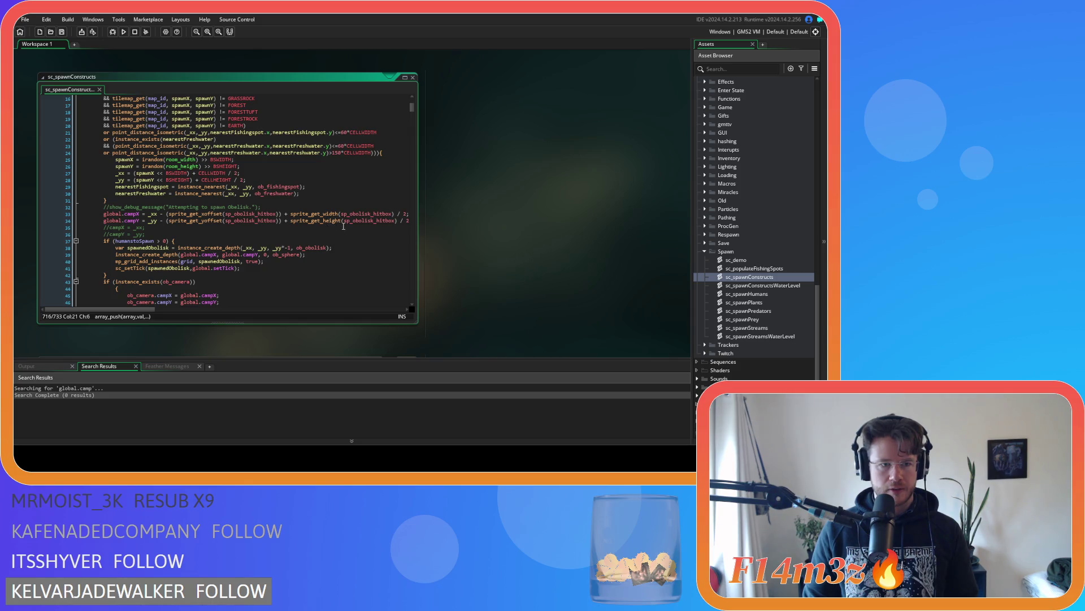
scroll(343, 226, down, 2)
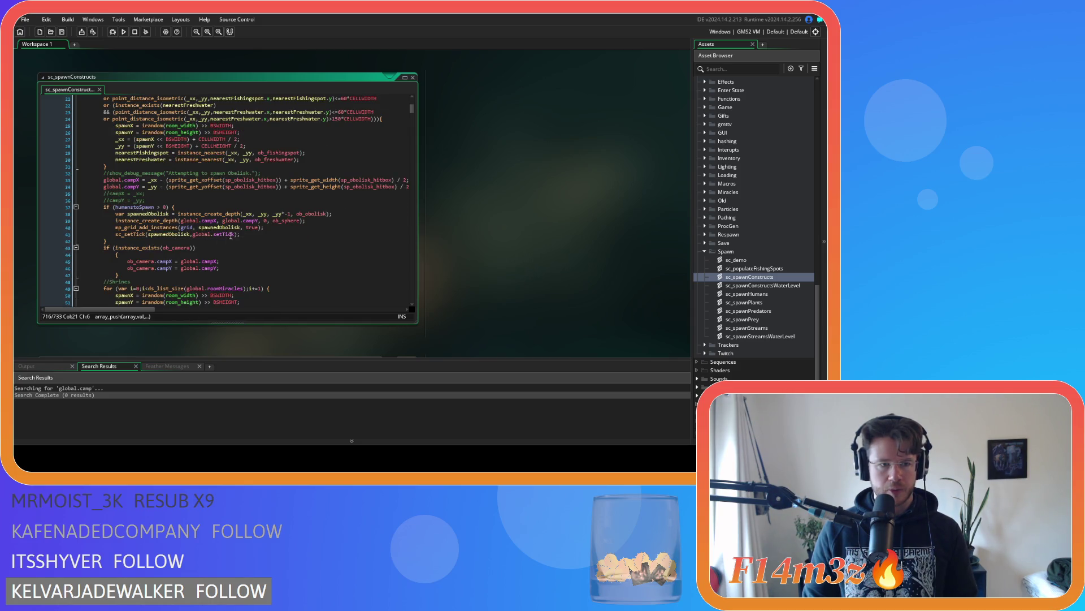
Step: Add array_push(global.camp, spawnedObolisk); after the obelisk creation line and save
click(345, 217)
key(Return)
key(ctrl+v)
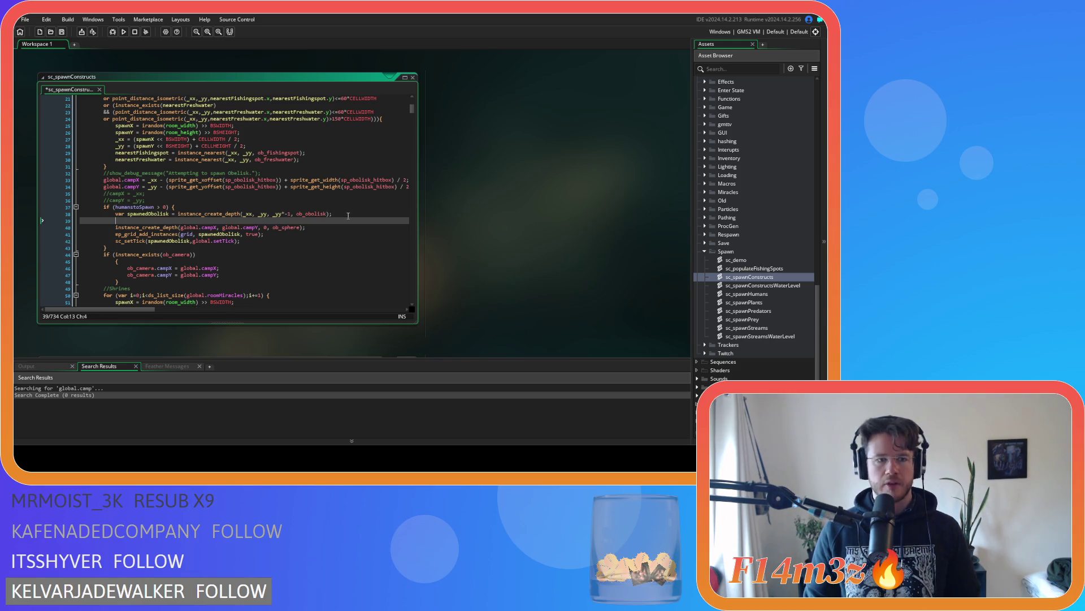
double_click(200, 220)
text(spawnedO)
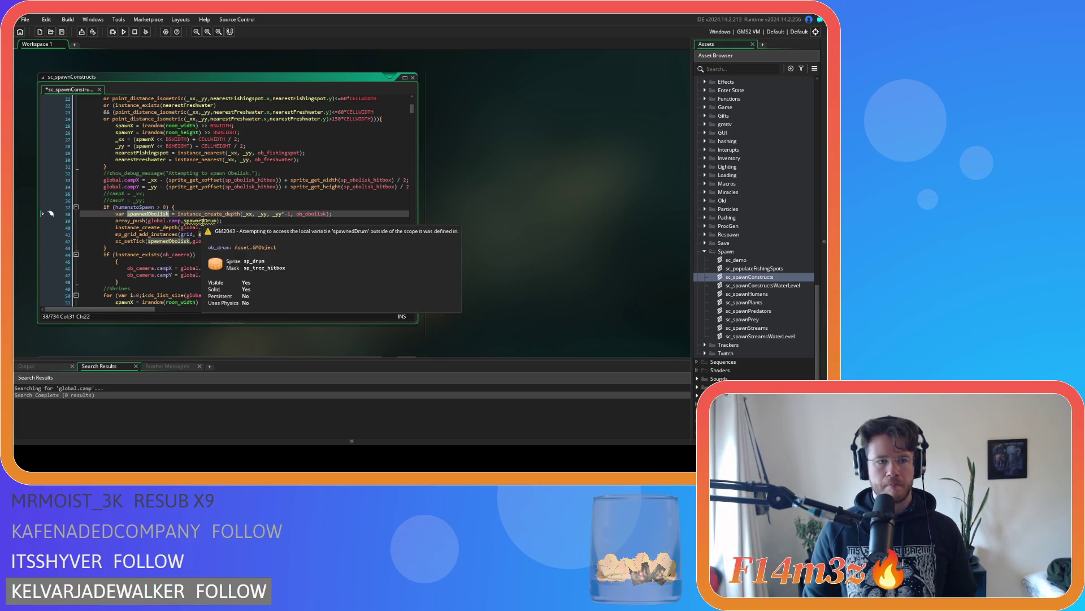
key(Return)
key(ctrl+s)
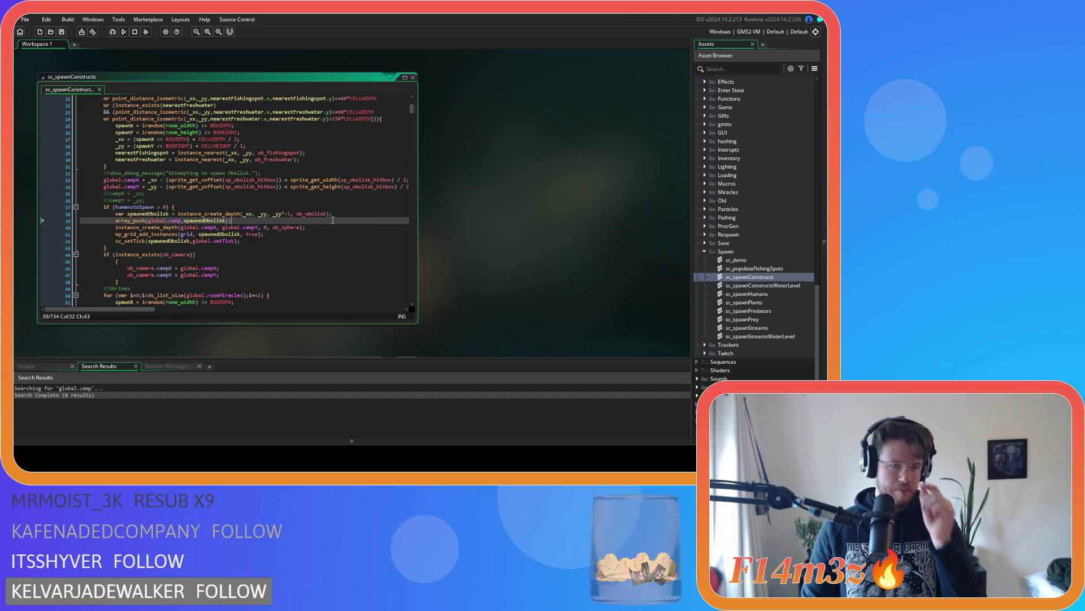
key(shift+Home)
key(ctrl+c)
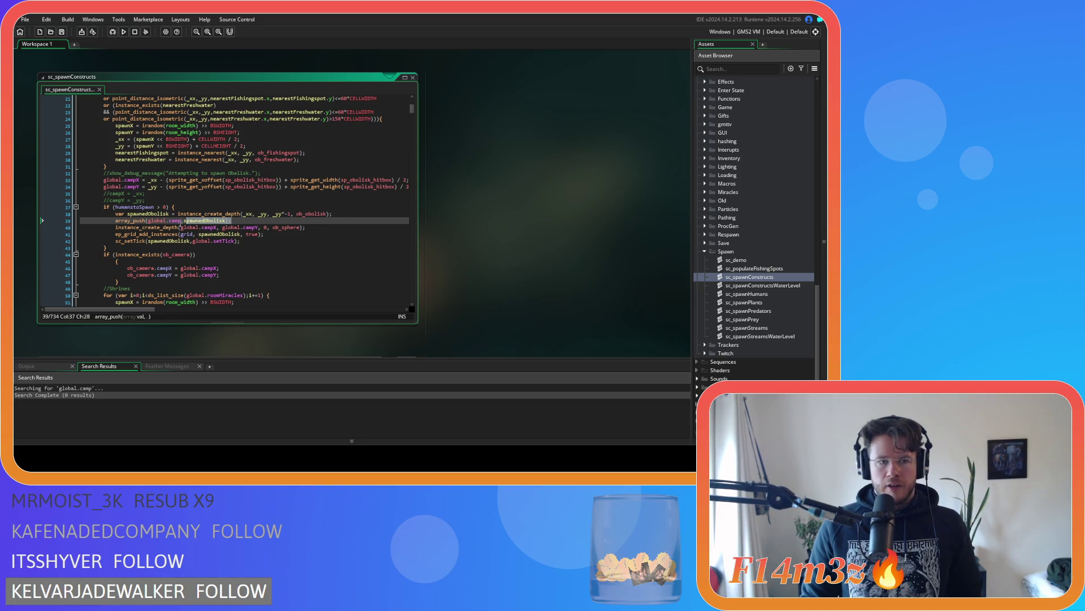
Step: In sc_spawnConstructsWaterLevel, paste the global.camp push line under the obelisk creation line
double_click(757, 284)
scroll(224, 180, down, 5)
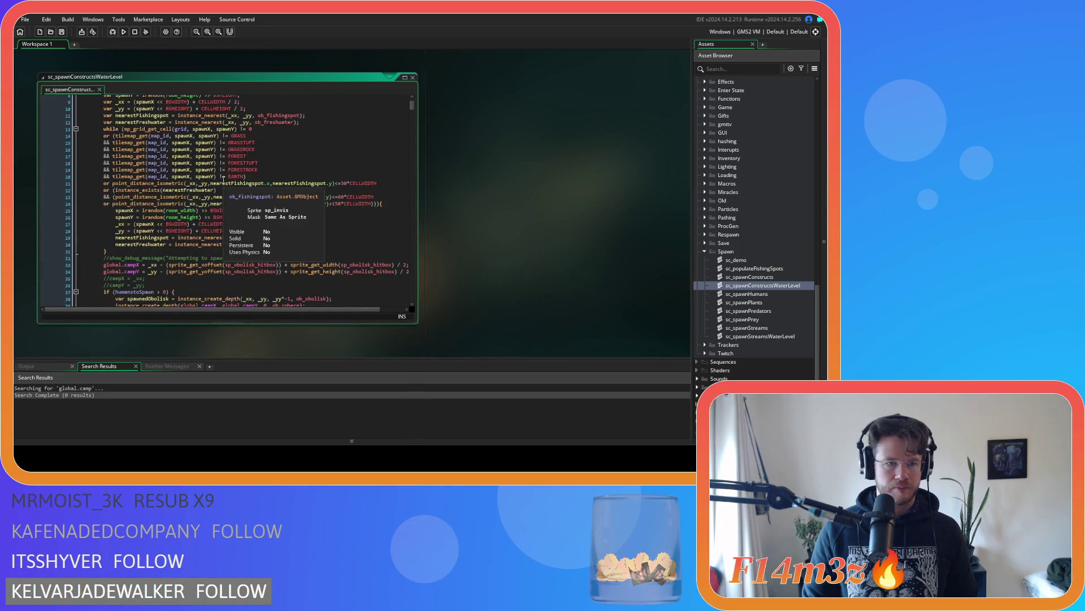
scroll(299, 196, down, 1)
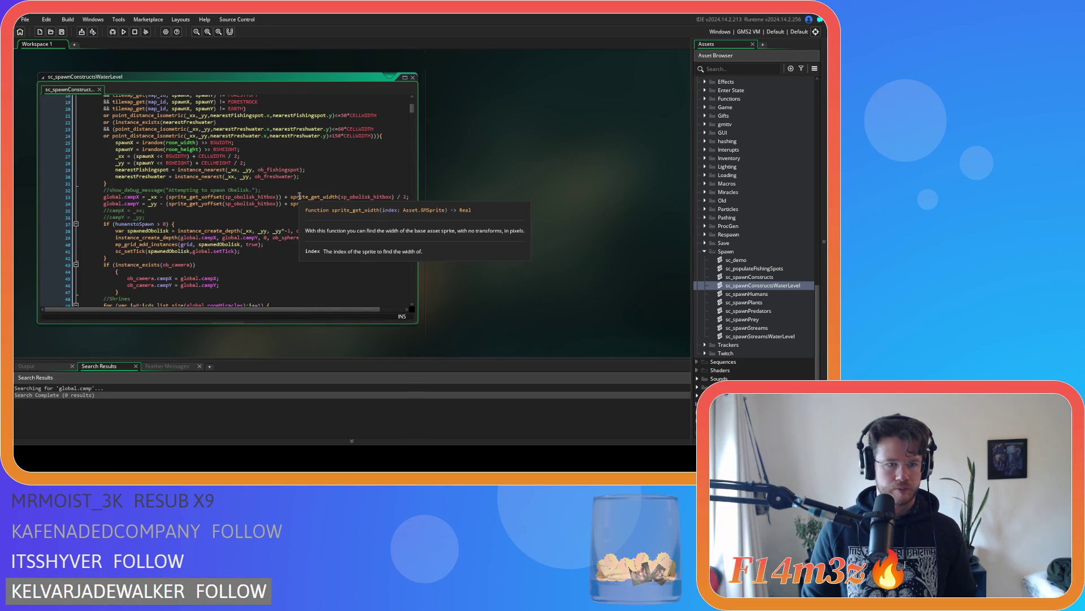
click(358, 232)
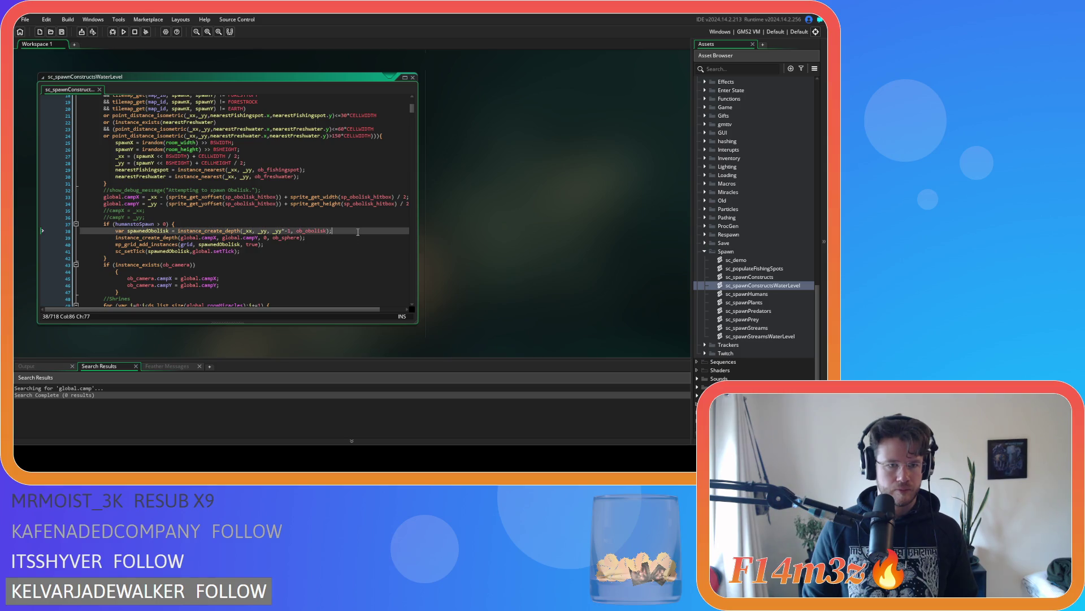
key(Return)
key(ctrl+v)
Step: Add a global.camp push line for spawnedStore under the store creation line
scroll(276, 238, down, 13)
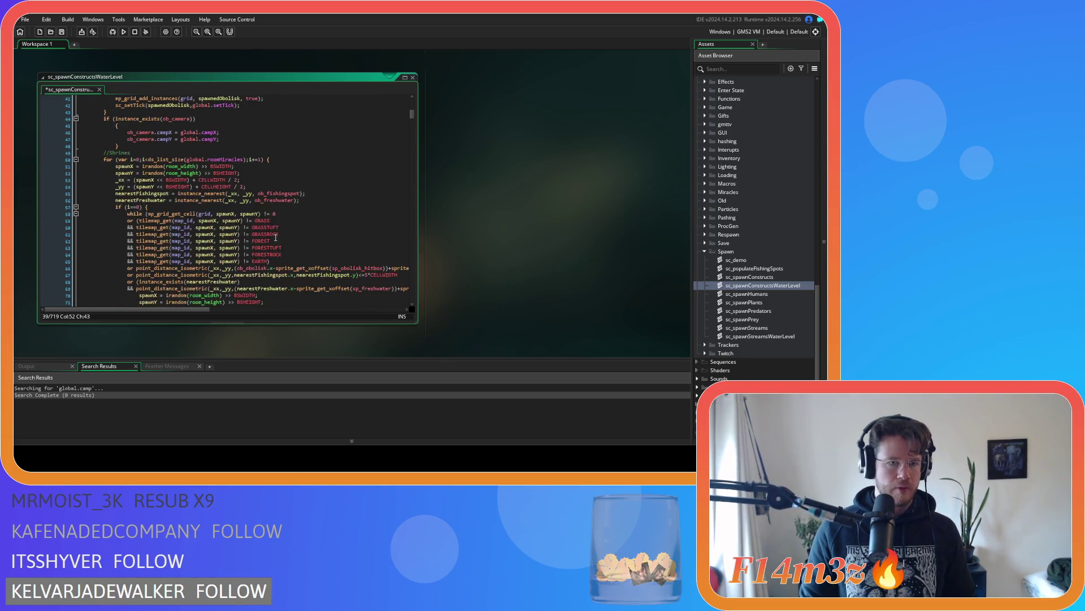
scroll(280, 226, down, 20)
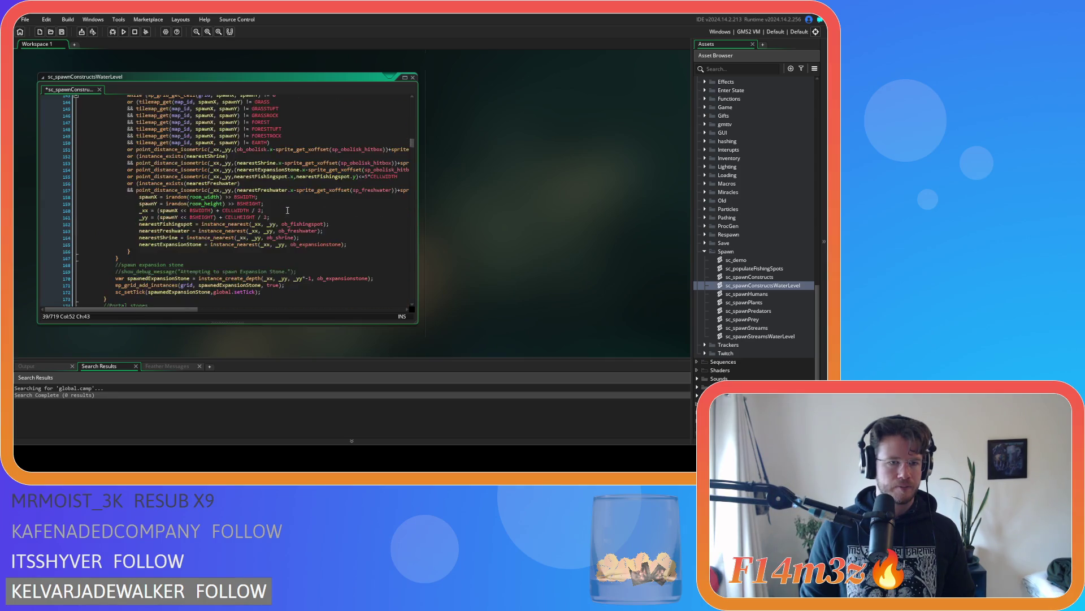
drag(412, 153, 417, 255)
scroll(416, 259, up, 4)
scroll(340, 225, down, 8)
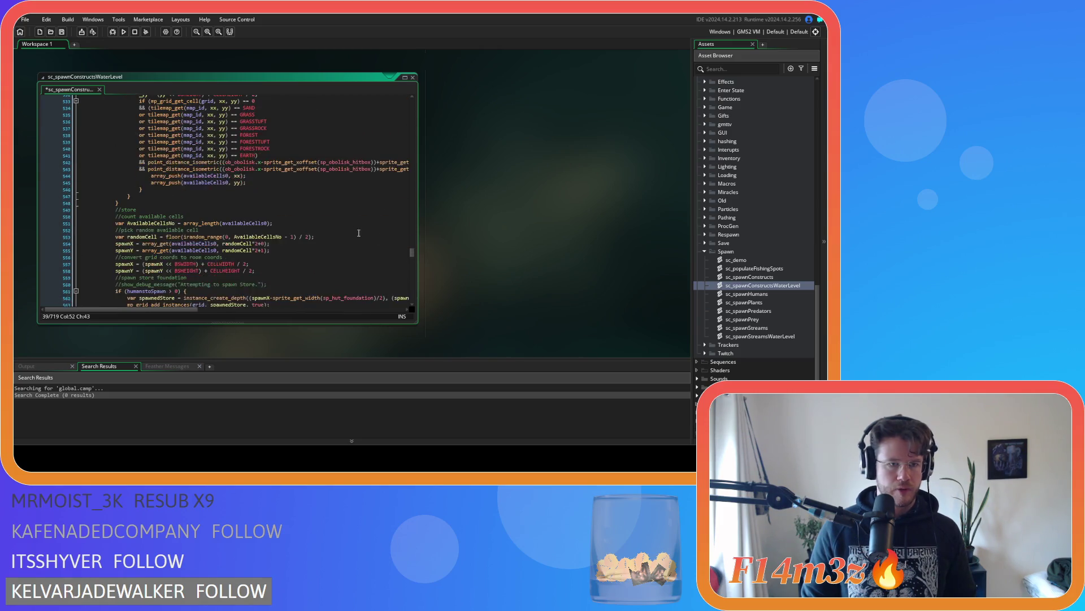
scroll(253, 196, down, 1)
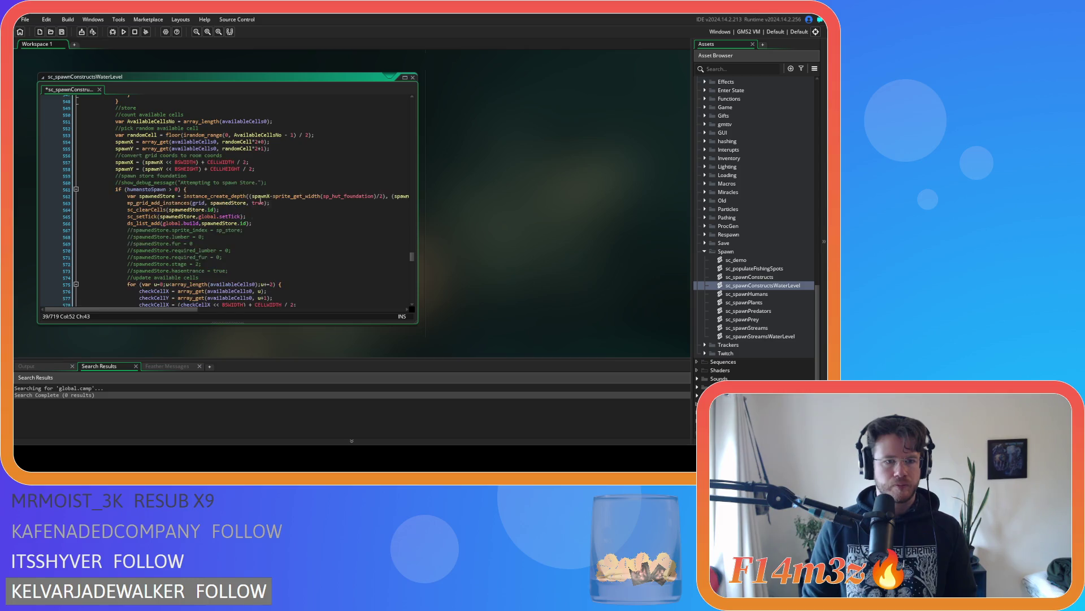
click(128, 203)
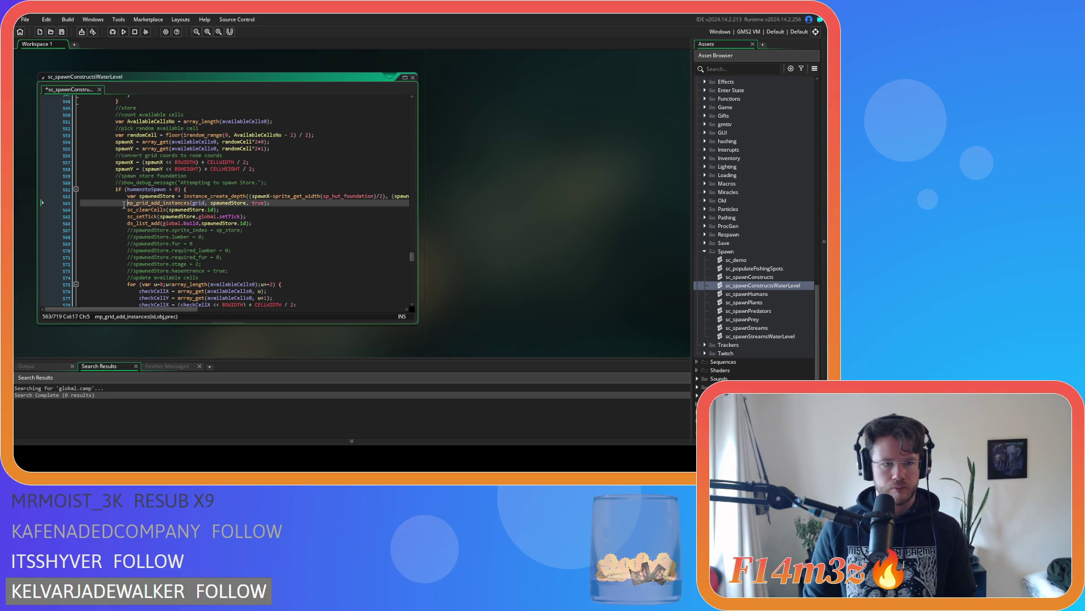
key(ctrl+v)
click(163, 196)
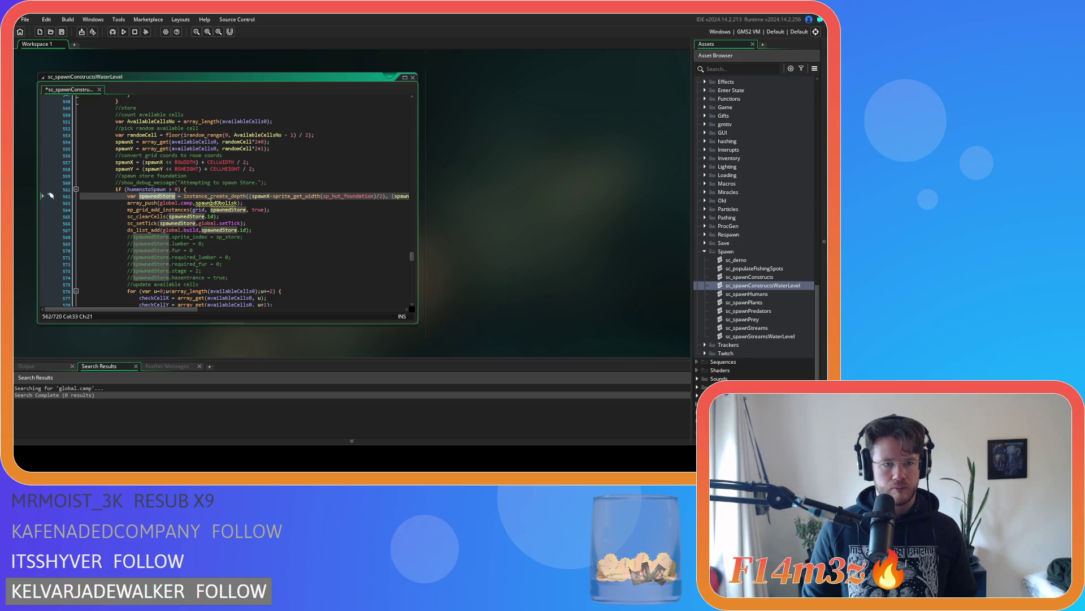
double_click(216, 203)
drag(255, 204, 128, 205)
key(ctrl+c)
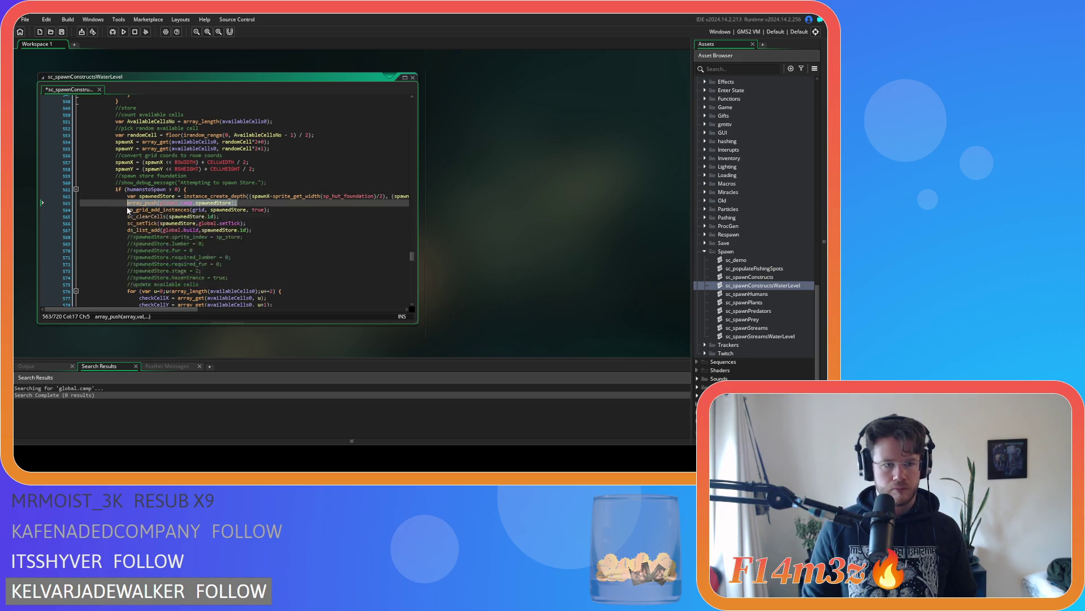
Step: Add array_push(global.camp, spawnedTent); under the tent creation line and copy it
scroll(243, 205, down, 7)
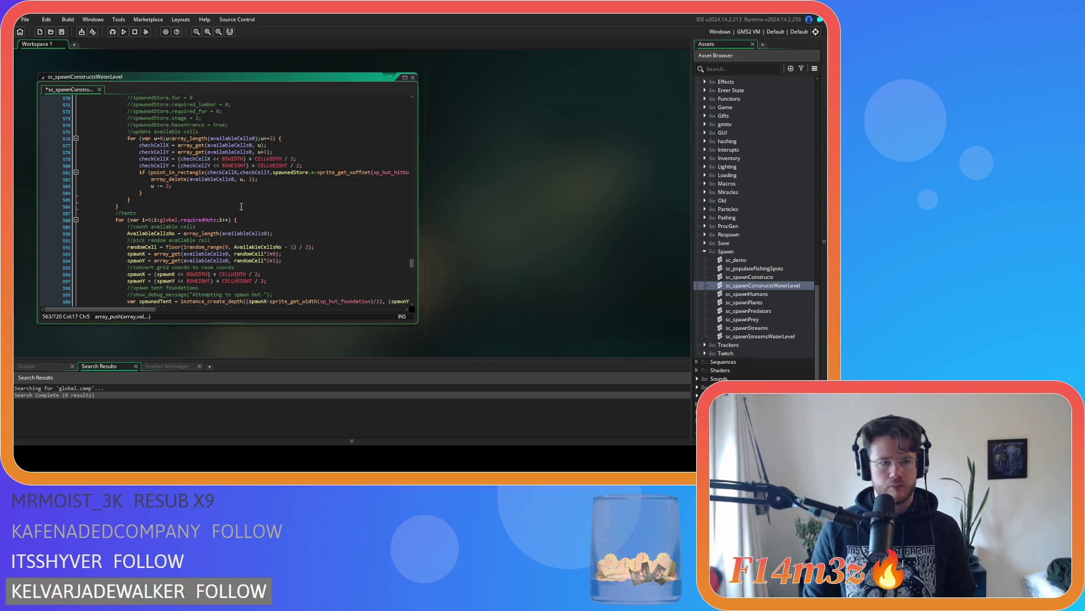
scroll(237, 204, down, 3)
scroll(231, 202, down, 3)
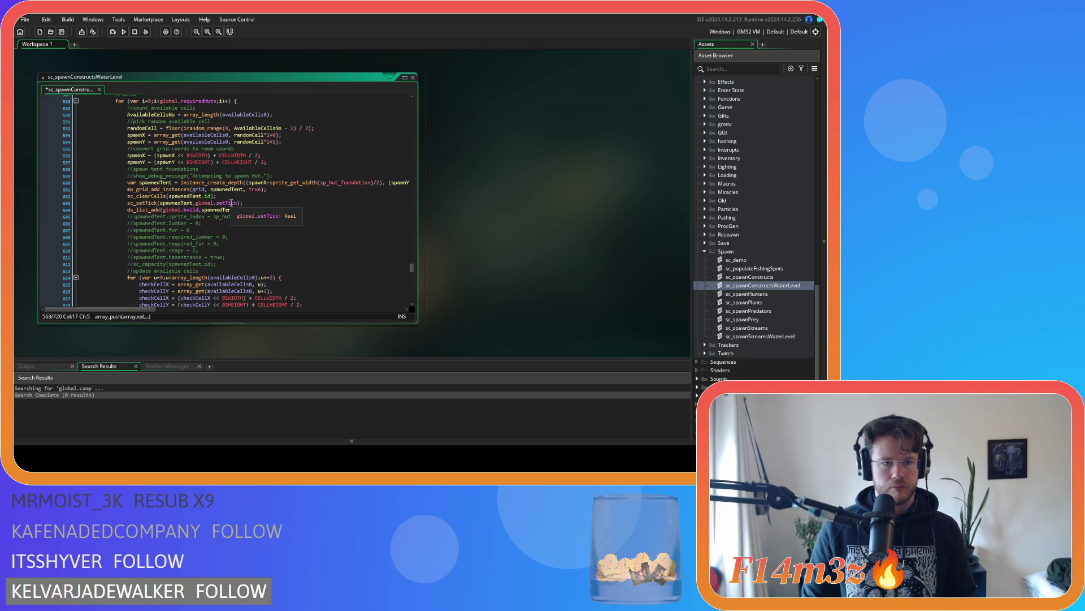
click(126, 182)
key(Return)
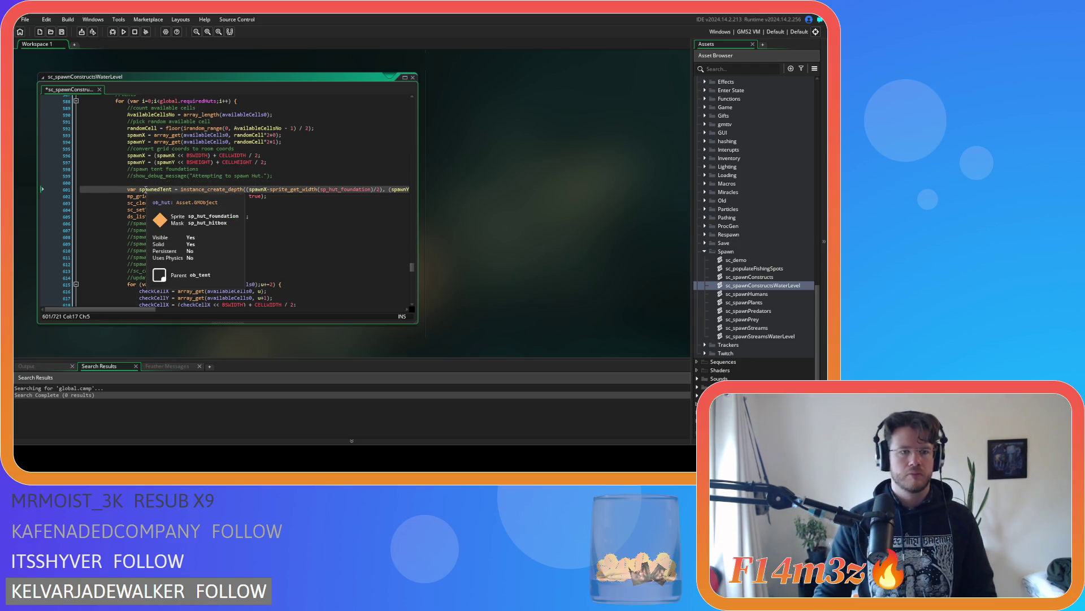
key(ctrl+z)
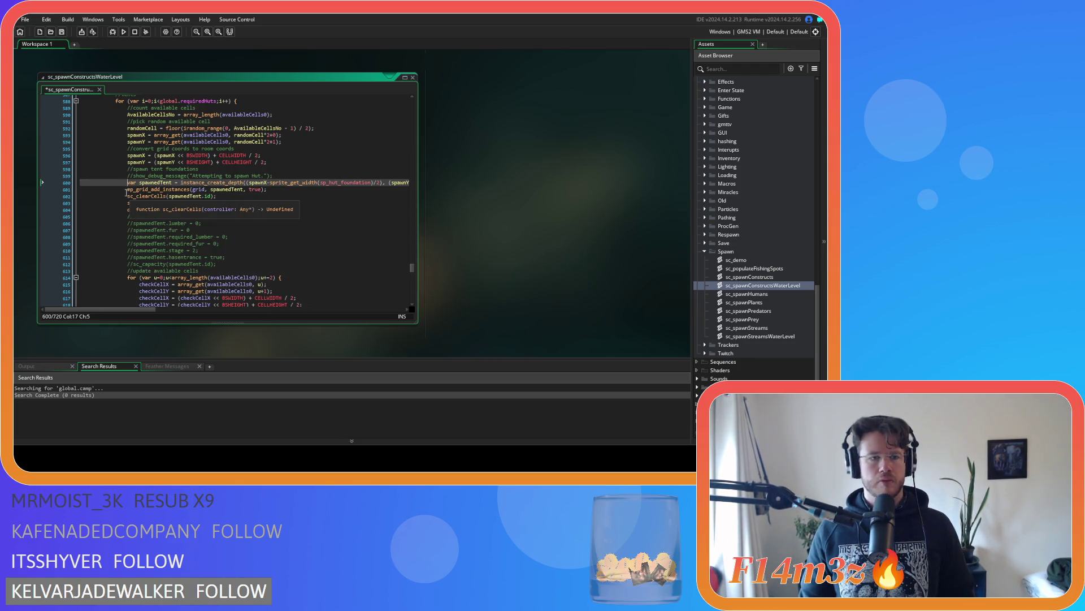
key(End)
key(Return)
key(ctrl+v)
double_click(163, 183)
key(ctrl+c)
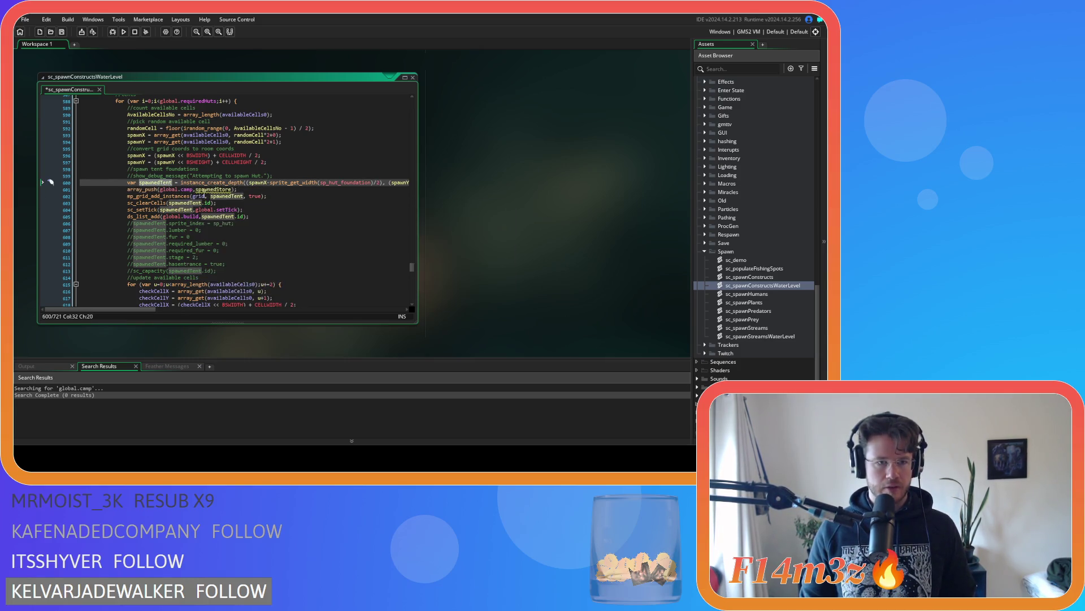
click(213, 189)
double_click(213, 189)
key(ctrl+v)
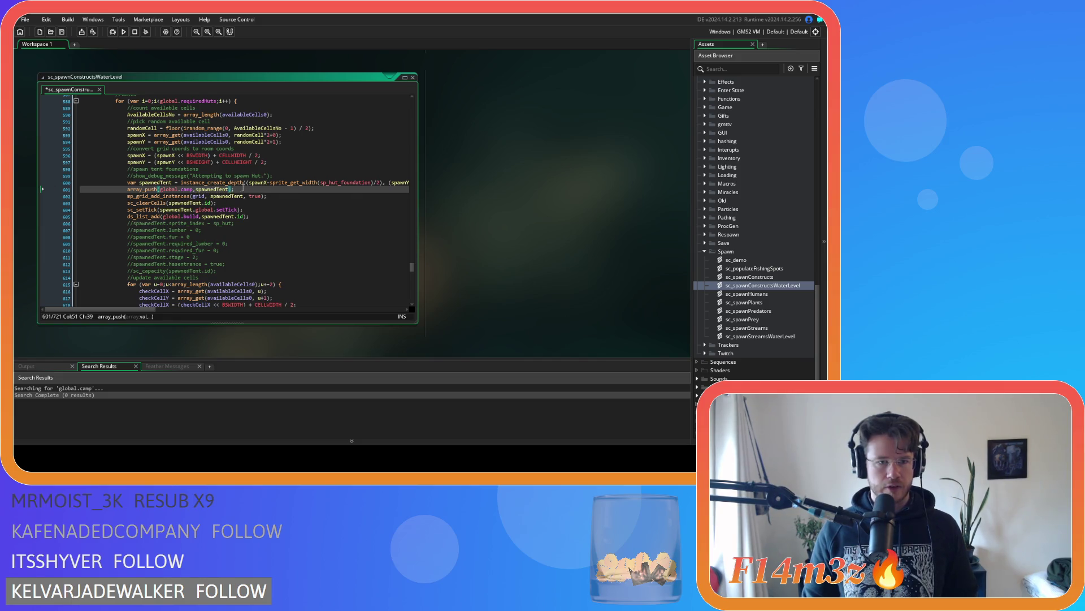
drag(234, 190, 123, 192)
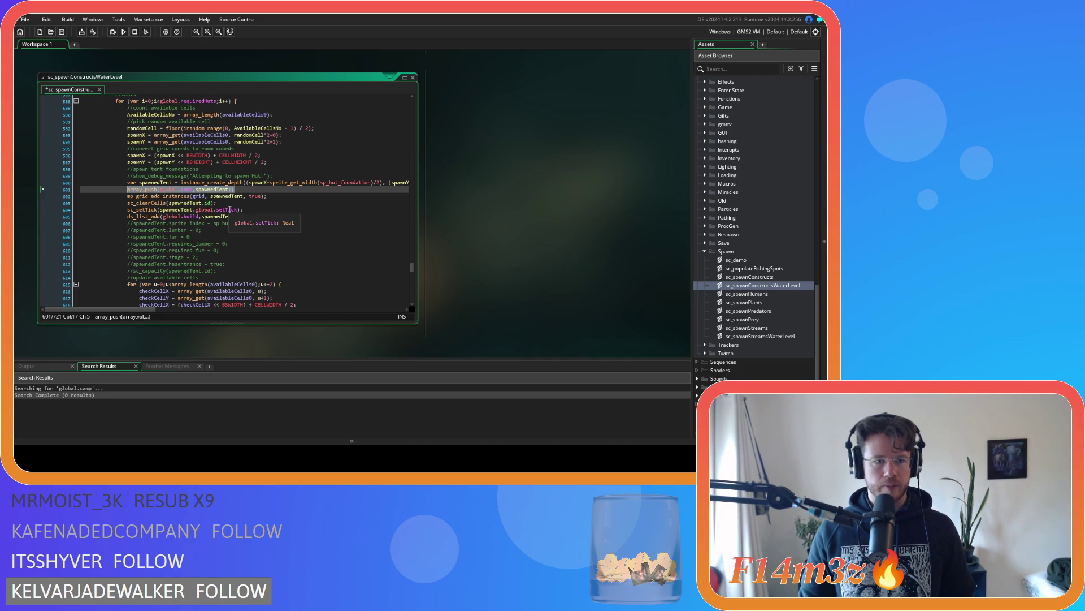
right_click(209, 191)
click(256, 206)
Step: Paste the push line under the Kresh creation line and change its variable to spawnedKresh
scroll(228, 209, down, 3)
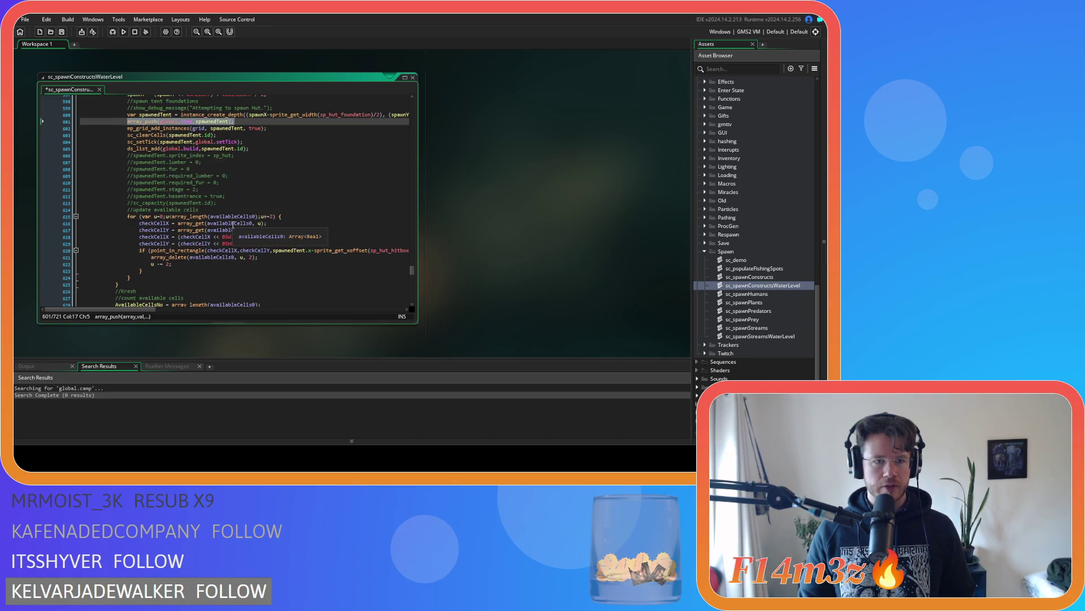
scroll(233, 226, down, 6)
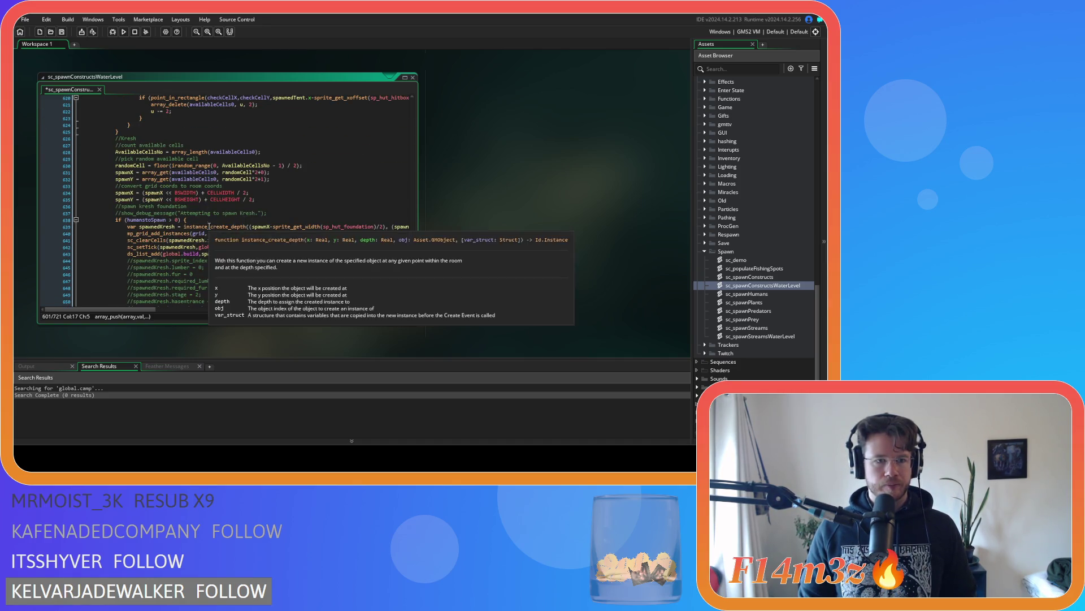
click(249, 233)
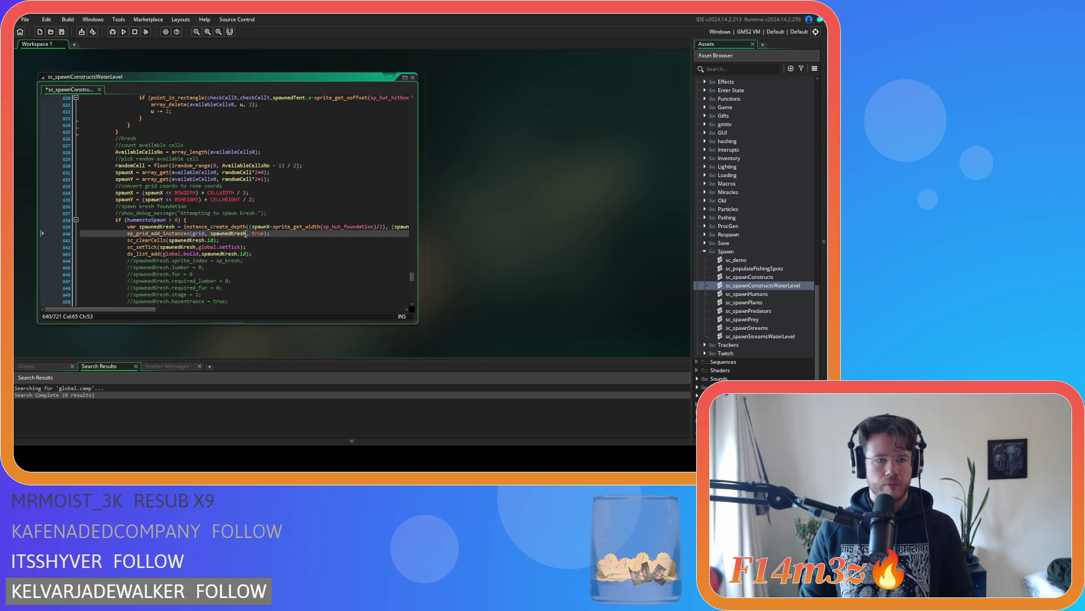
key(Home)
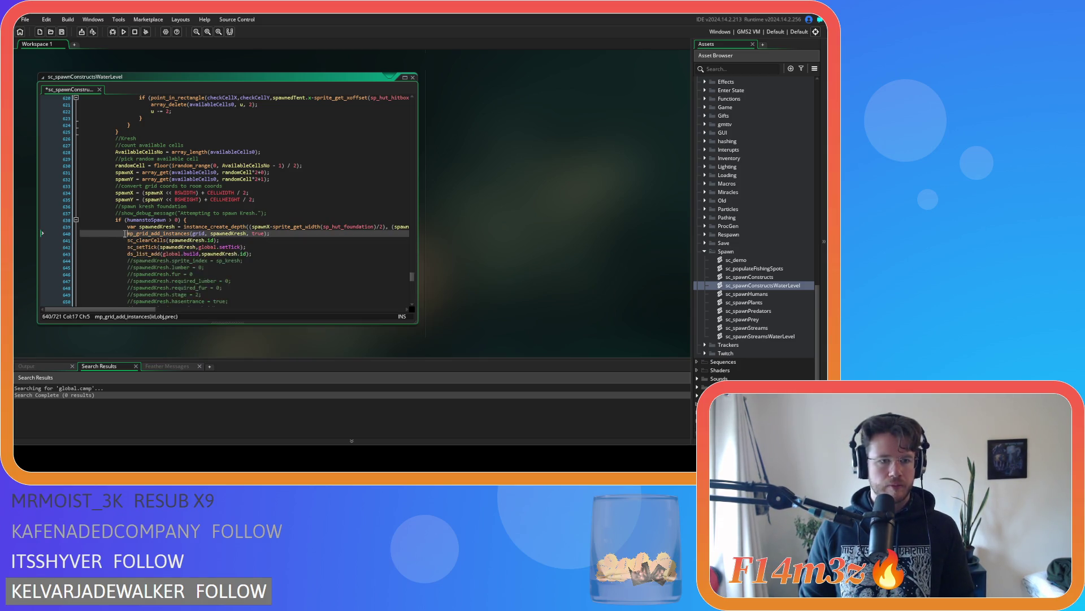
key(Return)
key(Up)
key(ctrl+v)
double_click(161, 229)
key(ctrl+c)
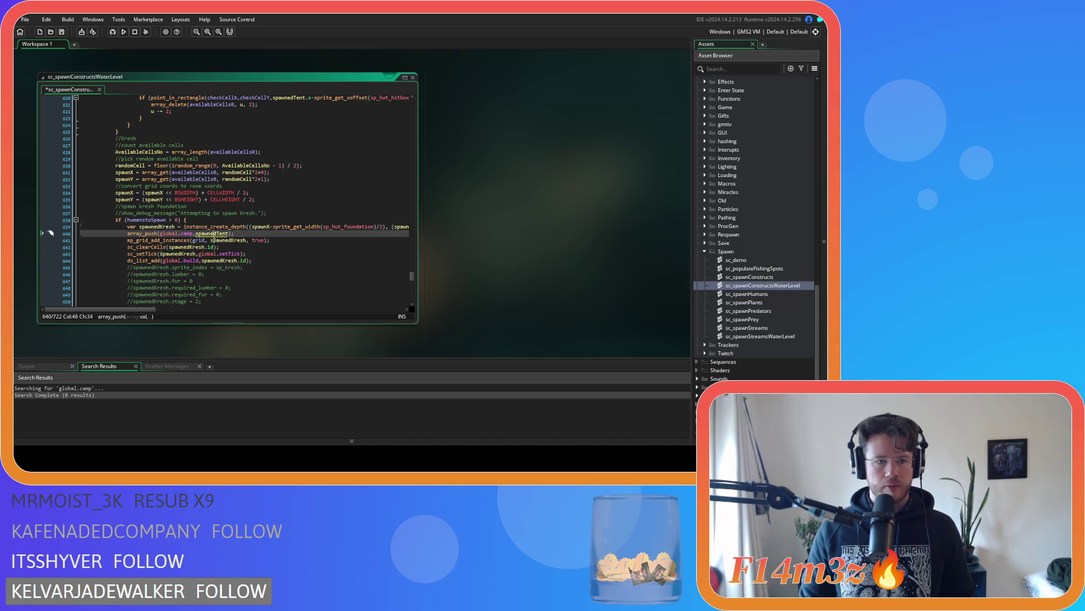
double_click(213, 233)
key(ctrl+v)
click(243, 233)
key(Home)
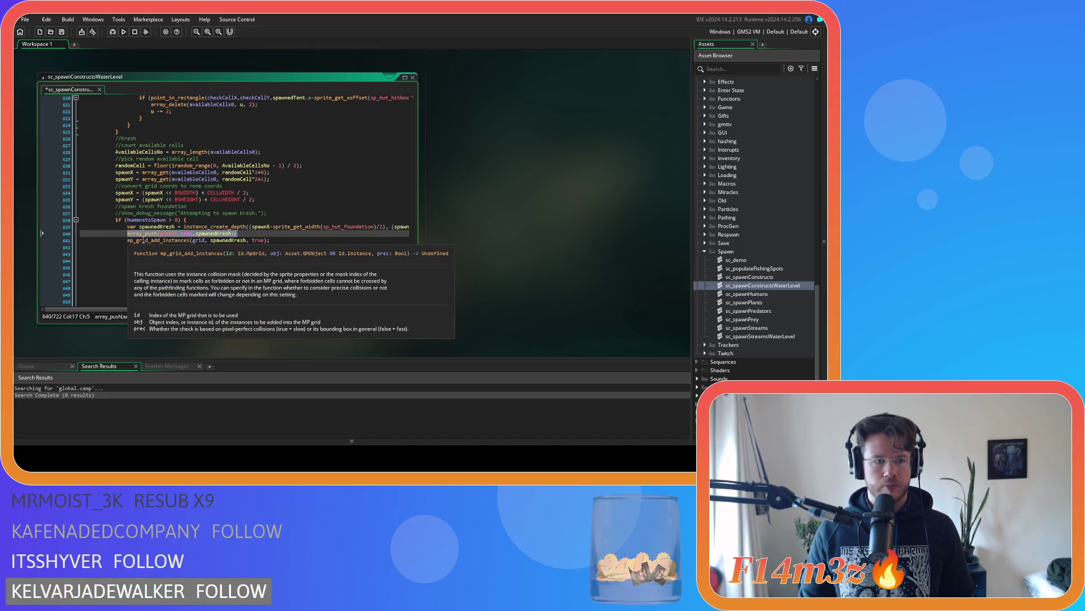
Step: Add array_push(global.camp, spawnedCampfire); under the campfire creation line
scroll(201, 242, down, 10)
scroll(201, 242, down, 7)
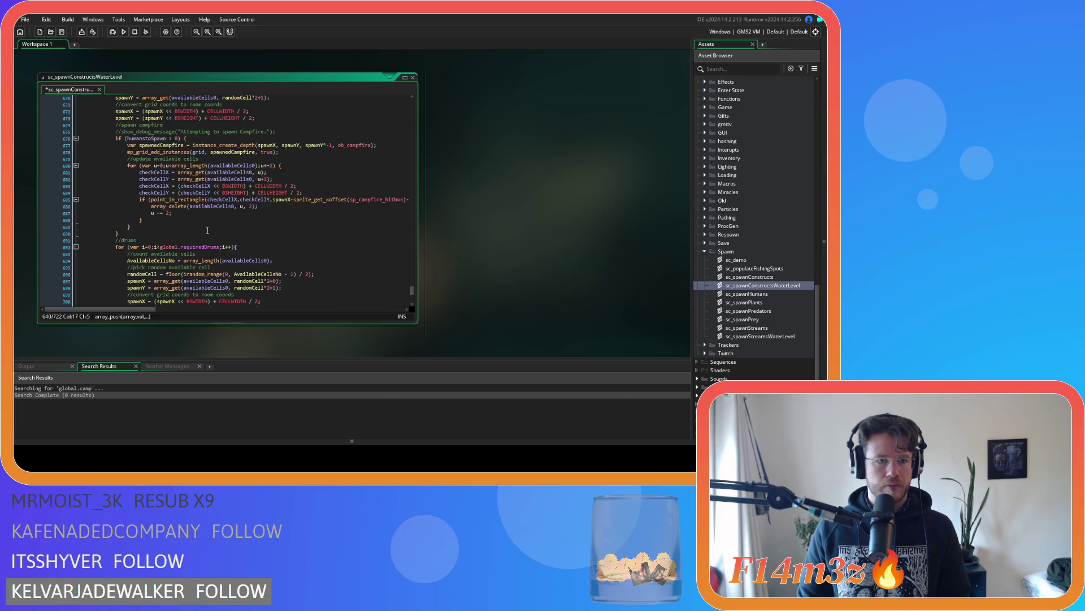
scroll(208, 230, down, 6)
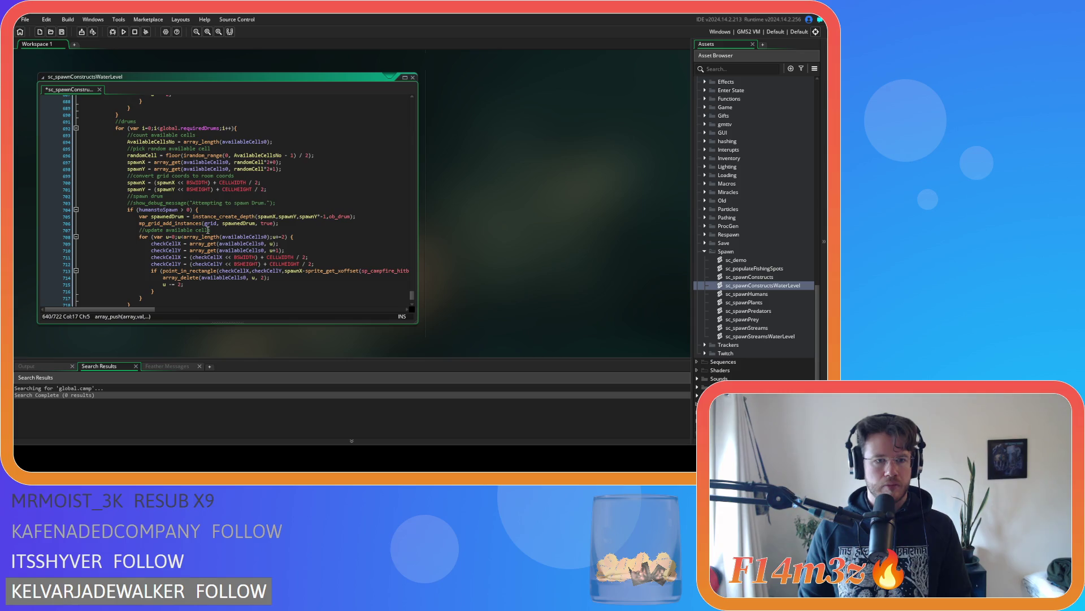
scroll(245, 216, up, 11)
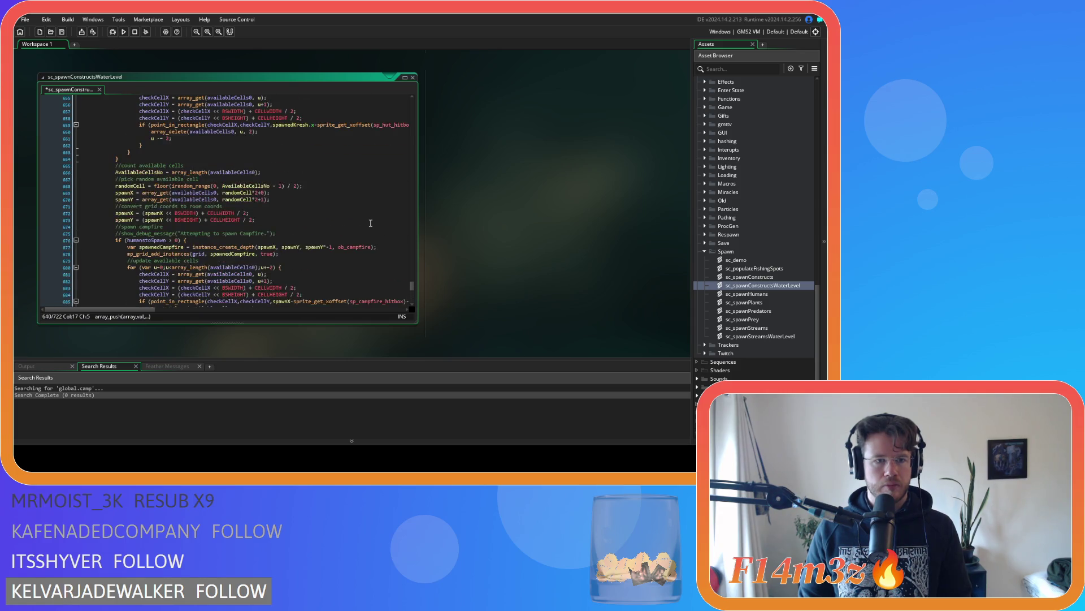
scroll(331, 218, up, 9)
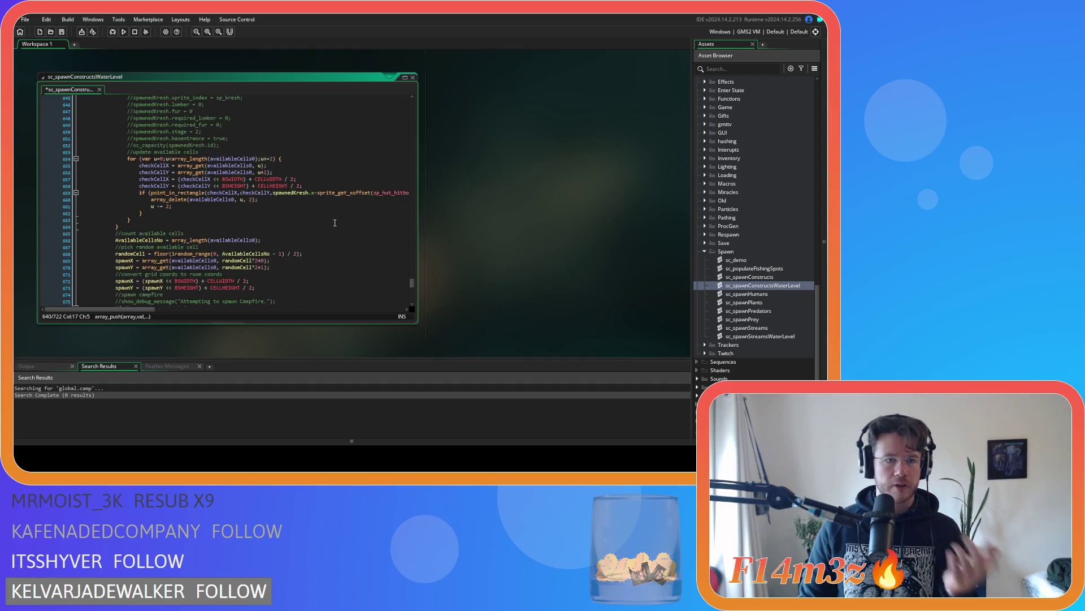
scroll(334, 214, up, 20)
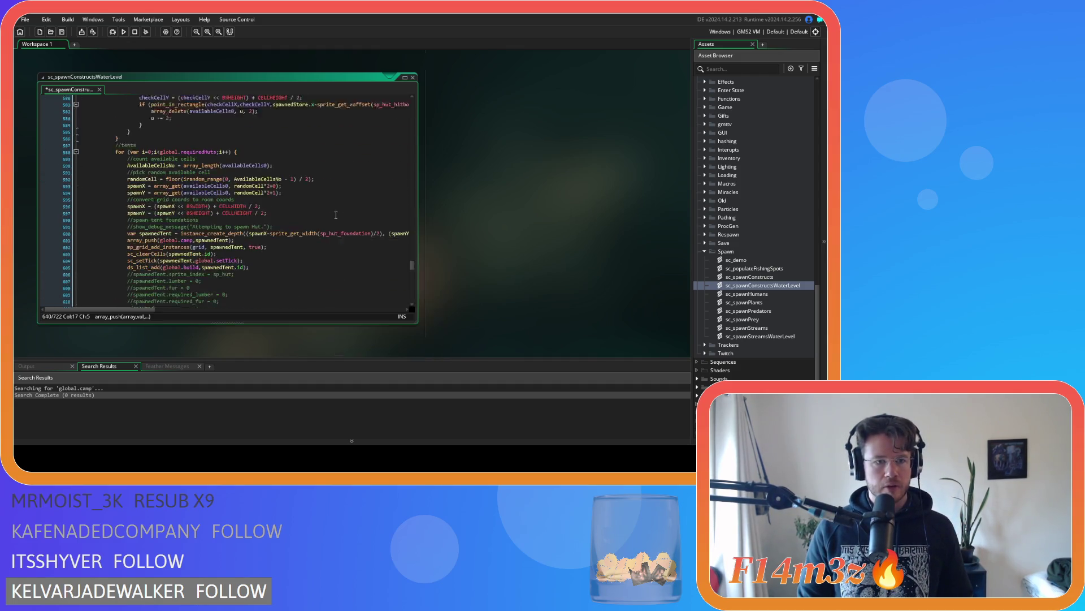
scroll(336, 215, down, 17)
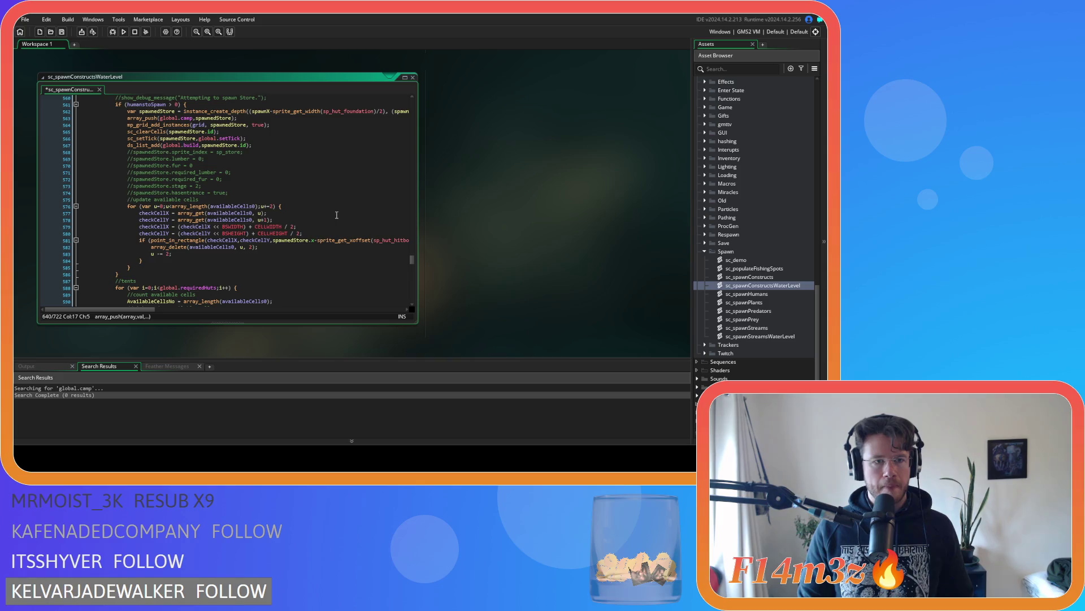
scroll(336, 215, down, 4)
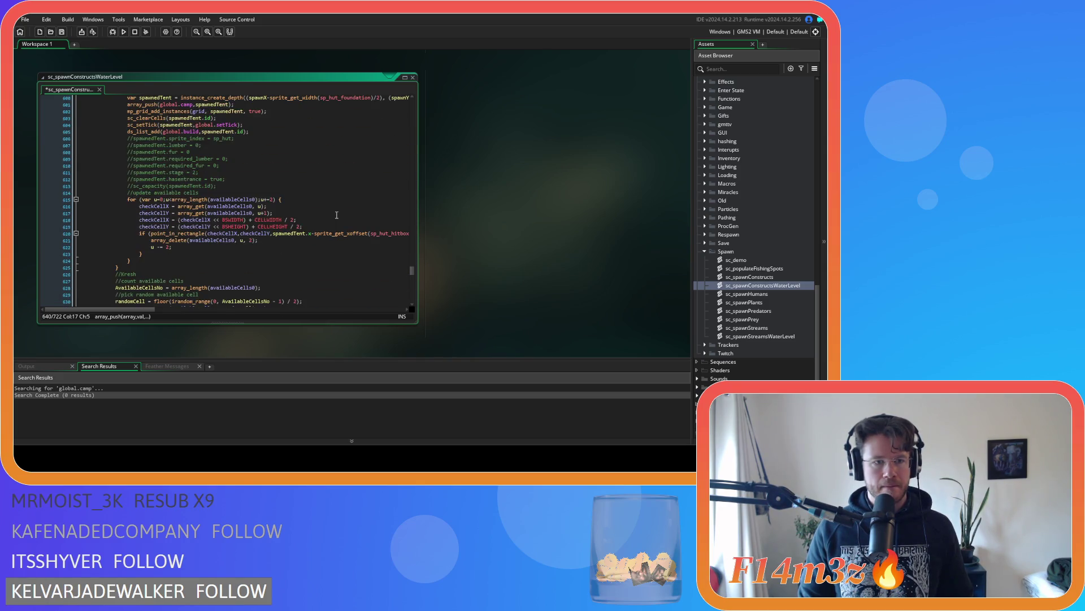
scroll(337, 214, down, 5)
scroll(336, 215, down, 3)
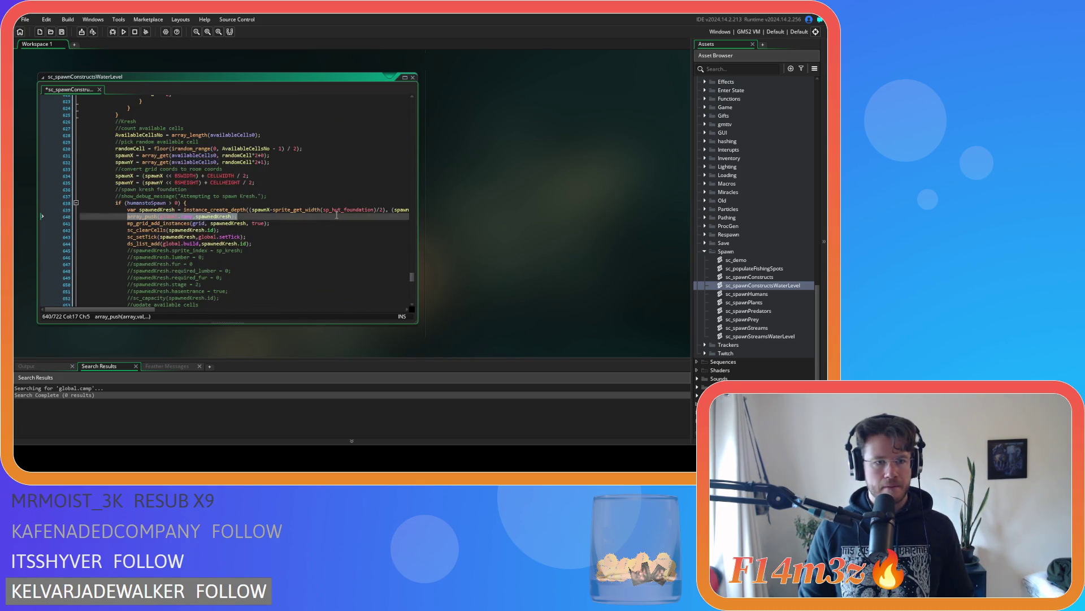
scroll(336, 215, down, 12)
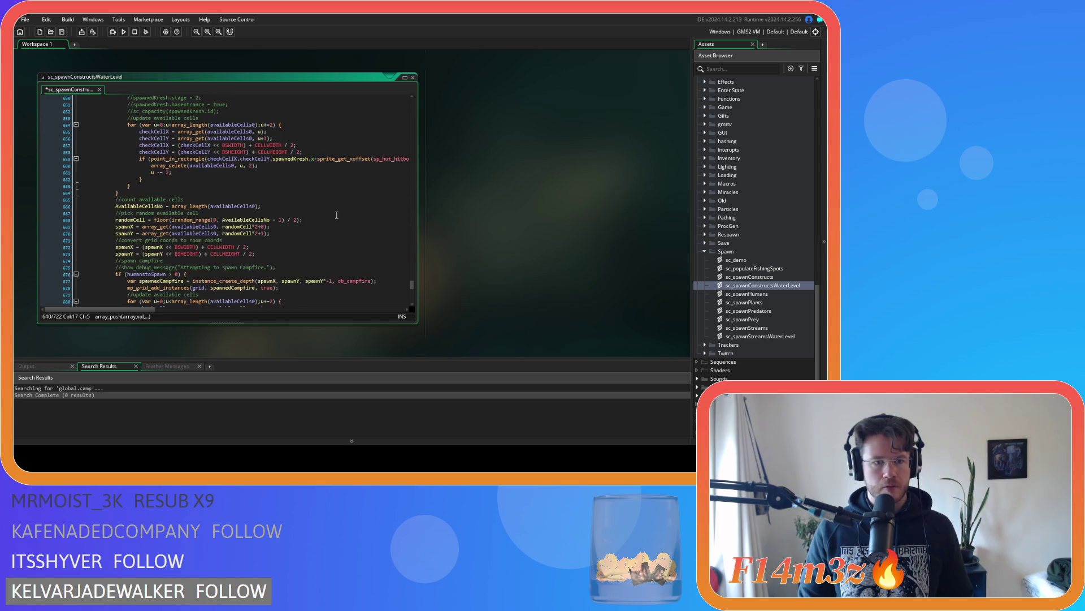
scroll(325, 210, down, 3)
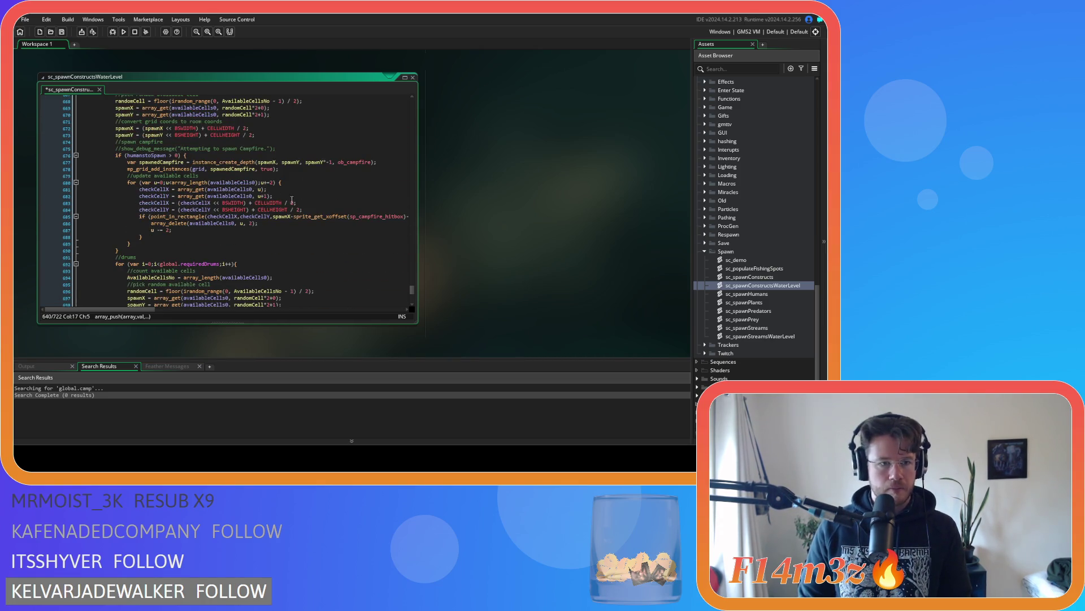
click(385, 163)
key(Return)
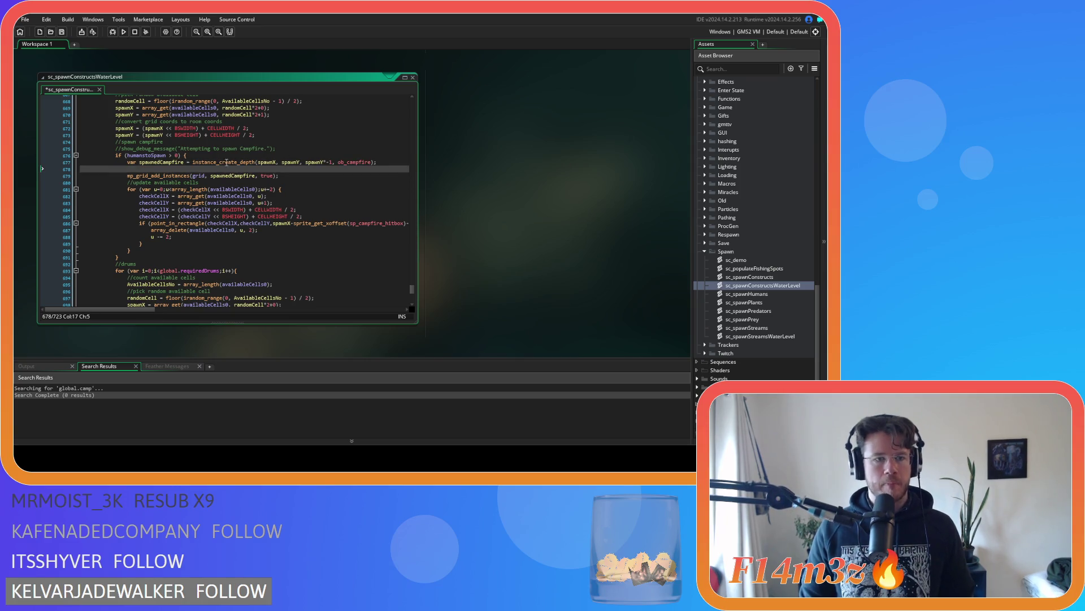
text(array_push(global.camp,spawnedKresh);)
text(spawnedCampfire)
drag(246, 169, 127, 169)
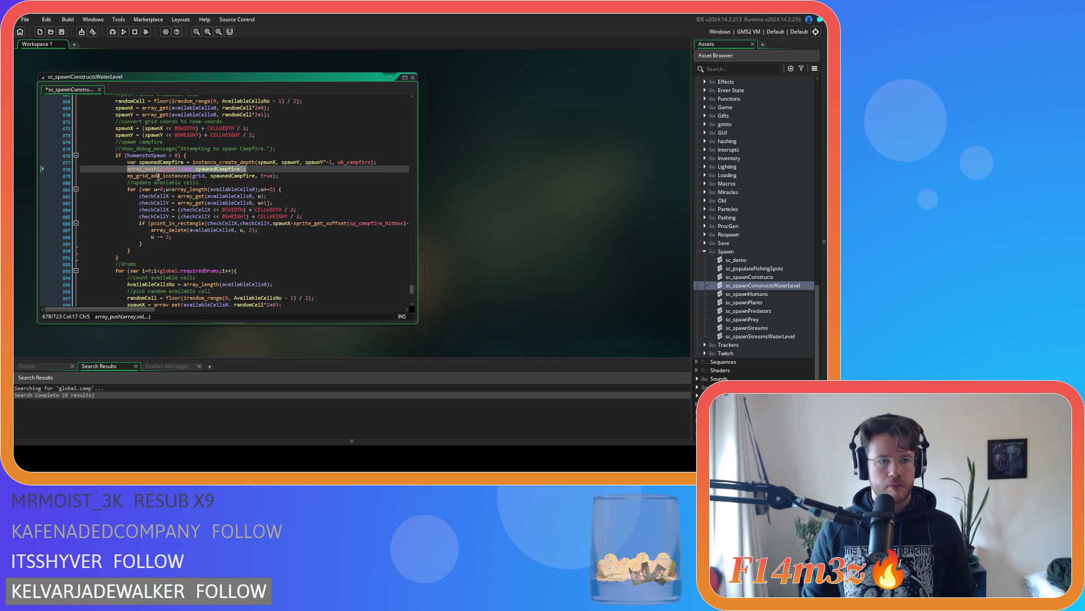
Step: Add array_push(global.camp, spawnedDrum); under the drum creation line and save the script
scroll(159, 176, down, 7)
click(369, 222)
key(Return)
key(ctrl+v)
double_click(235, 229)
text(spawnedDrum)
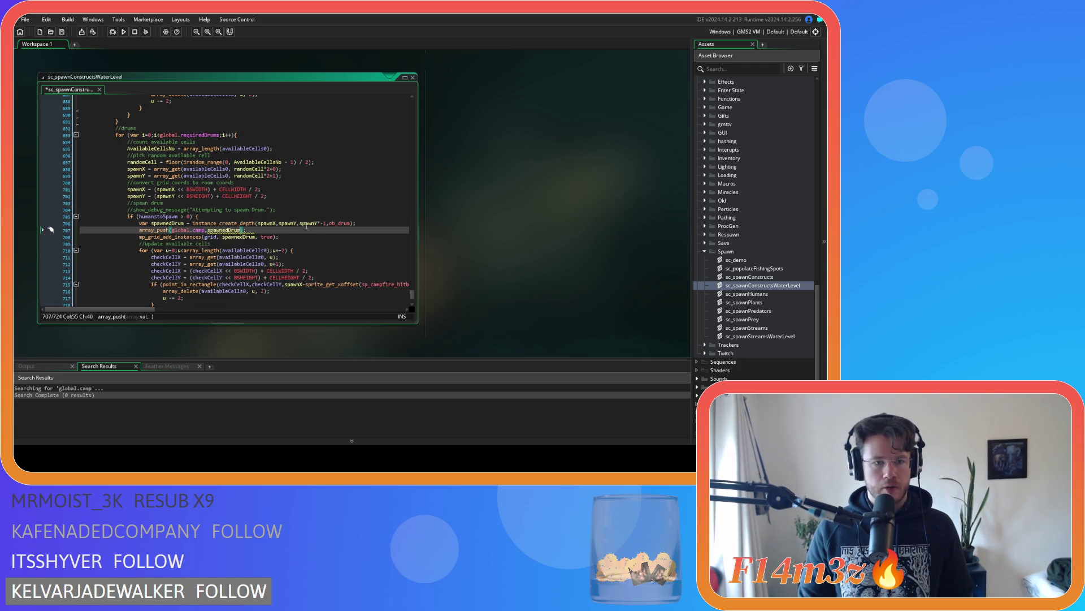
scroll(317, 222, down, 3)
key(ctrl+s)
click(342, 192)
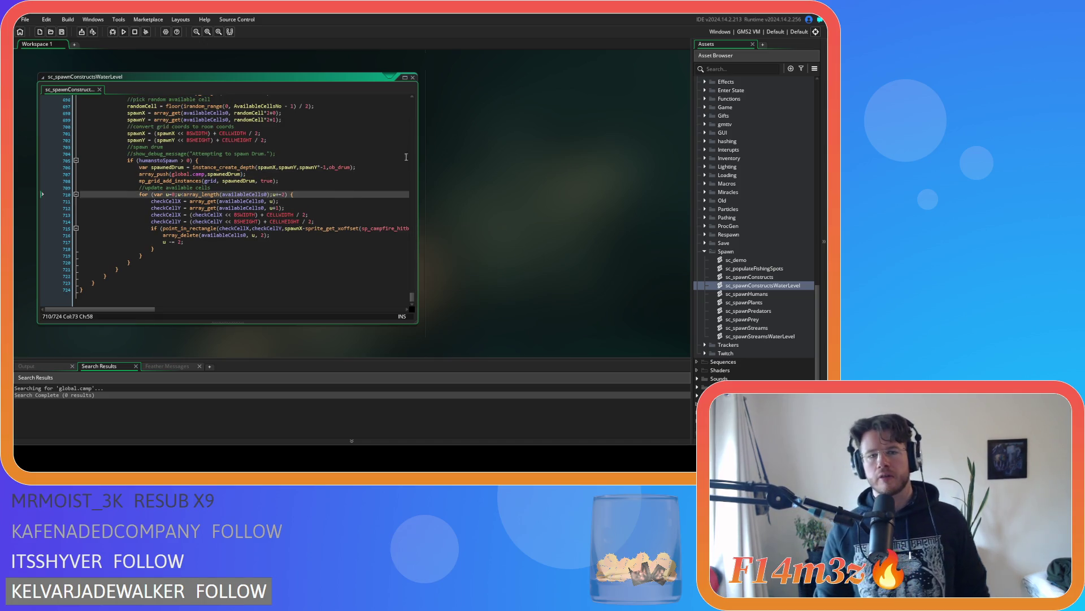
Step: Close sc_spawnConstructsWaterLevel and all other open script editors via Windows > Close All
click(412, 77)
right_click(496, 158)
mouse_move(512, 170)
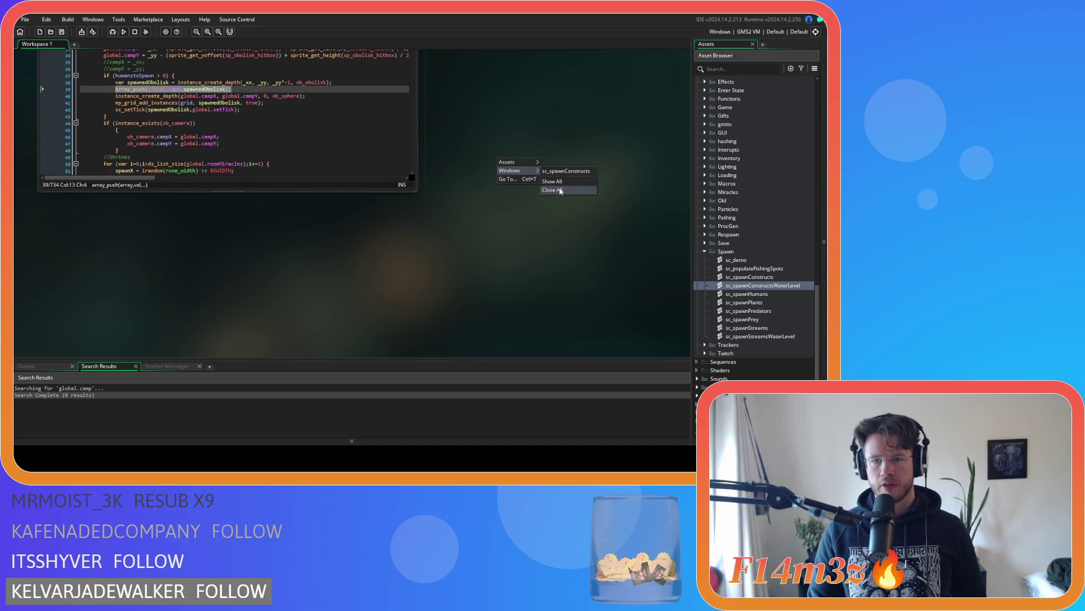
click(560, 191)
Step: Collapse the Spawn folder, expand Death, and open the sc_deathHut script
click(705, 251)
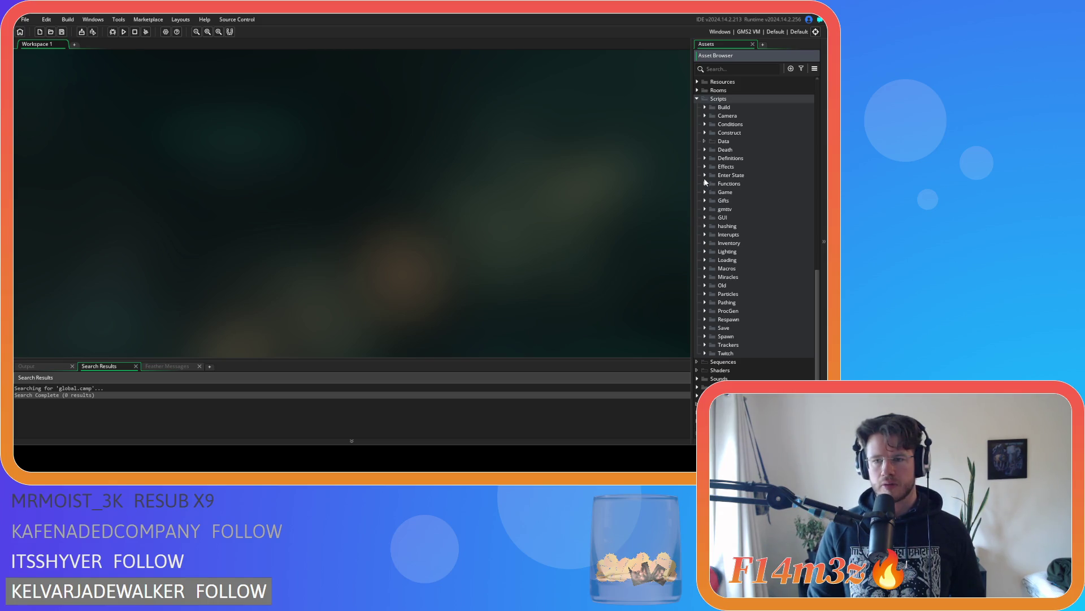
click(704, 149)
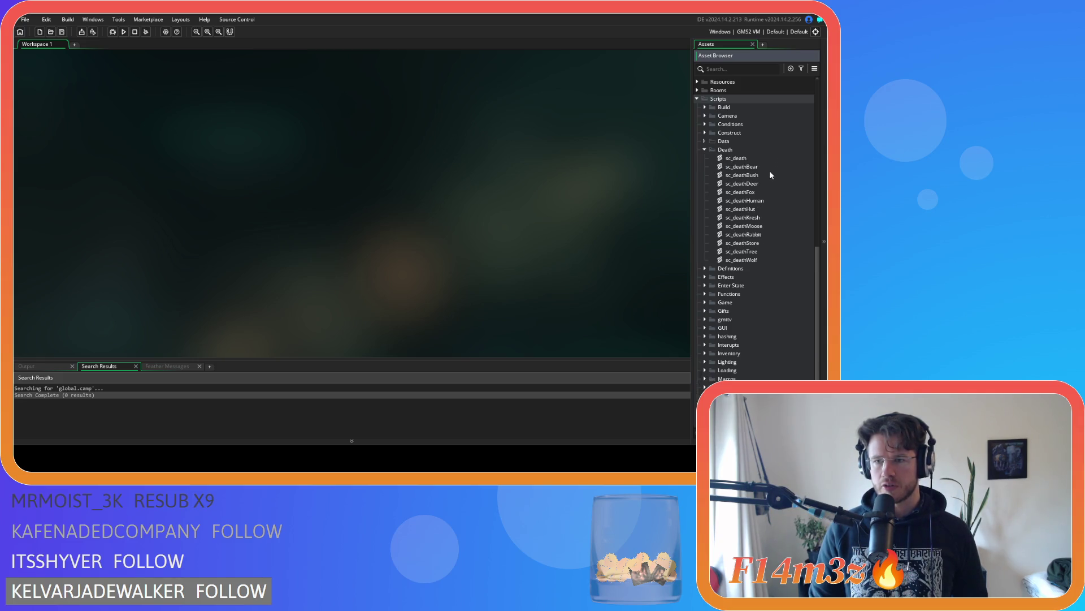
double_click(762, 210)
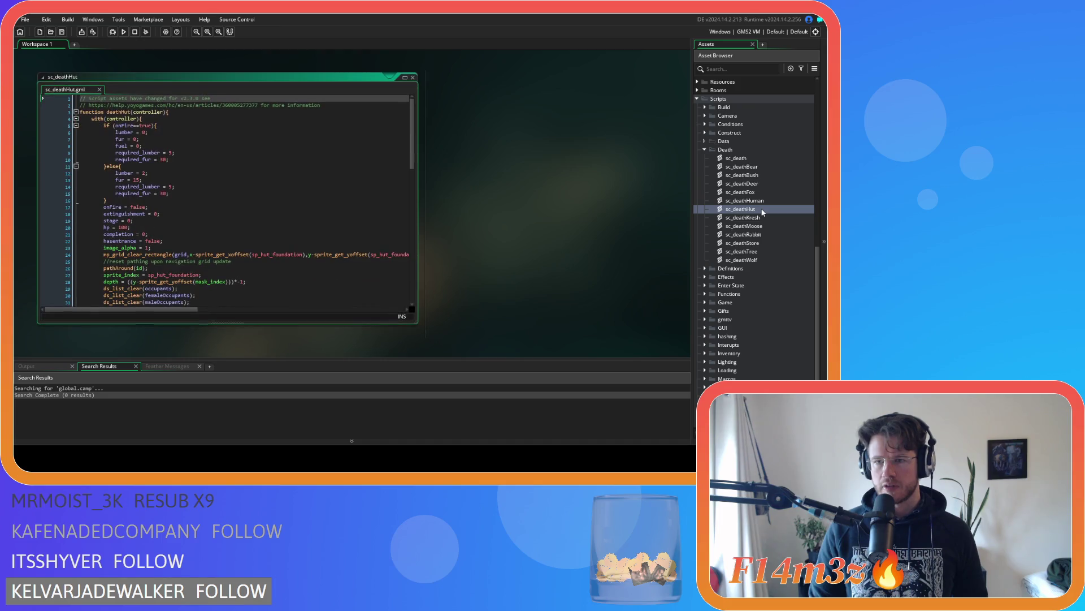
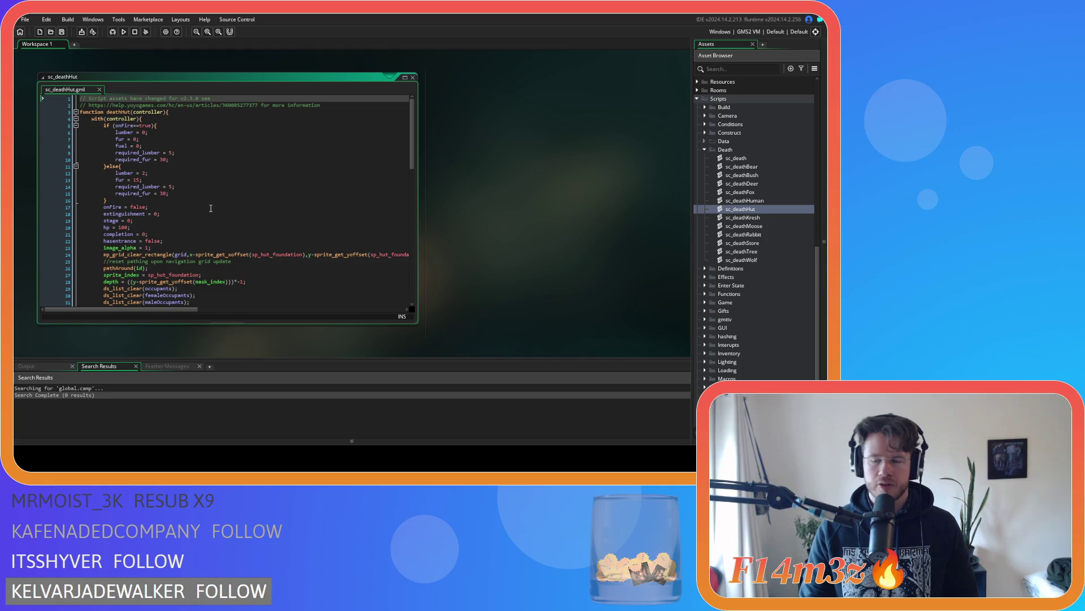
Step: Review the onFire check and stage reset line in sc_deathHut, then close the script
scroll(212, 188, down, 3)
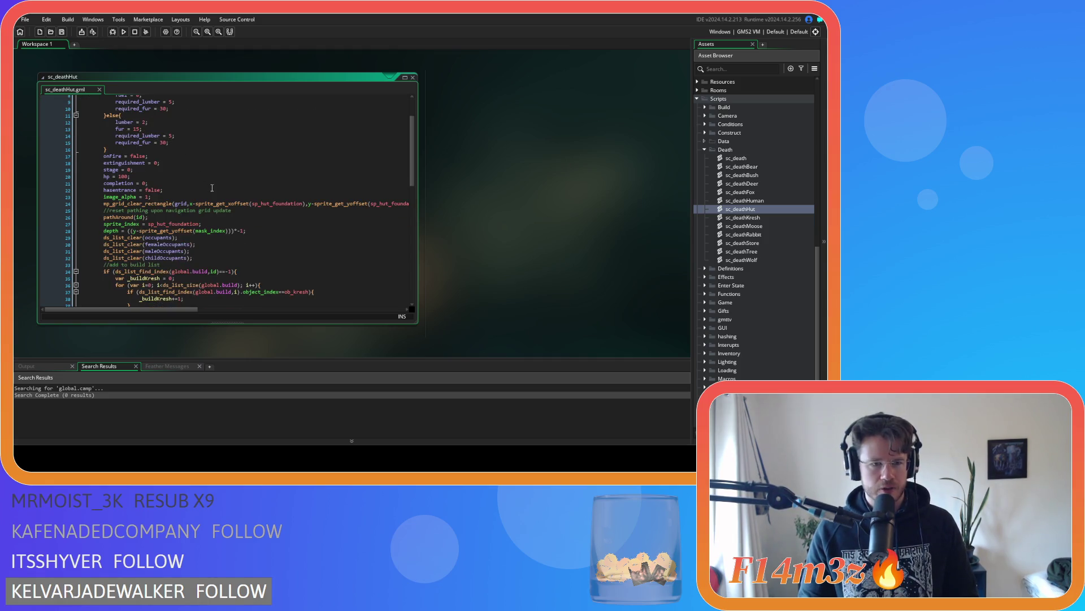
scroll(213, 188, down, 3)
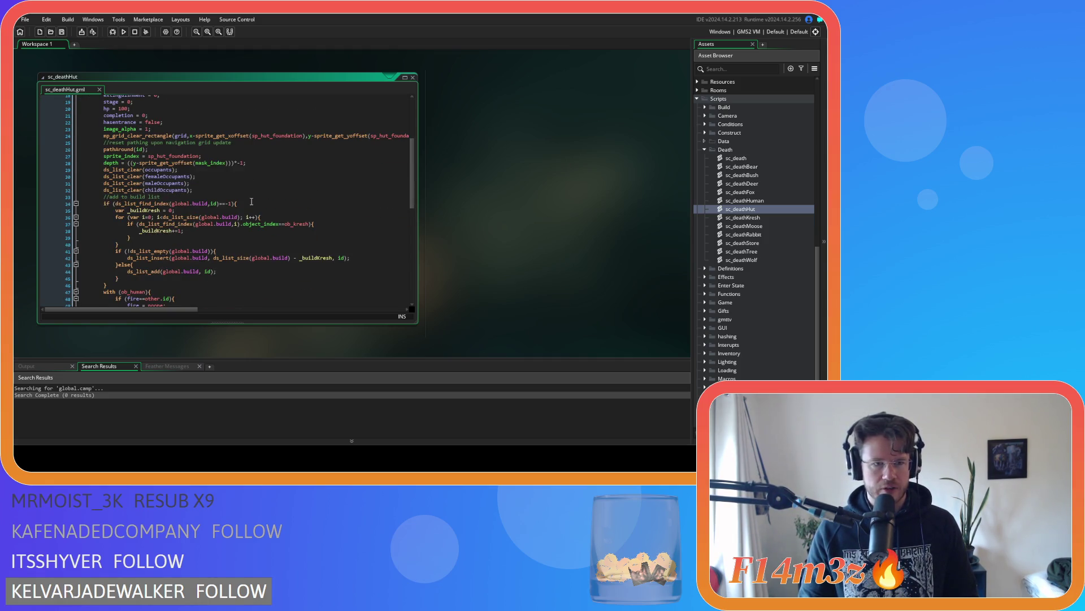
scroll(252, 202, up, 6)
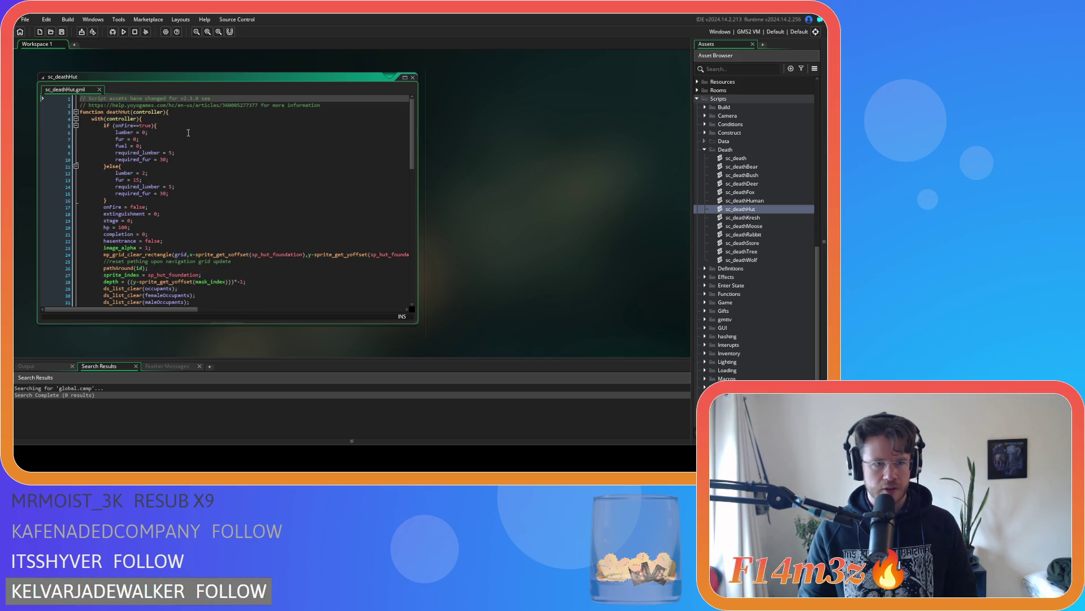
click(179, 128)
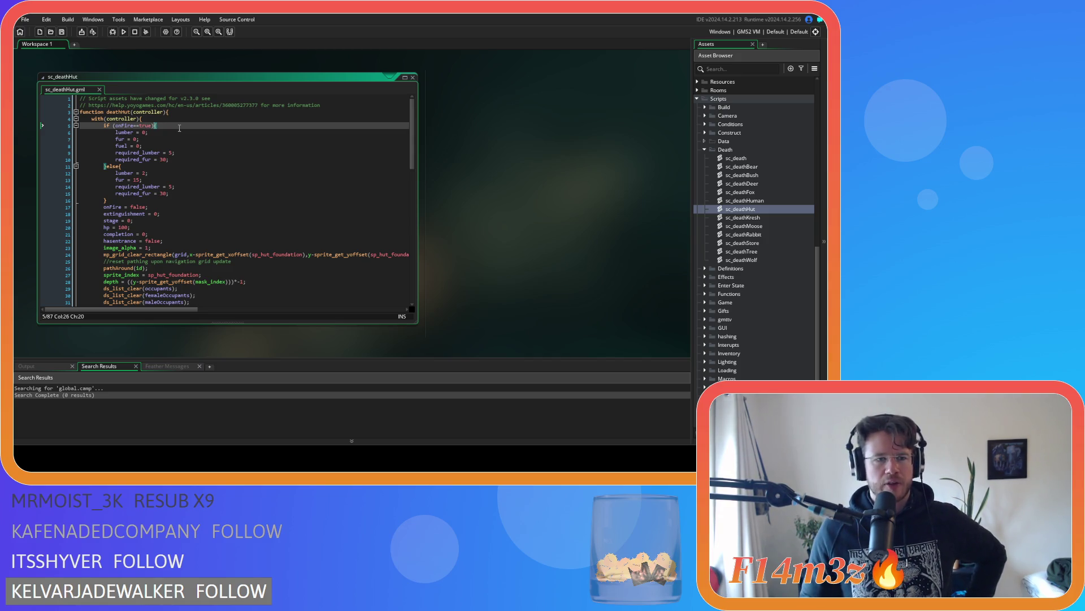
scroll(179, 128, down, 2)
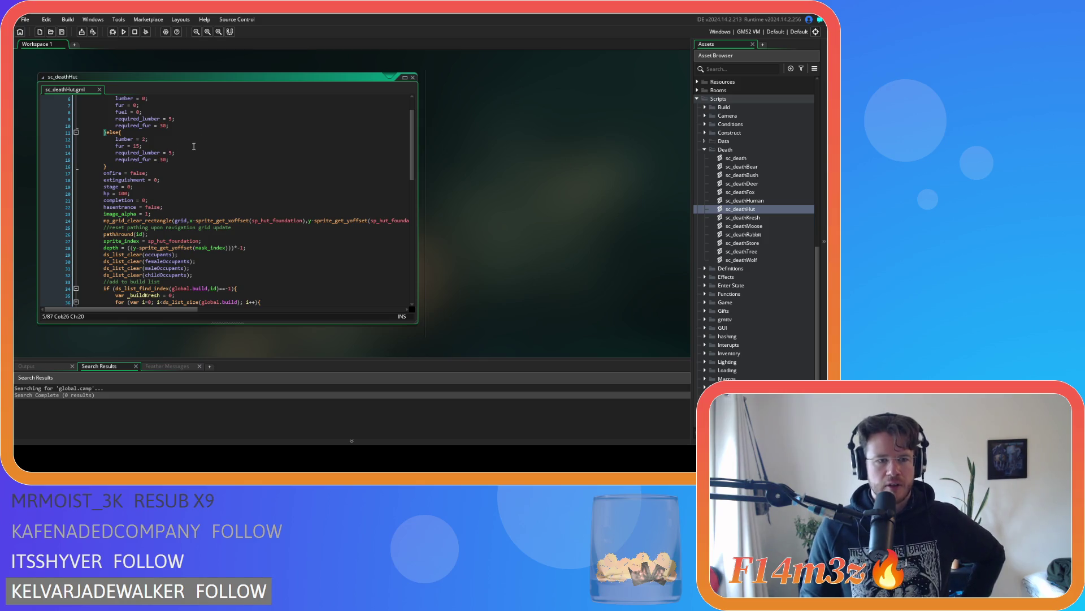
drag(111, 188, 162, 188)
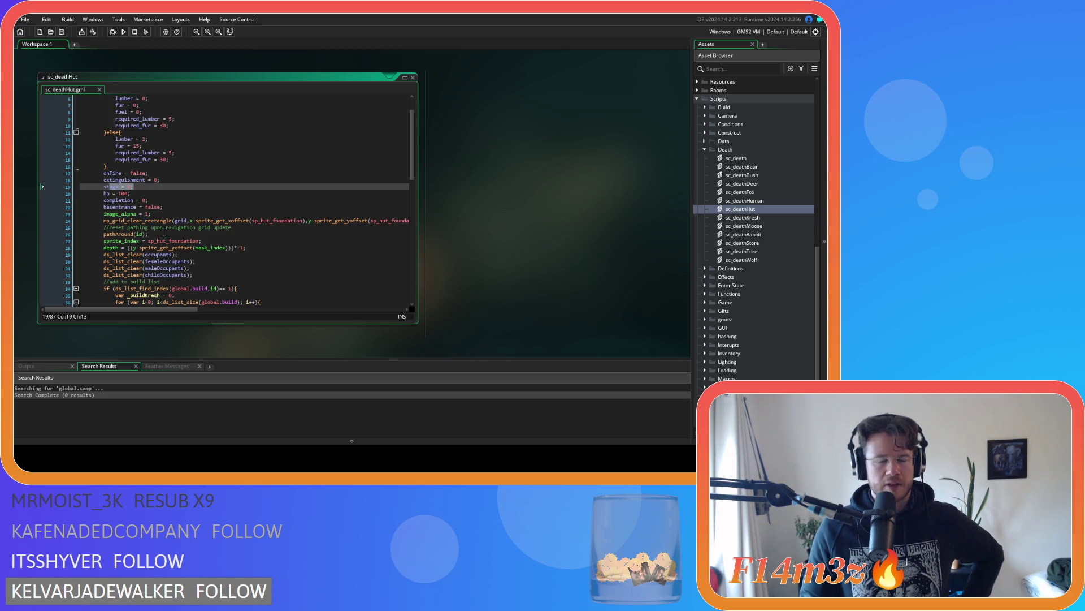
mouse_move(168, 221)
scroll(172, 220, down, 8)
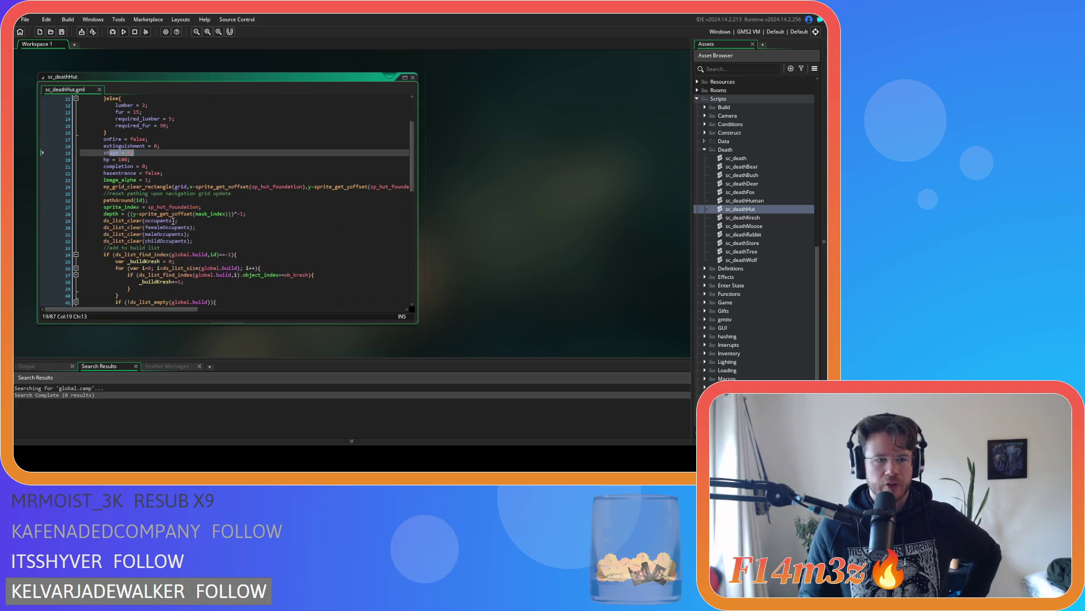
scroll(177, 220, down, 8)
scroll(226, 210, up, 17)
scroll(228, 208, up, 2)
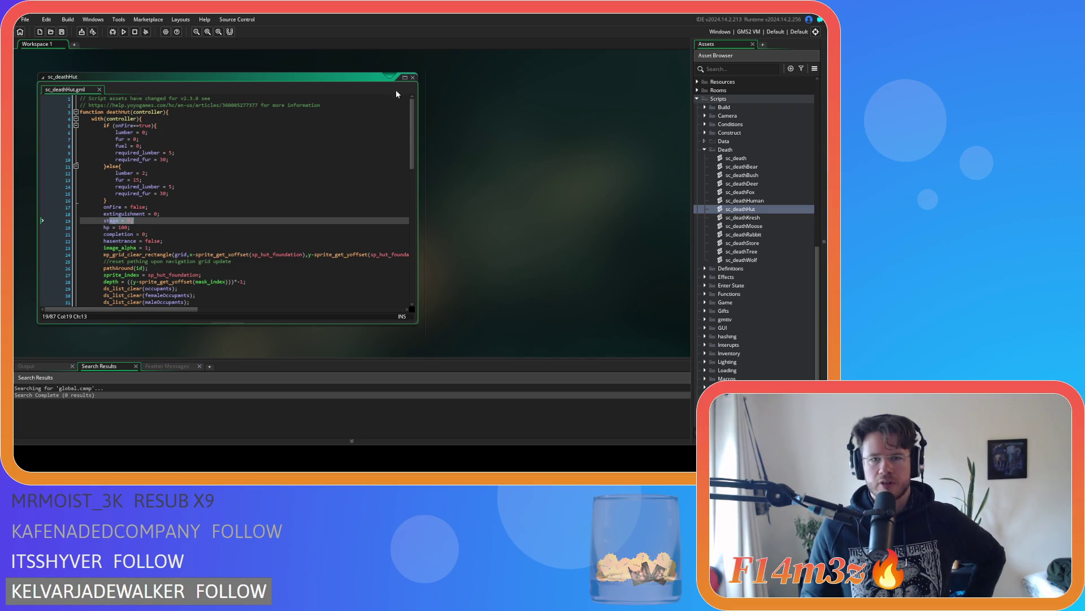
click(413, 78)
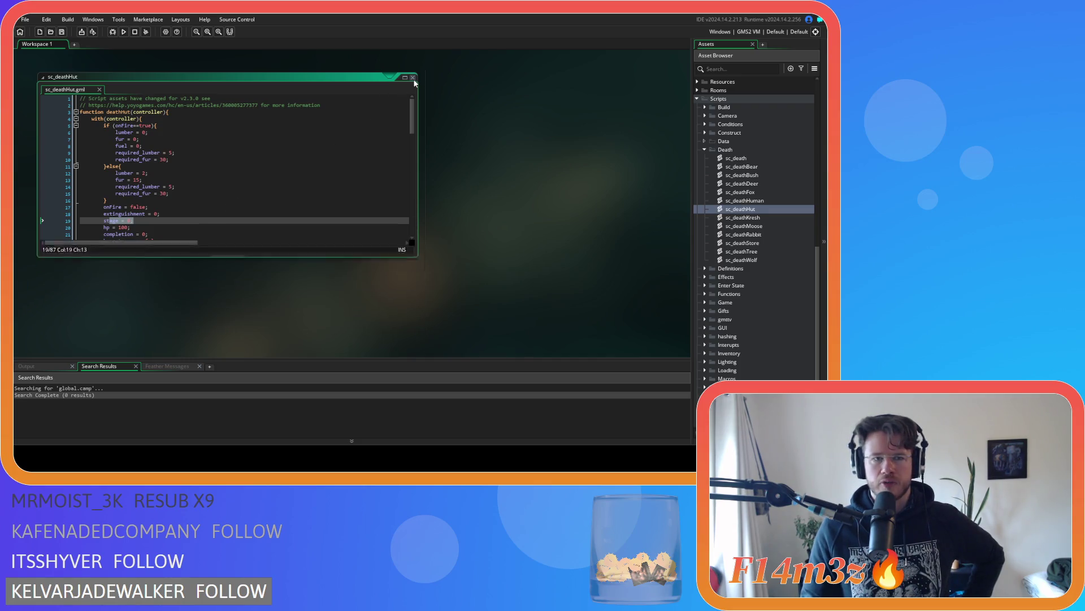
Step: Collapse the Death group, expand Scripts > Construct, and open sc_portal
click(705, 149)
scroll(699, 167, up, 10)
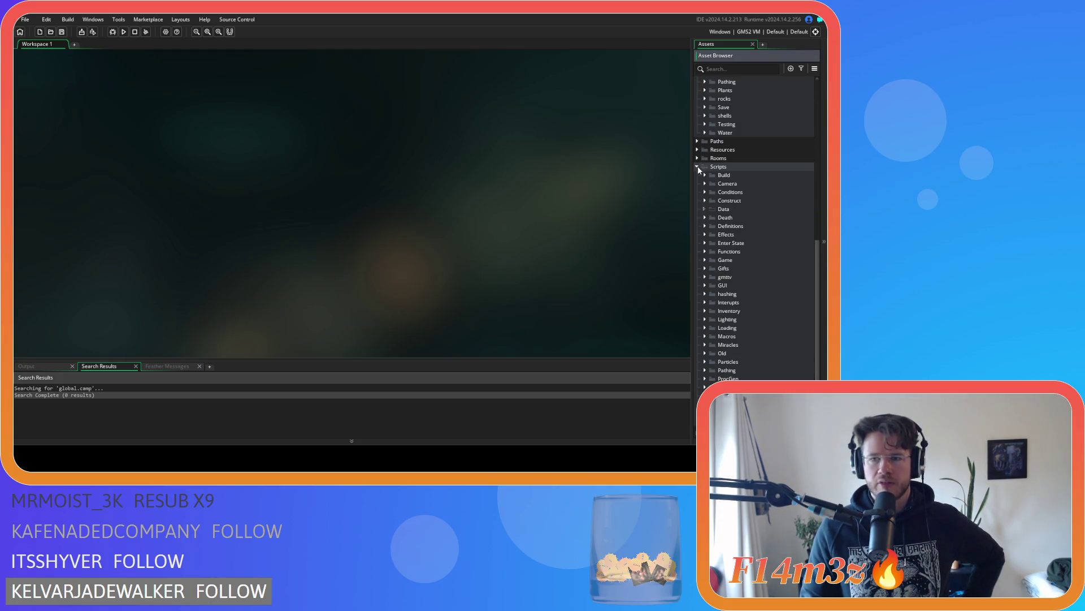
scroll(720, 240, up, 2)
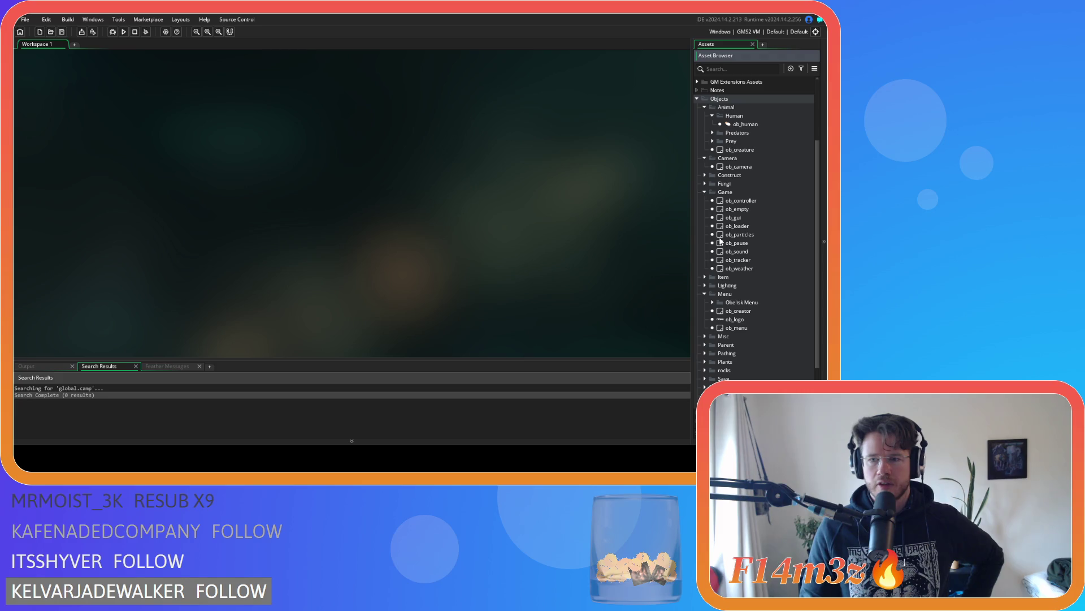
scroll(720, 240, down, 5)
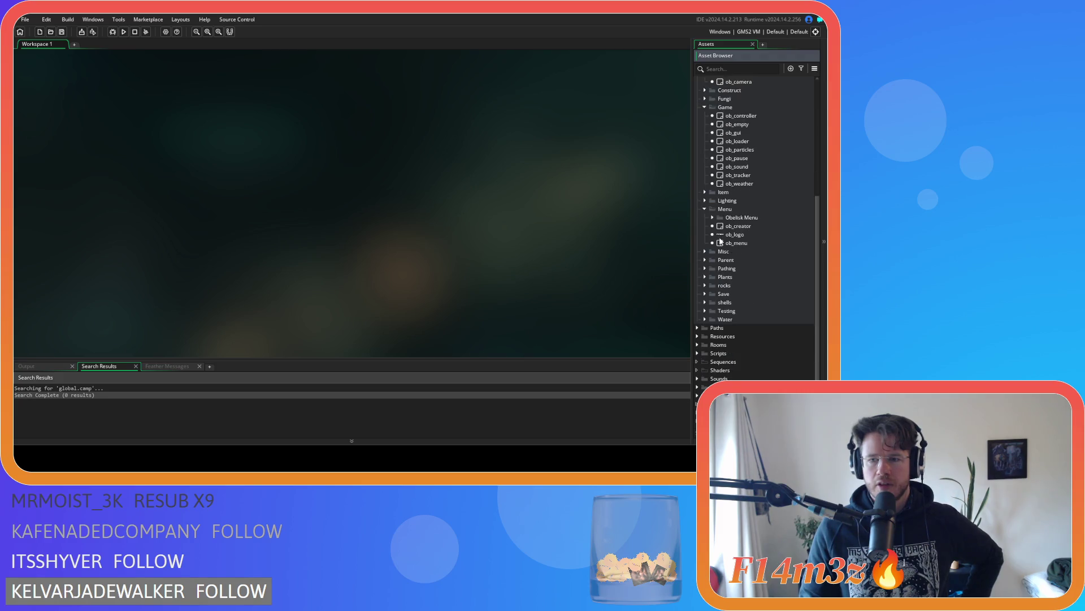
click(697, 353)
scroll(709, 237, down, 10)
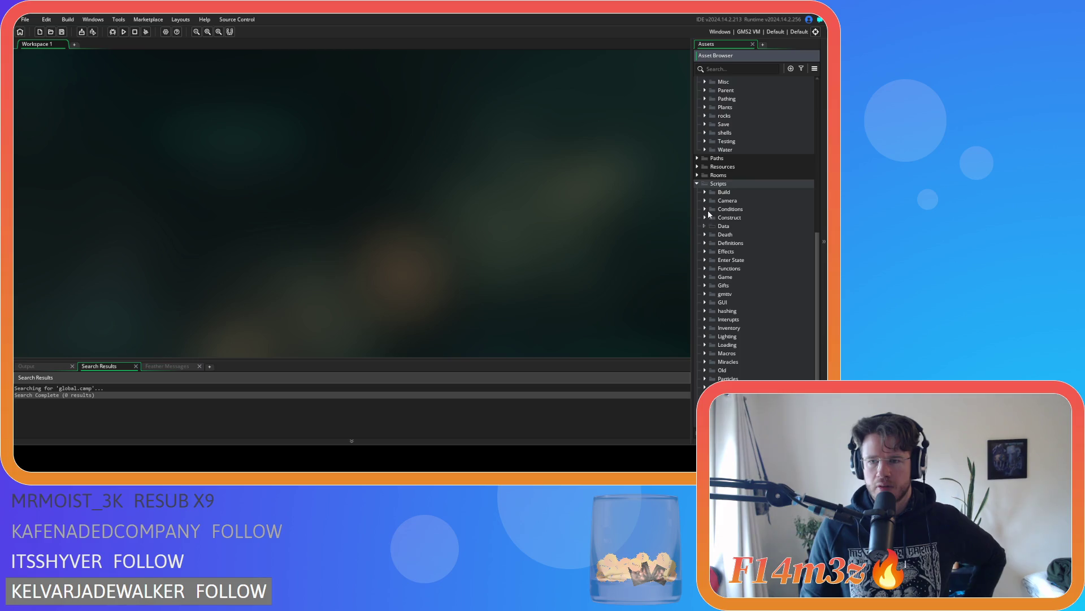
click(706, 217)
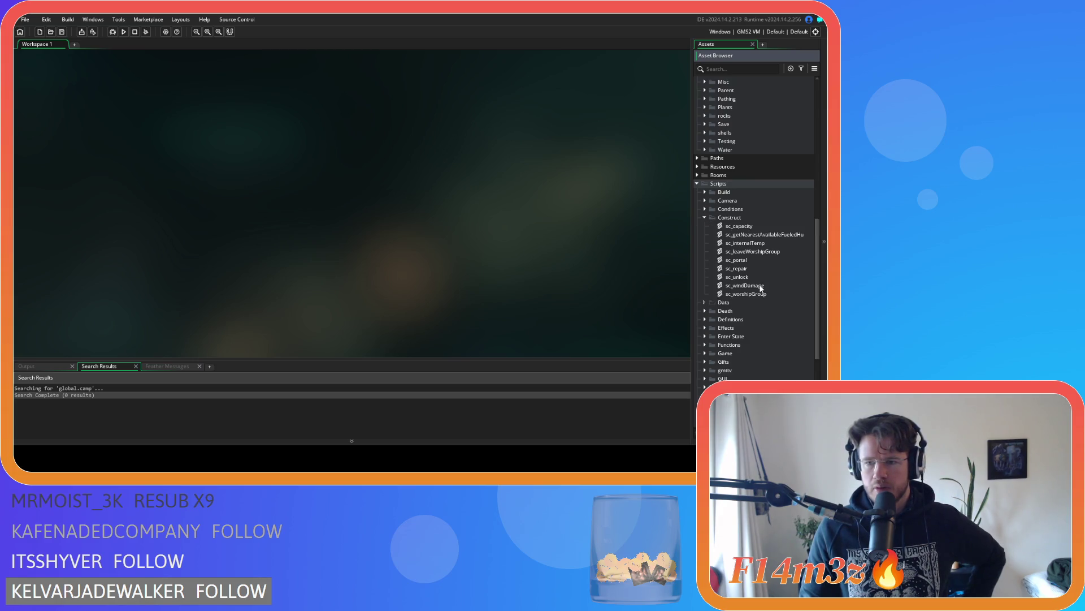
double_click(751, 260)
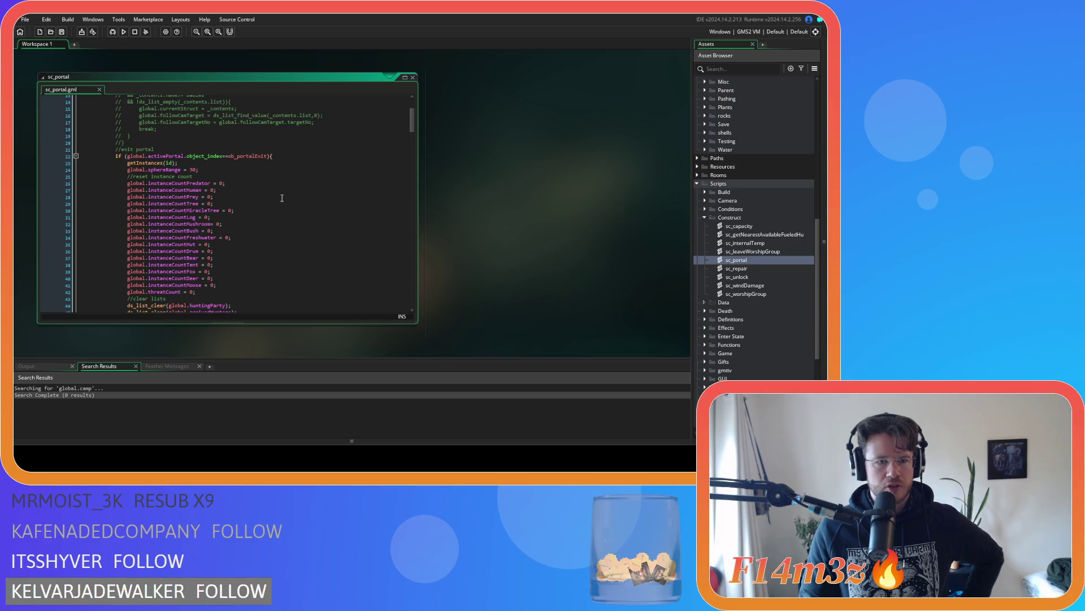
scroll(282, 198, down, 20)
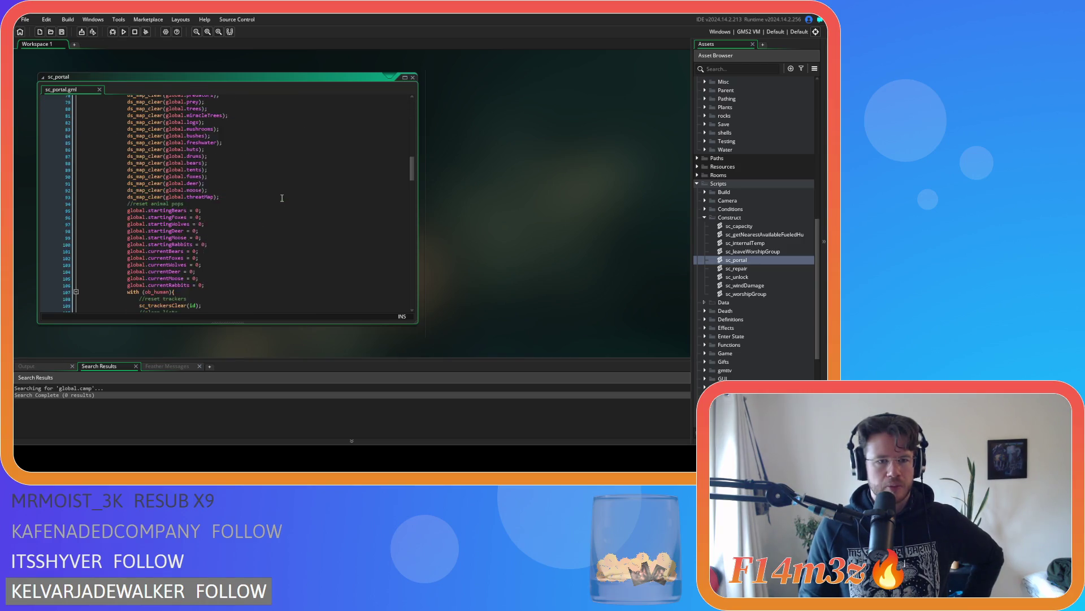
scroll(282, 197, up, 5)
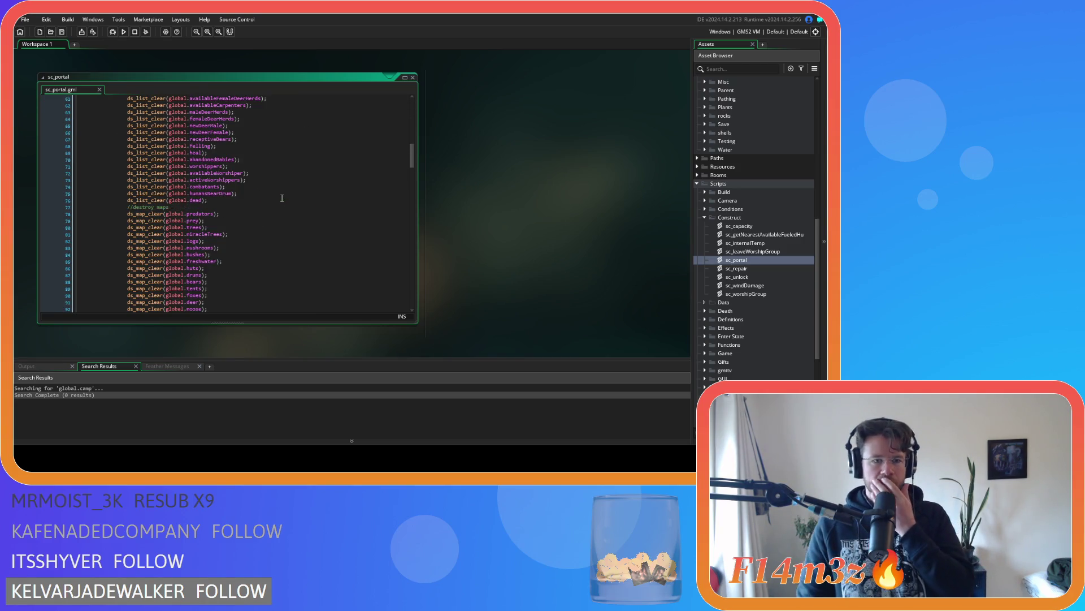
scroll(277, 203, down, 10)
scroll(271, 209, up, 20)
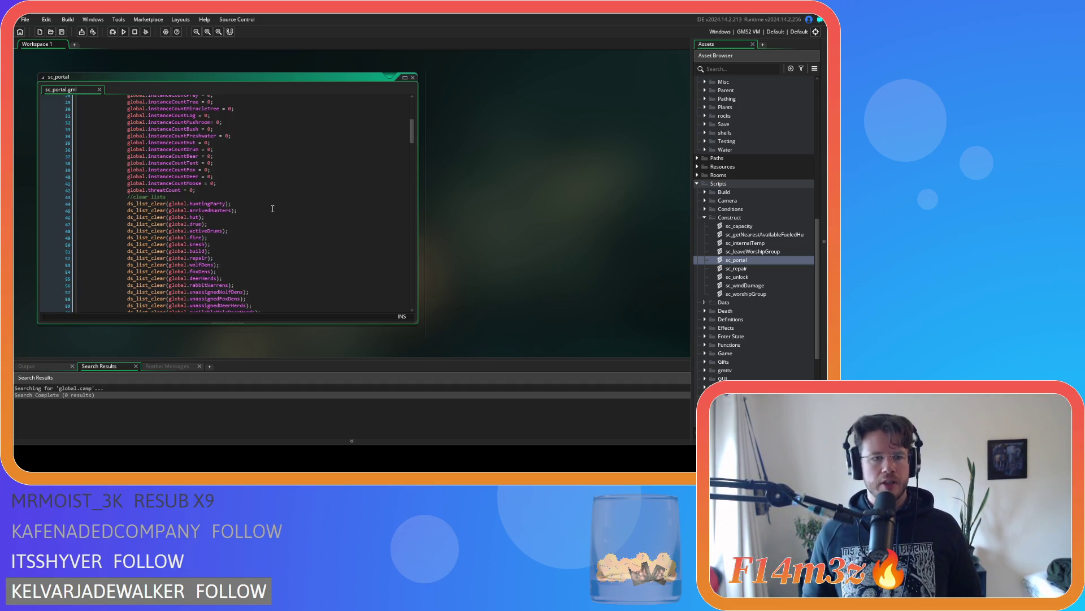
scroll(272, 208, up, 5)
scroll(273, 209, down, 20)
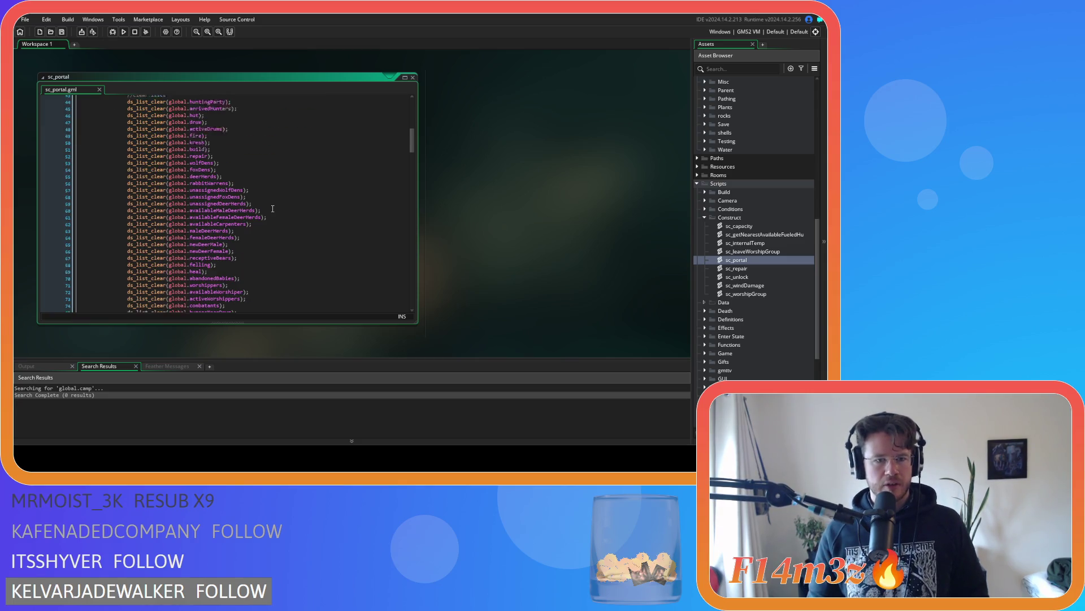
scroll(273, 209, down, 6)
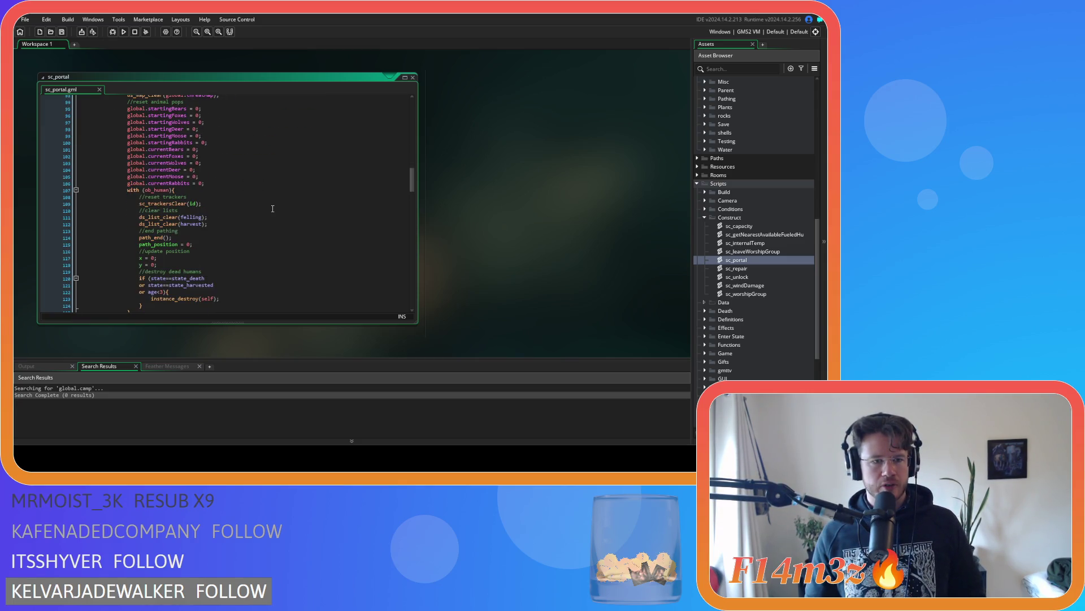
scroll(272, 209, down, 6)
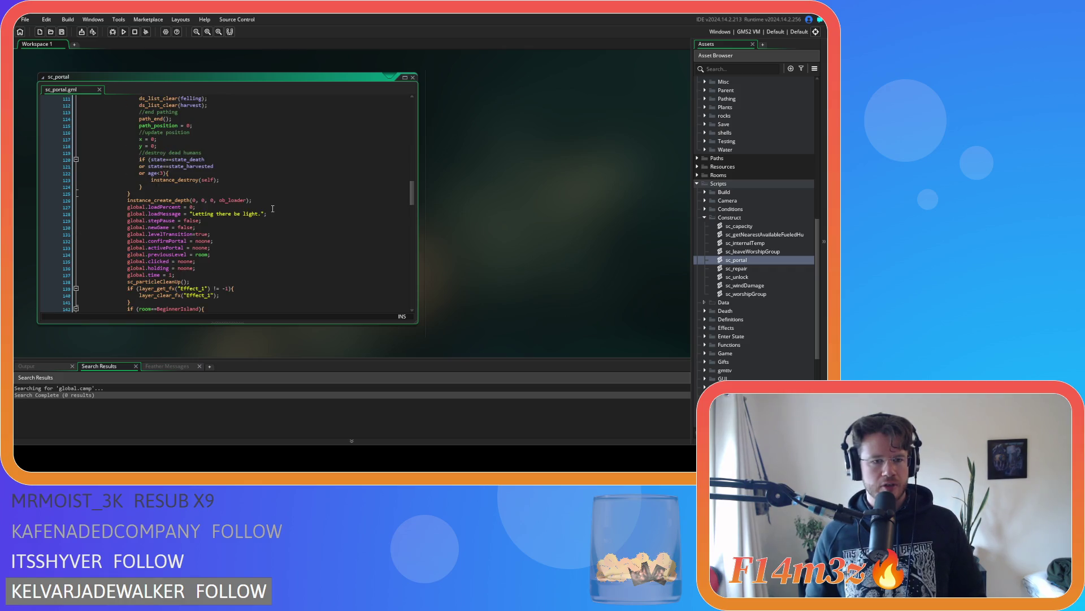
scroll(273, 209, up, 13)
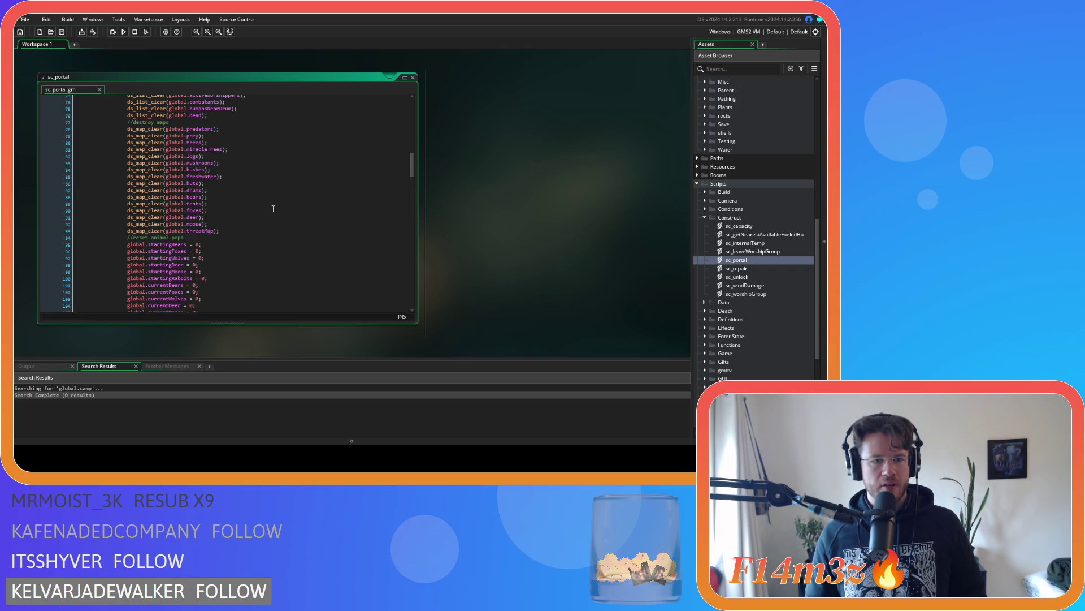
scroll(272, 208, up, 2)
scroll(274, 208, up, 10)
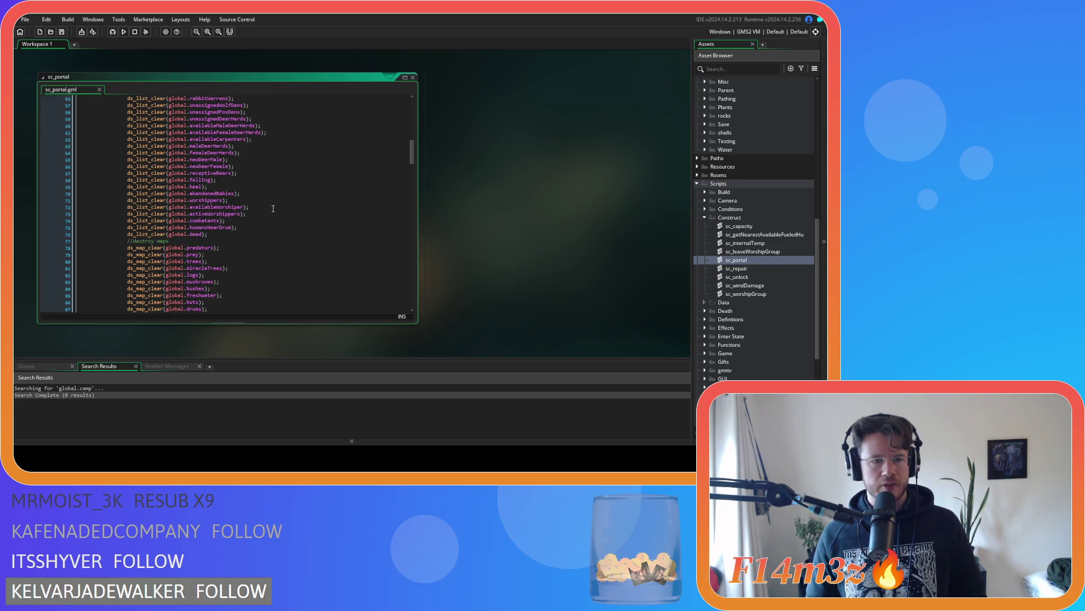
drag(248, 170, 248, 251)
scroll(282, 268, up, 2)
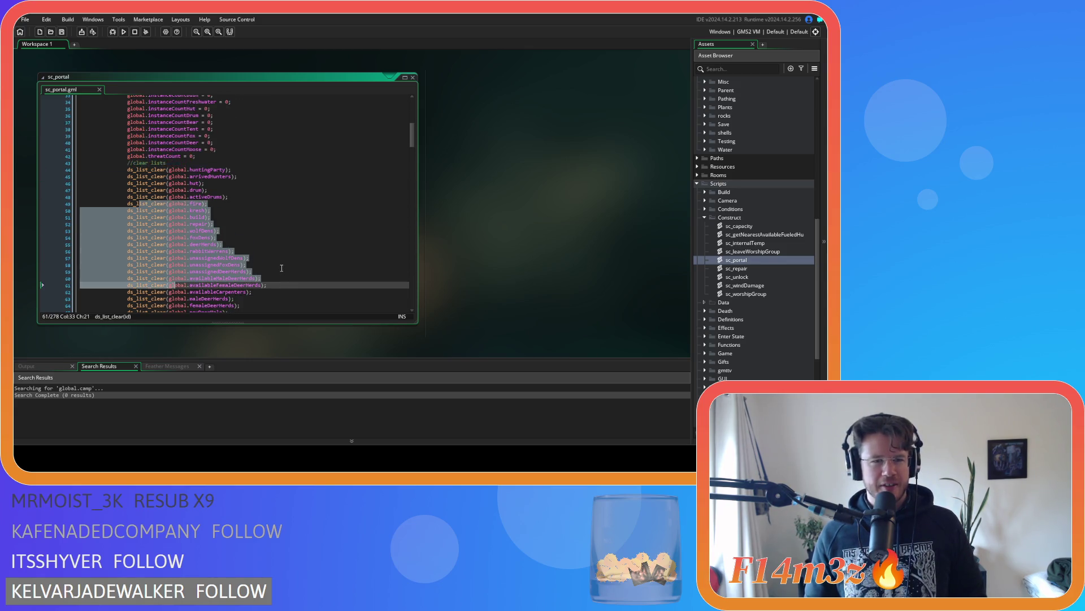
scroll(282, 267, down, 4)
click(283, 268)
scroll(241, 305, up, 11)
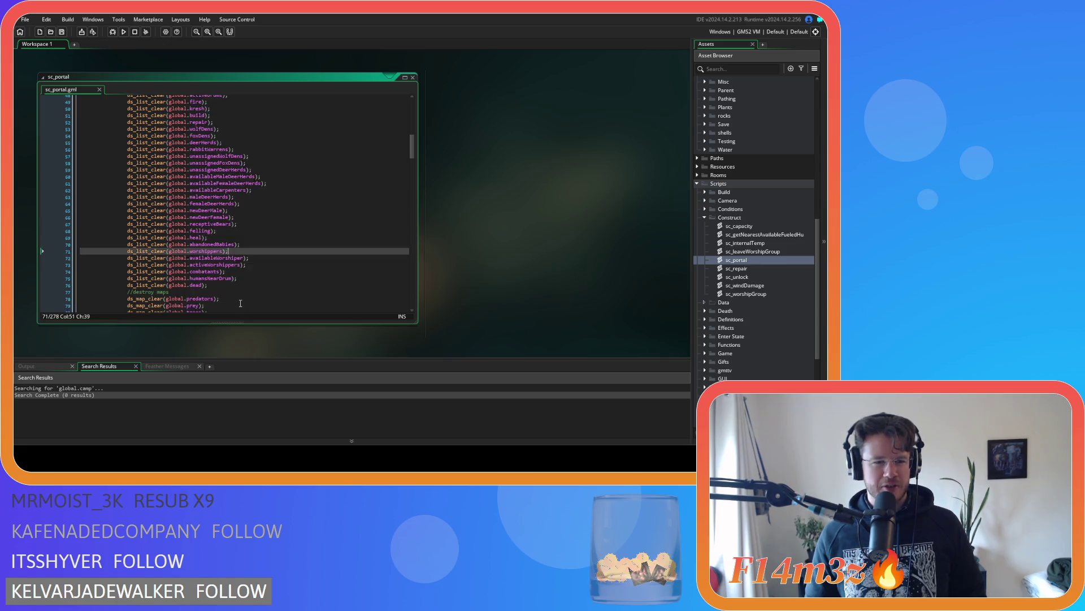
scroll(246, 285, down, 14)
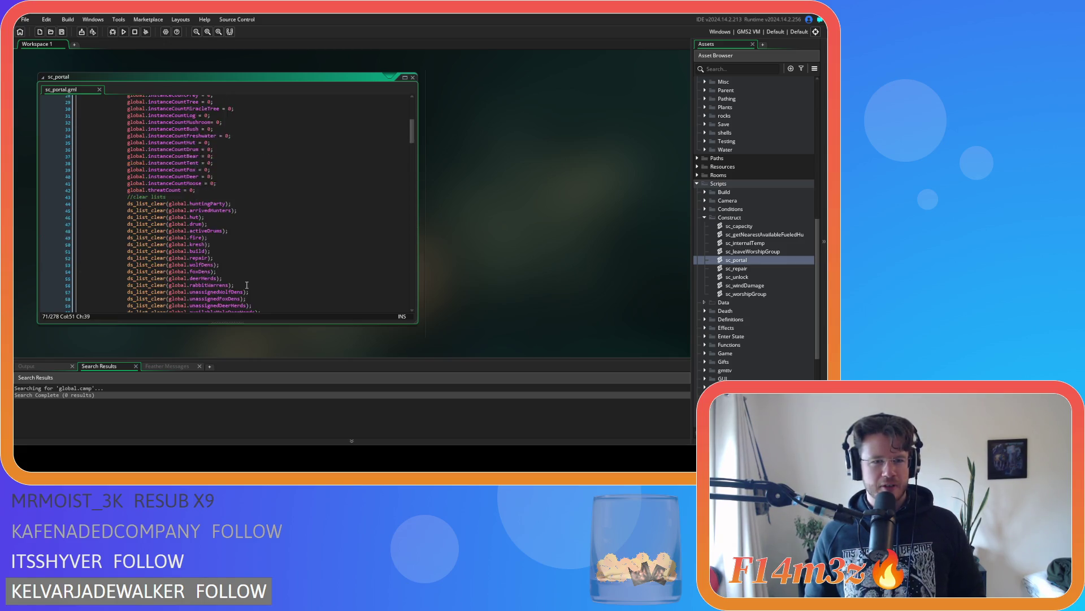
Step: After the list clears, add '//clear arrays' and array_delete(global.camp,0,array_length(global.camp));
click(257, 240)
click(259, 234)
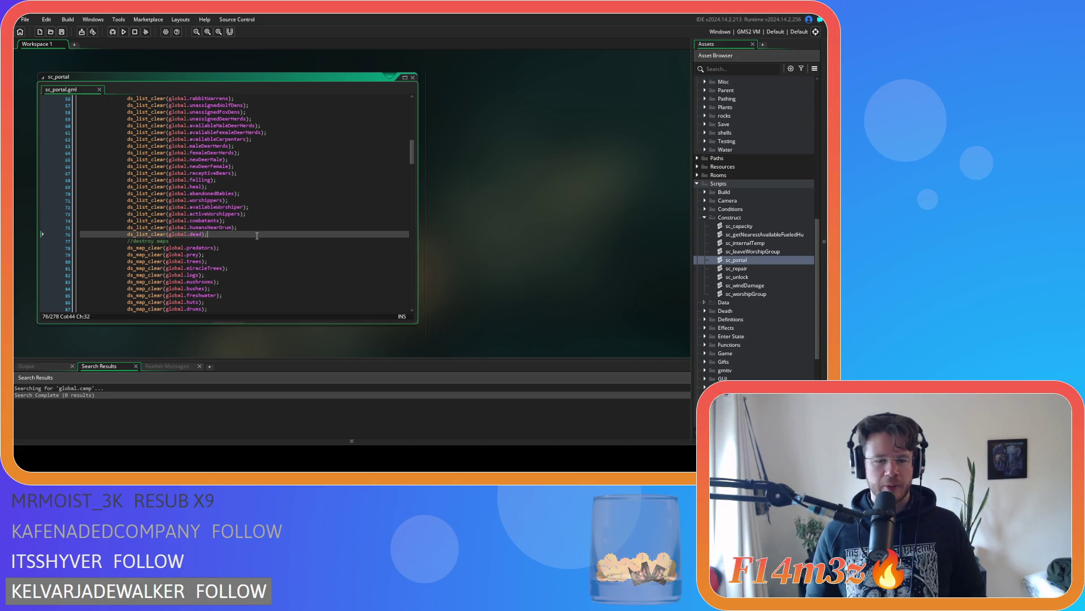
key(Return)
text(//)
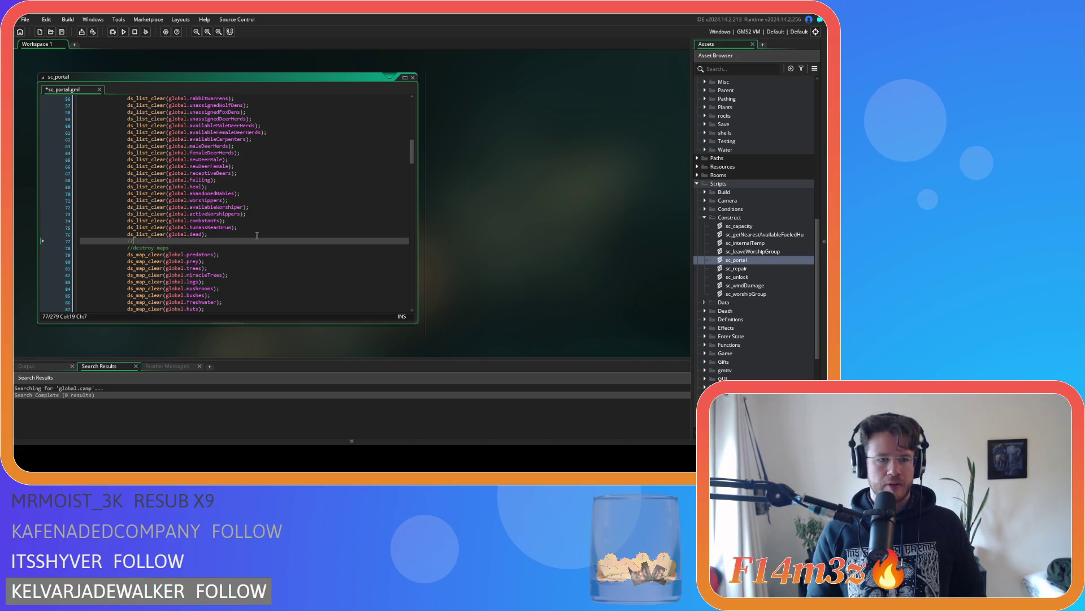
text(clear arrays)
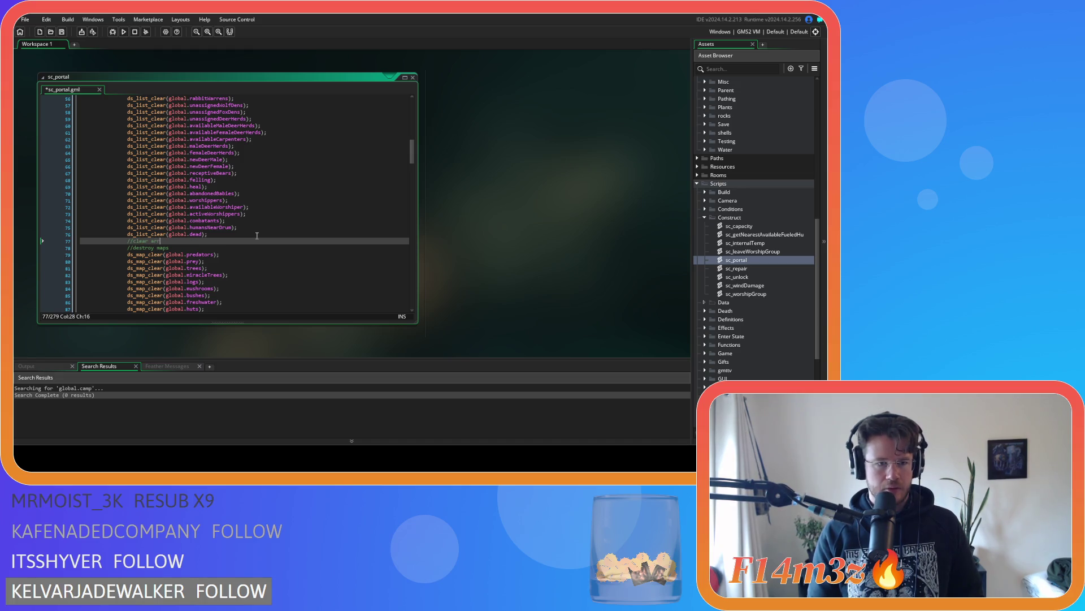
key(Return)
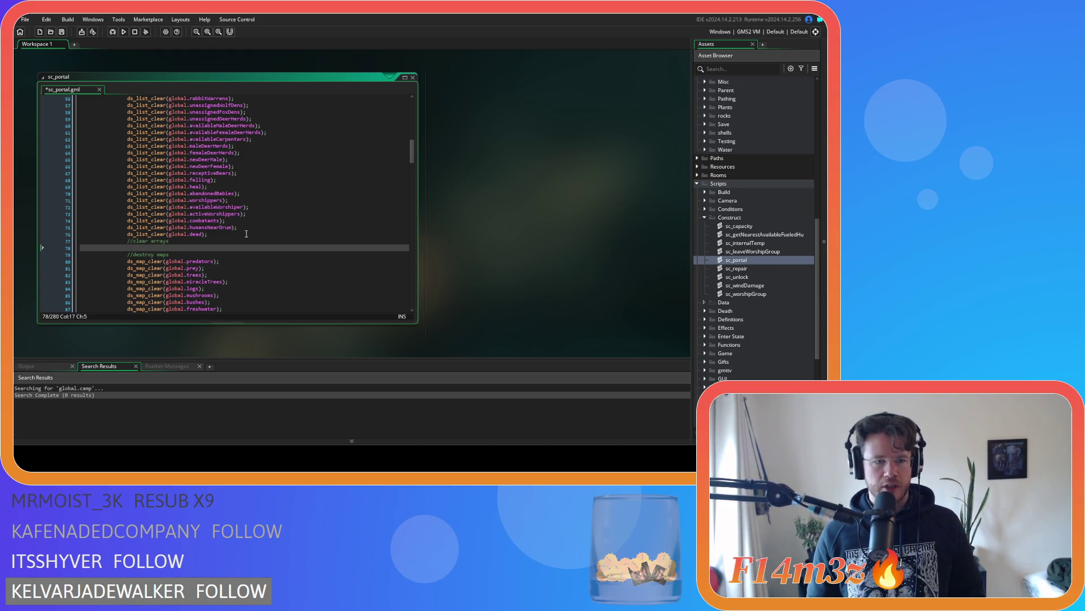
text(array)
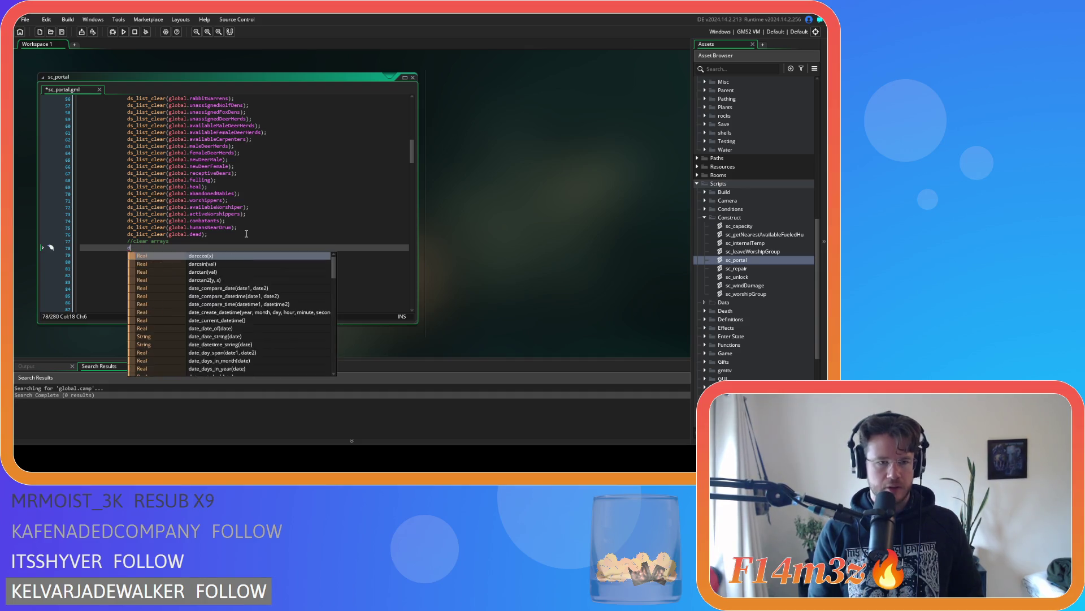
text(_del)
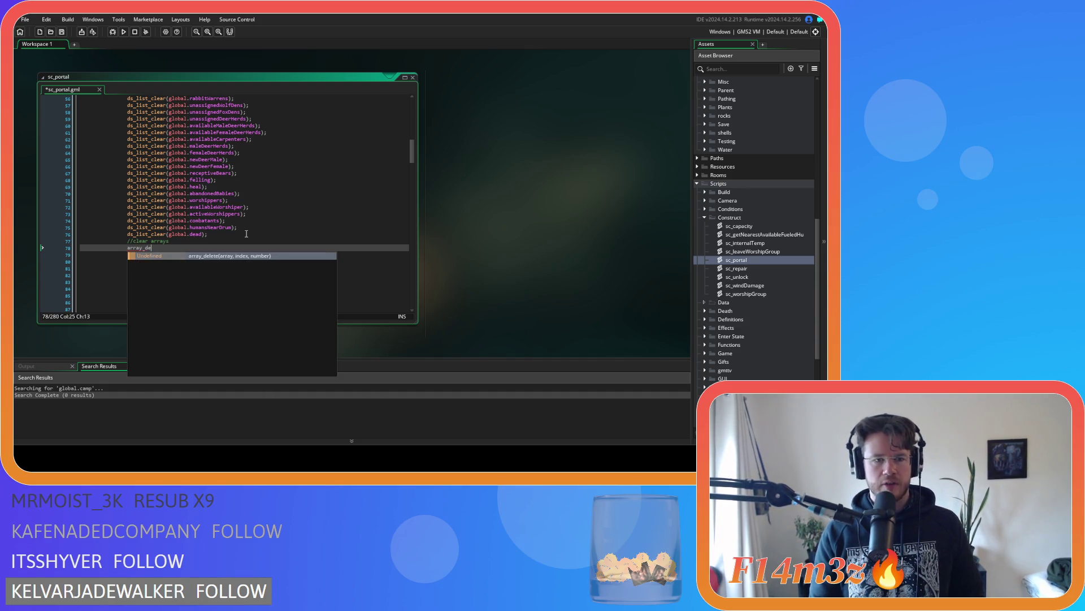
key(Return)
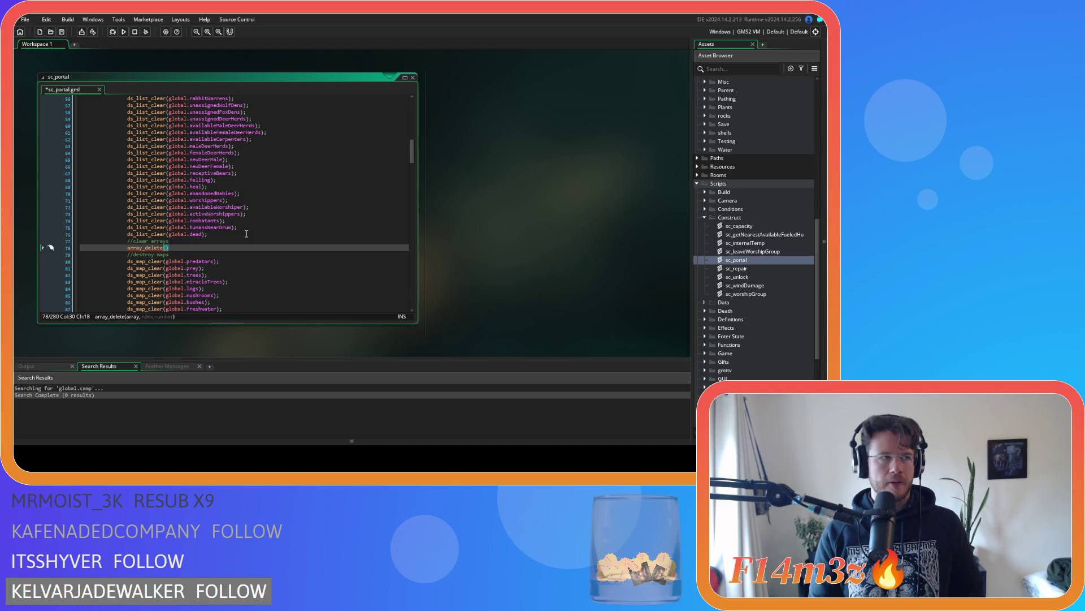
text(global.camp)
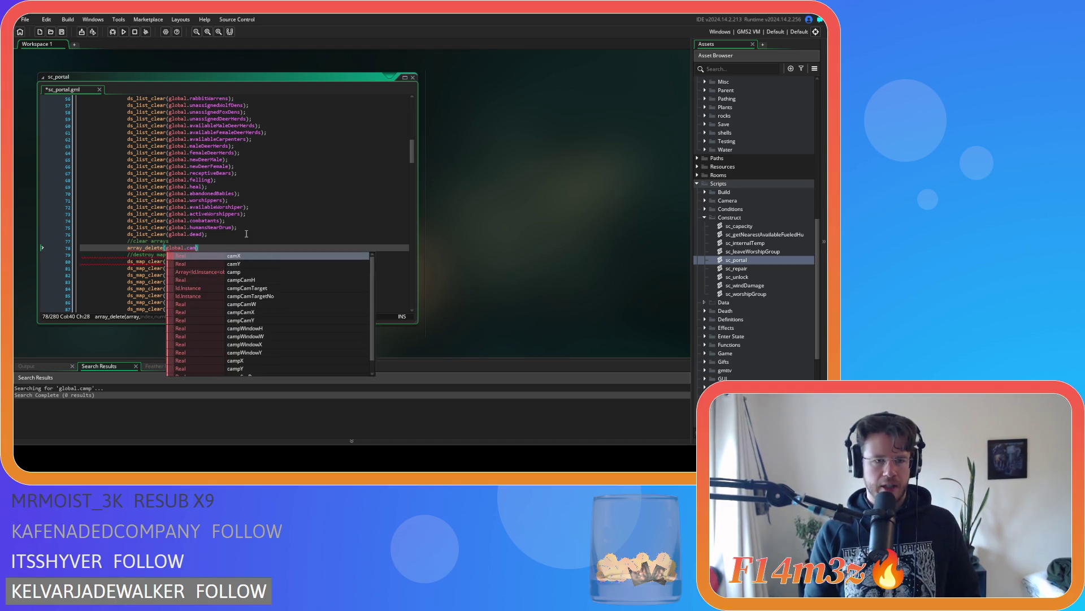
text(,0,d)
key(BackSpace)
text(array_len)
key(Return)
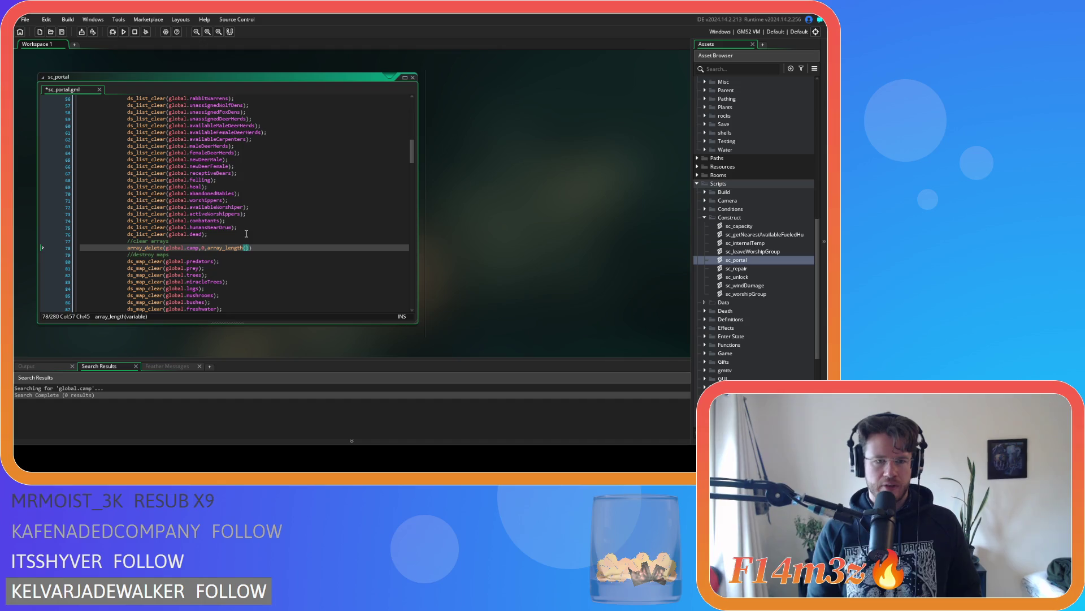
text(global.camp)
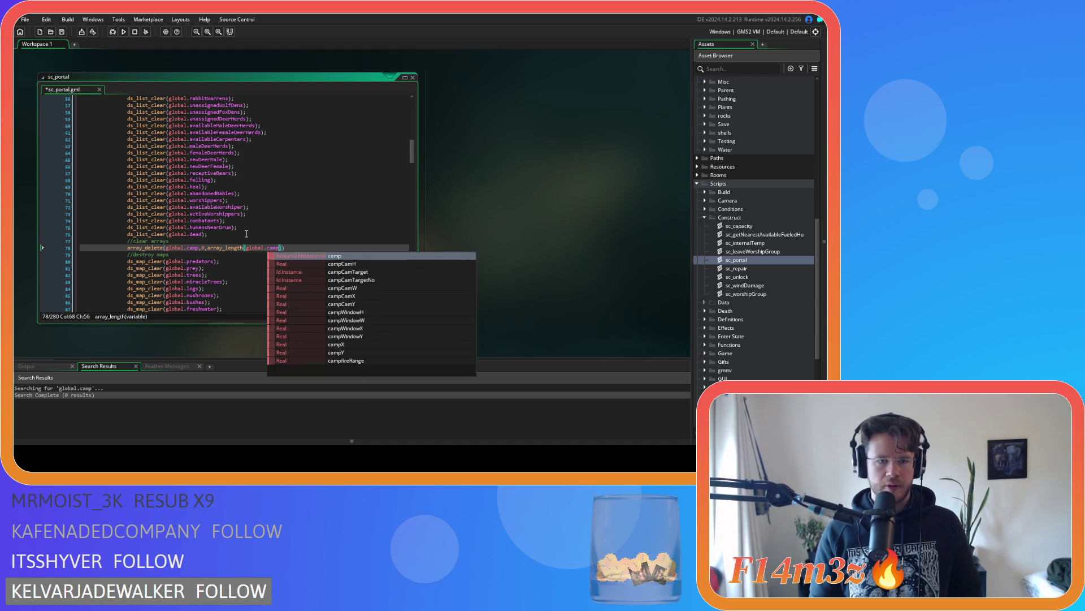
text());)
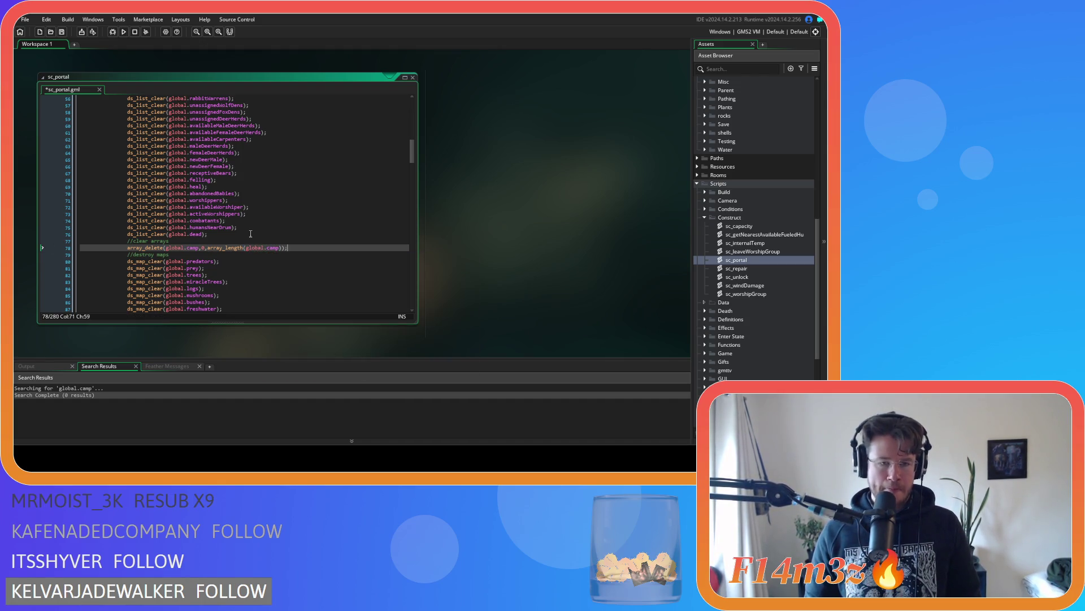
Step: Copy both lines into the entrance reset after line 211, save, and close sc_portal
key(shift+Up)
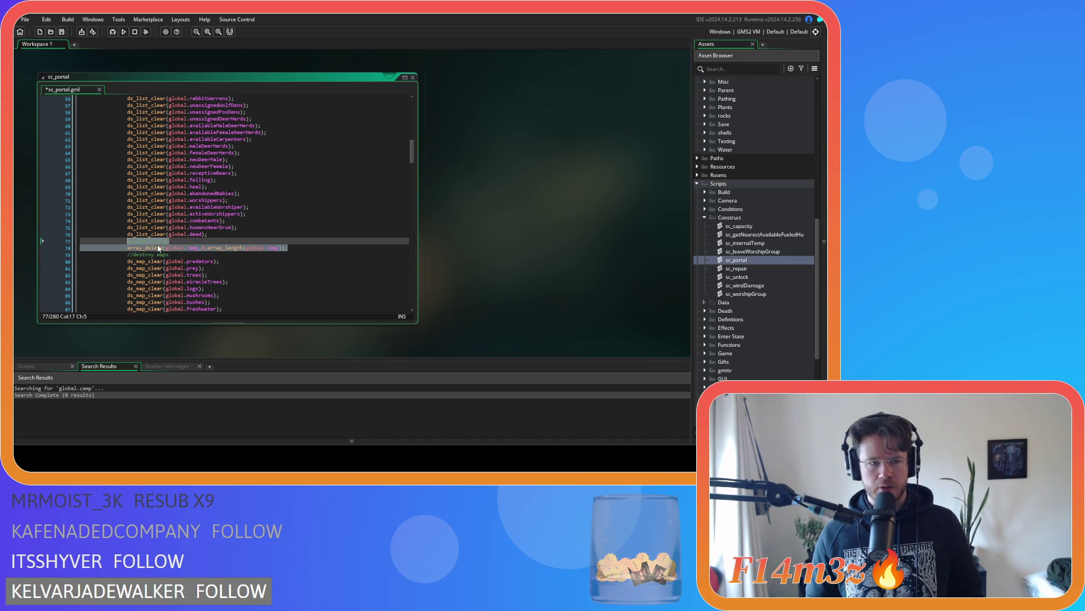
scroll(262, 285, down, 3)
mouse_move(414, 181)
mouse_down()
mouse_move(412, 234)
mouse_move(425, 263)
mouse_up()
click(225, 193)
key(Return)
key(ctrl+v)
key(ctrl+s)
scroll(294, 216, up, 5)
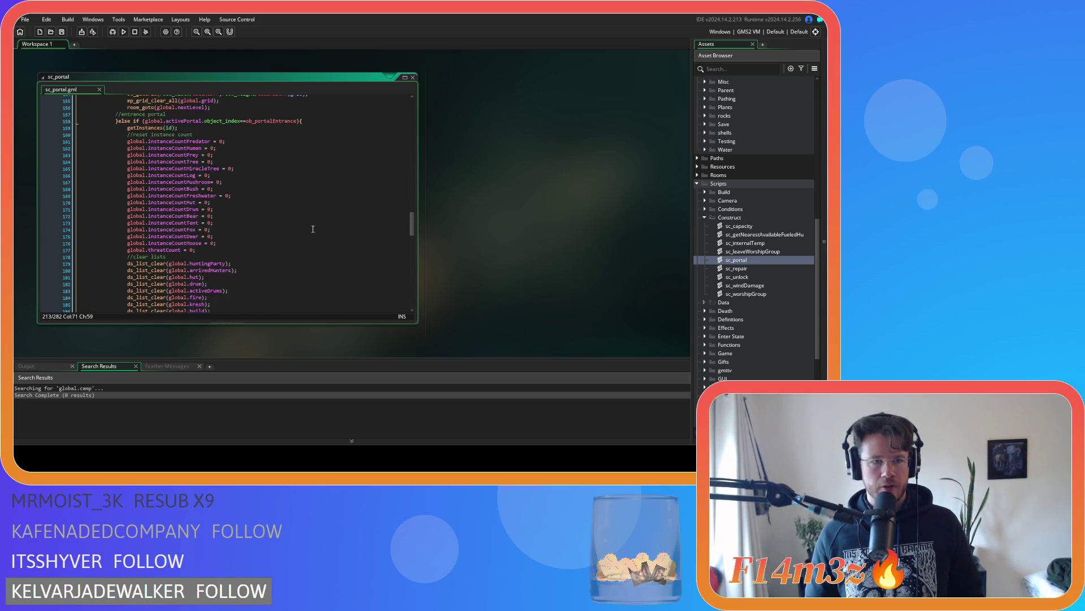
mouse_move(414, 218)
mouse_down()
mouse_move(412, 248)
mouse_move(395, 119)
mouse_move(377, 271)
mouse_move(377, 260)
mouse_up()
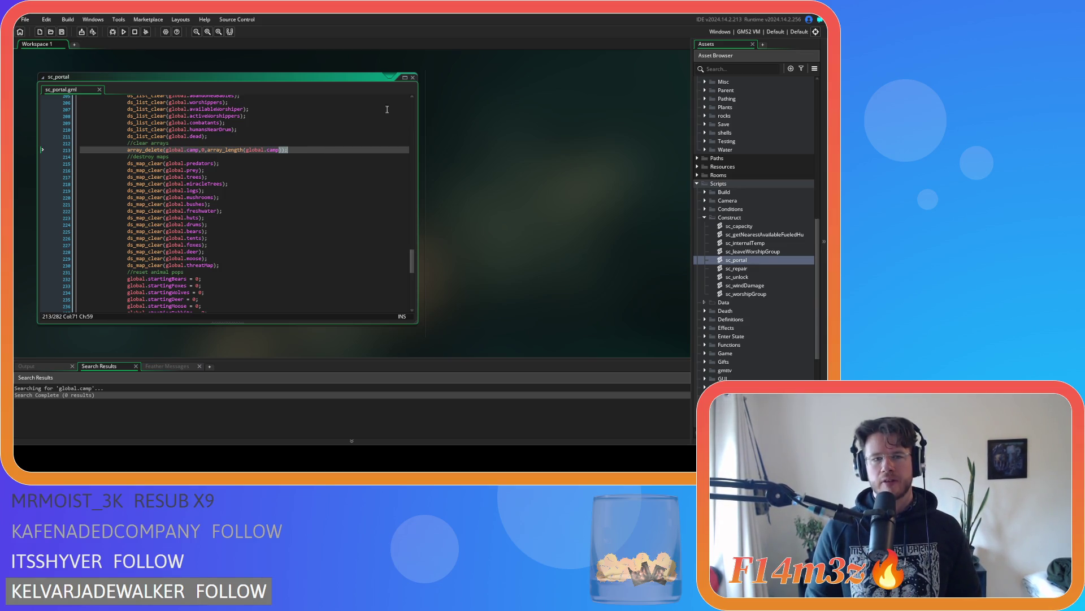
click(413, 77)
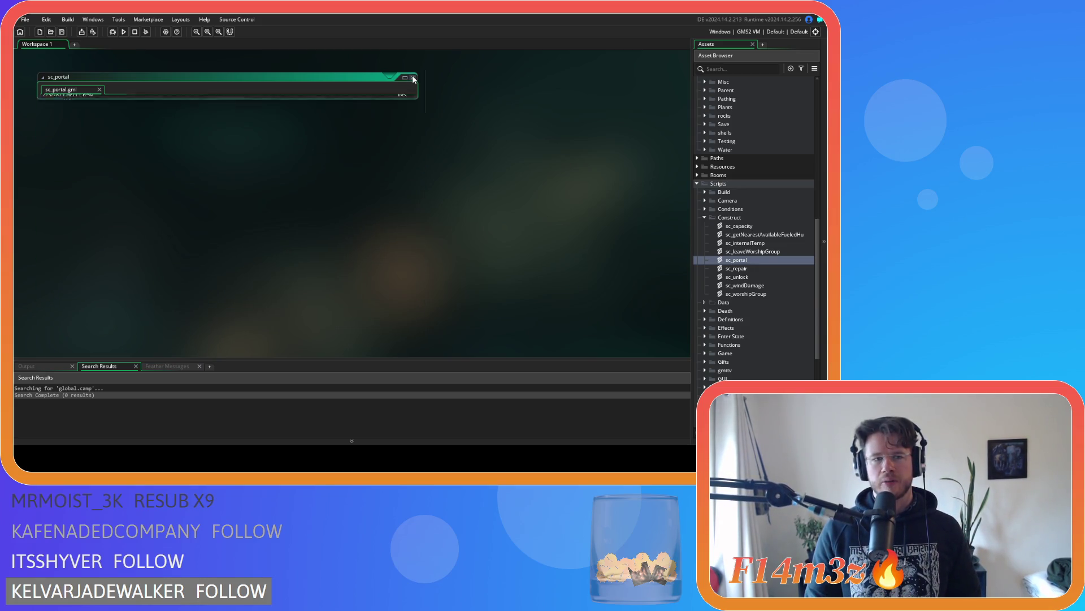
Step: Collapse the Construct folder under Scripts in the Asset Browser
click(705, 217)
scroll(711, 263, down, 3)
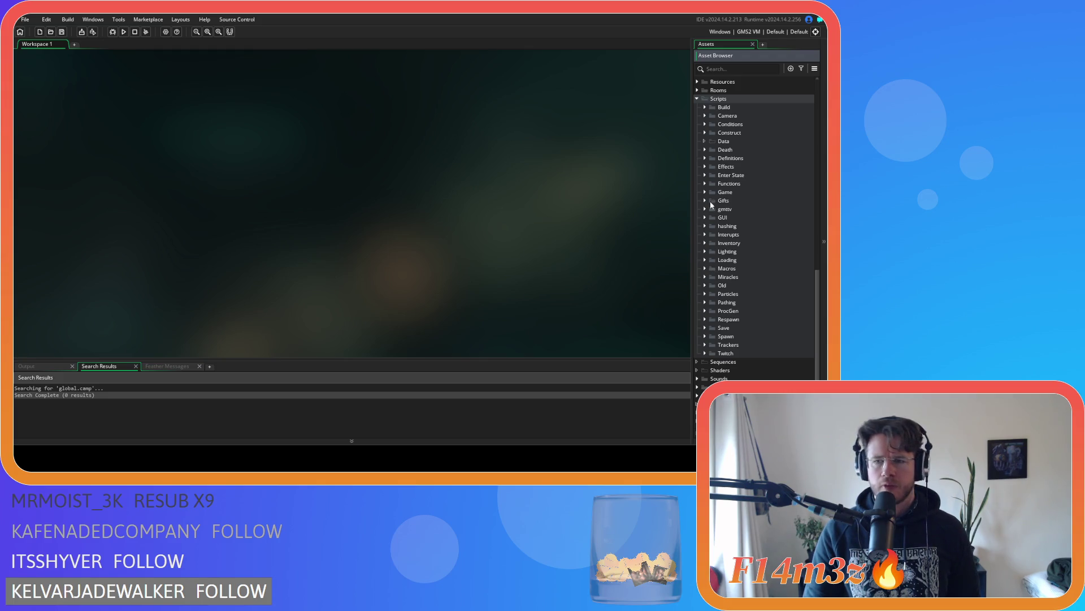
Step: Expand the Loading folder to list sc_decrementTargetNo through sc_loadWolfStates
scroll(721, 212, up, 2)
scroll(721, 212, up, 5)
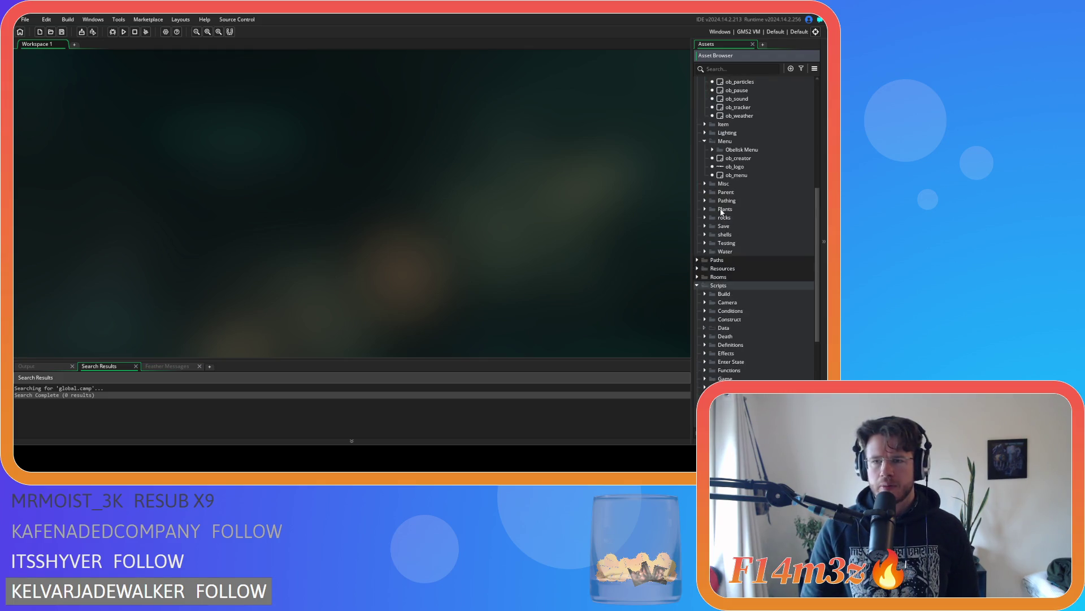
scroll(721, 212, down, 7)
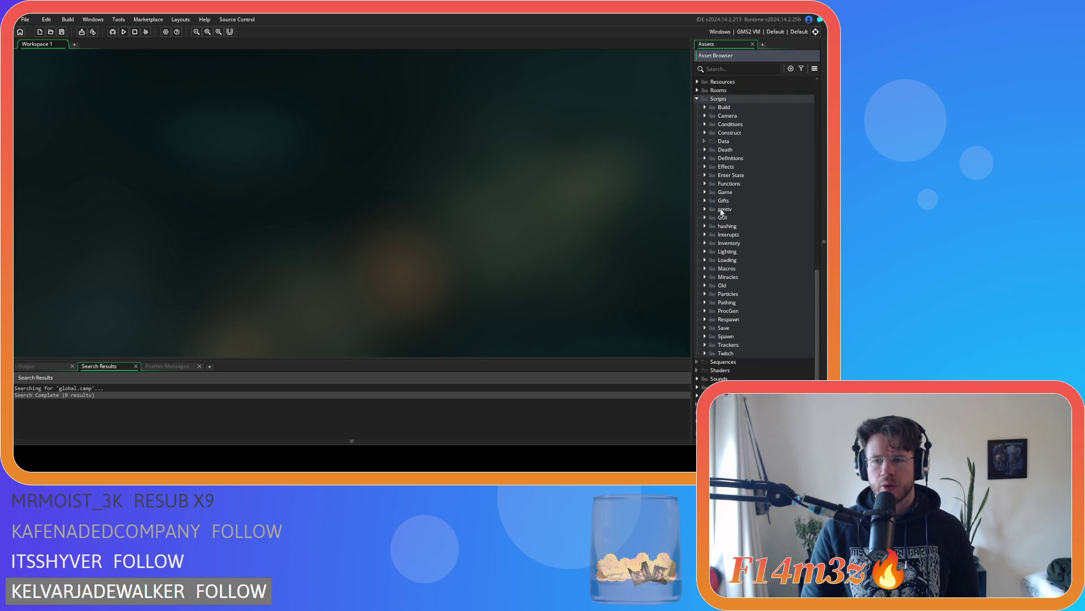
scroll(722, 212, up, 7)
scroll(722, 212, down, 7)
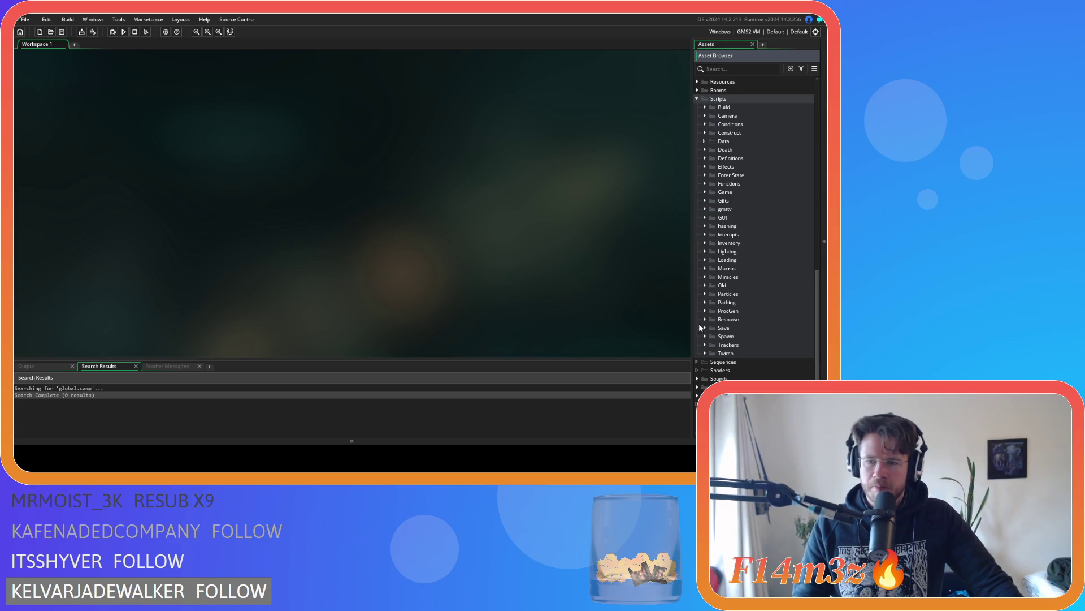
click(704, 260)
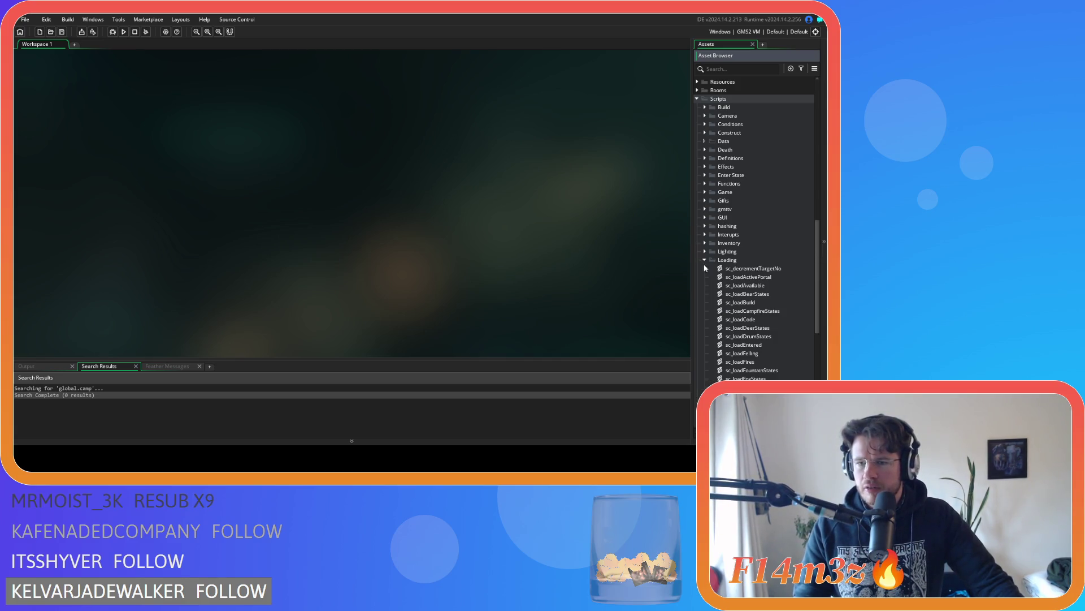
scroll(792, 283, down, 5)
scroll(786, 280, down, 2)
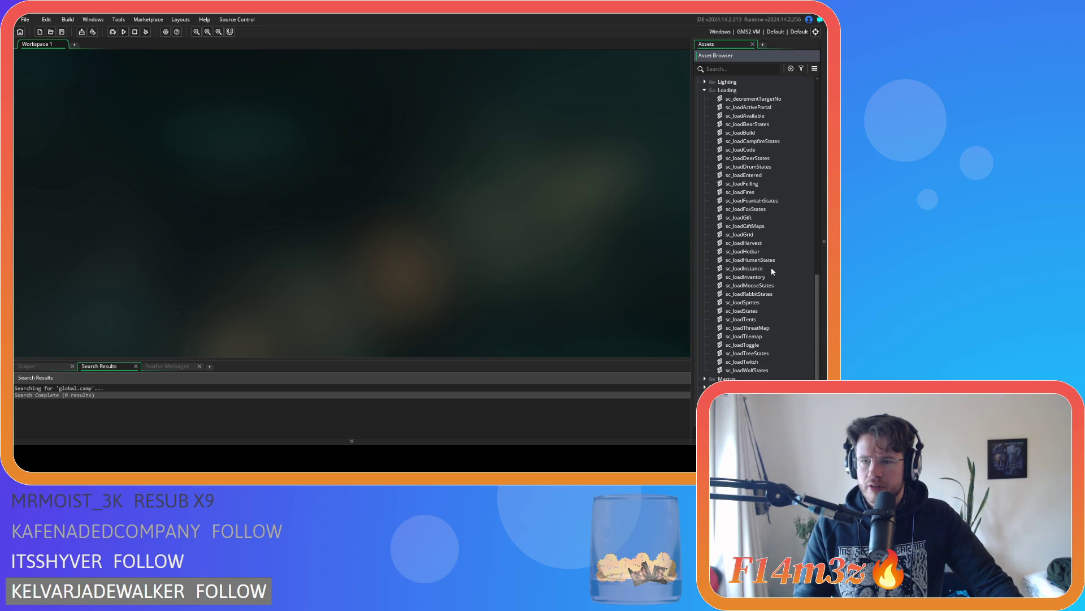
scroll(771, 272, up, 1)
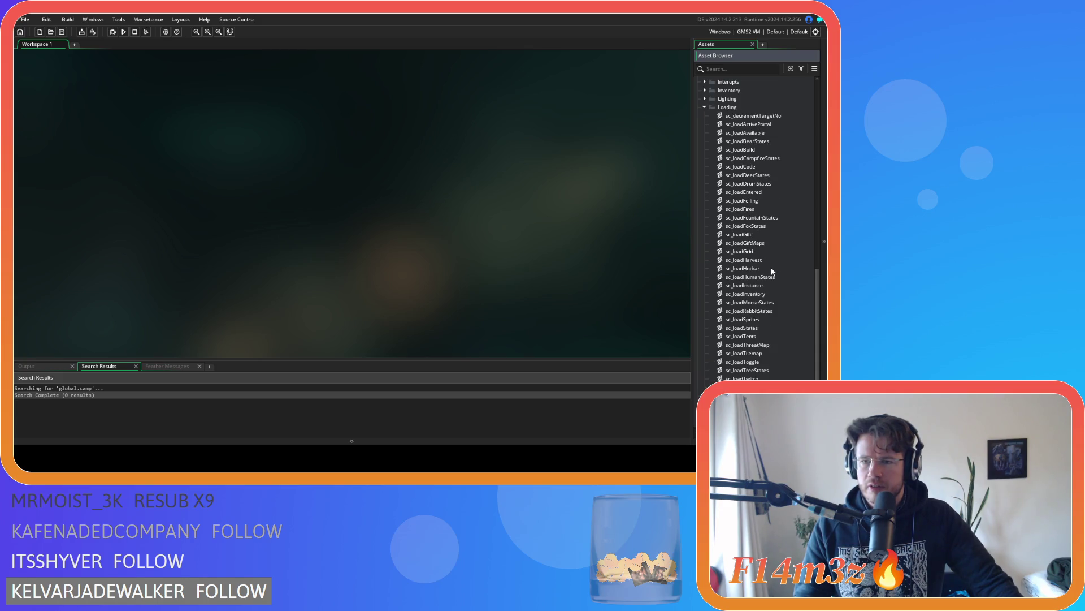
Step: Open sc_loadCode and jump to sc_loadInstance from its loadInstance(id) call
double_click(768, 165)
drag(411, 136, 387, 253)
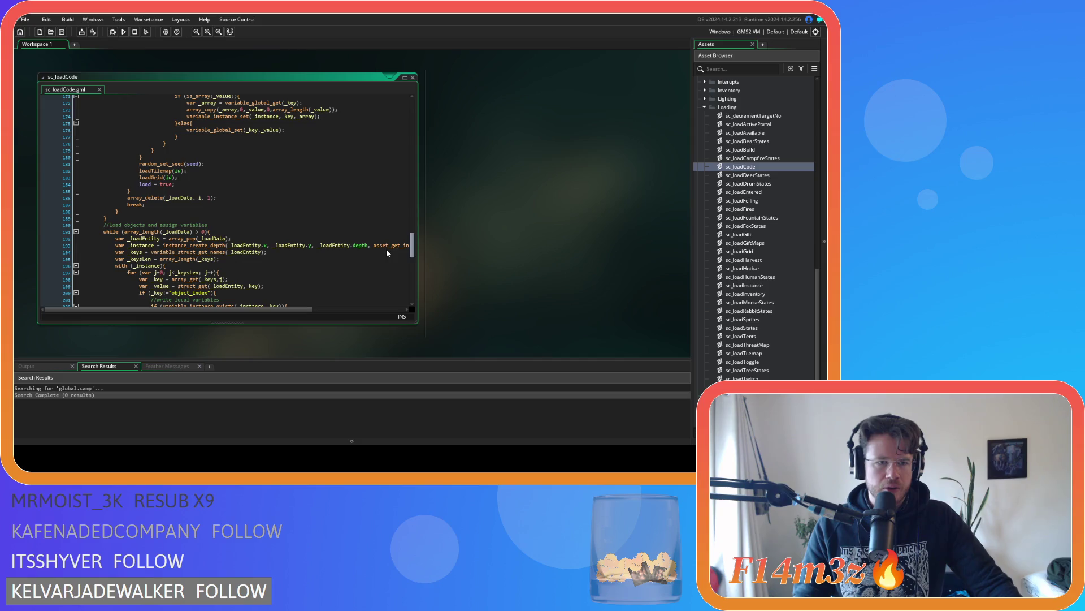
scroll(173, 184, down, 15)
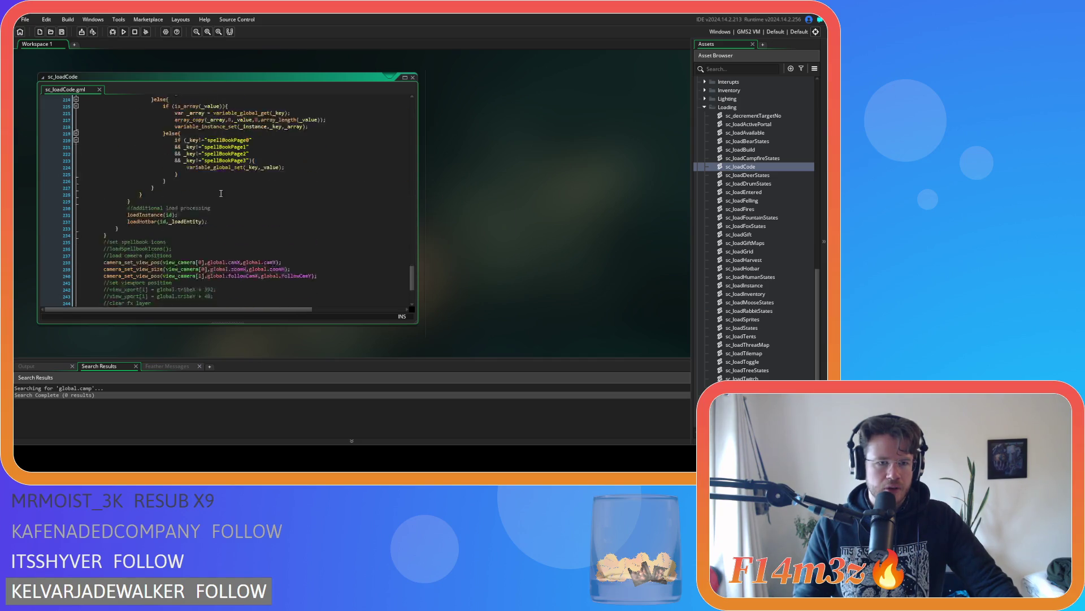
click(149, 147)
middle_click(150, 146)
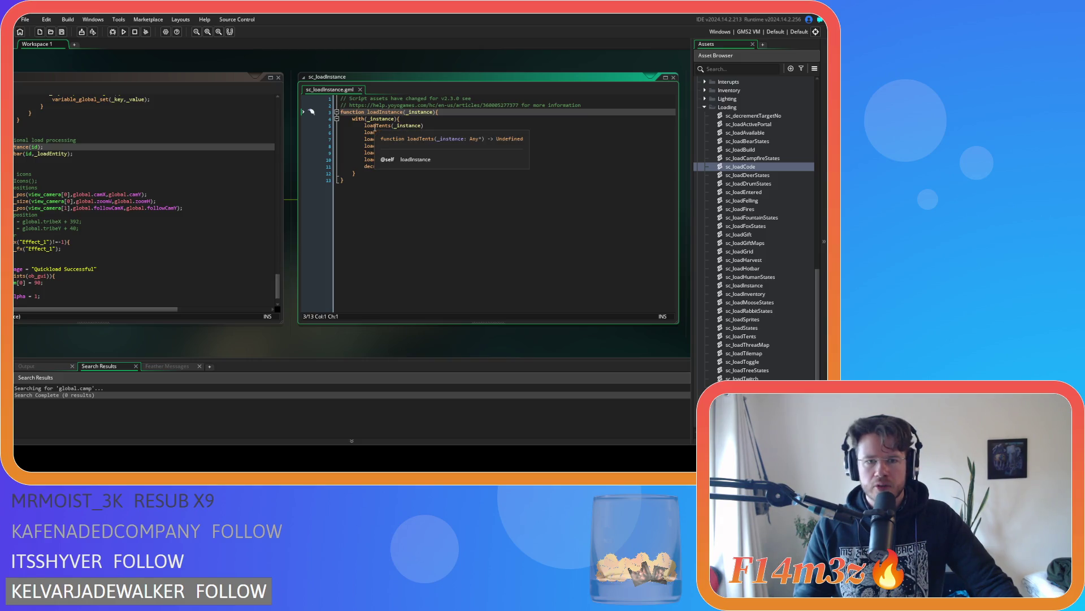
Step: Inspect the loadTents and loadStates scripts, including the ob_drum branch, closing each afterwards
middle_click(375, 128)
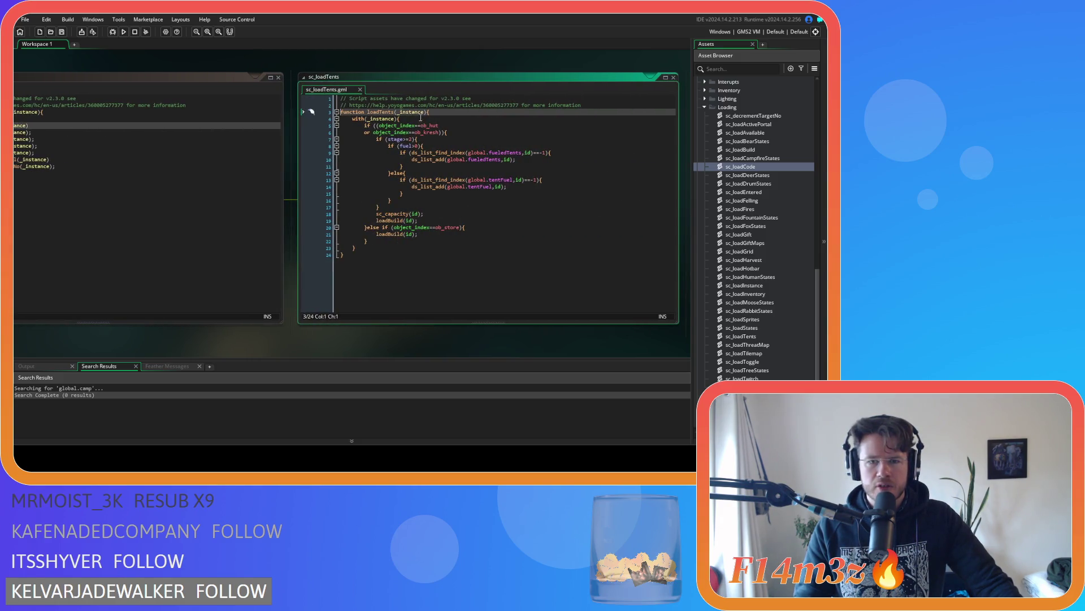
click(361, 90)
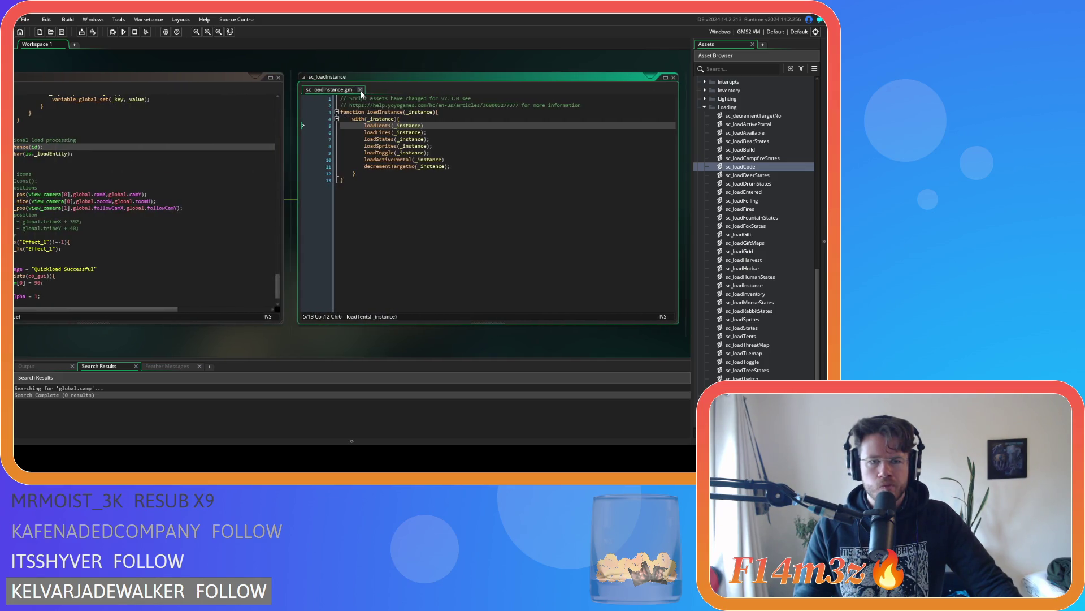
middle_click(379, 140)
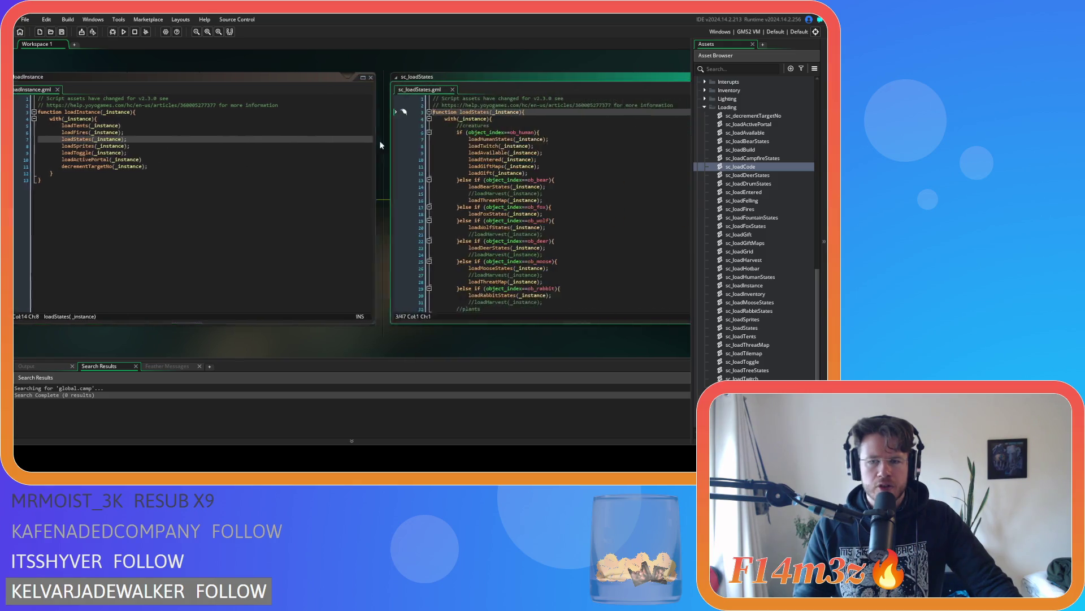
scroll(554, 175, down, 5)
scroll(538, 200, up, 1)
middle_click(463, 257)
click(462, 271)
click(459, 279)
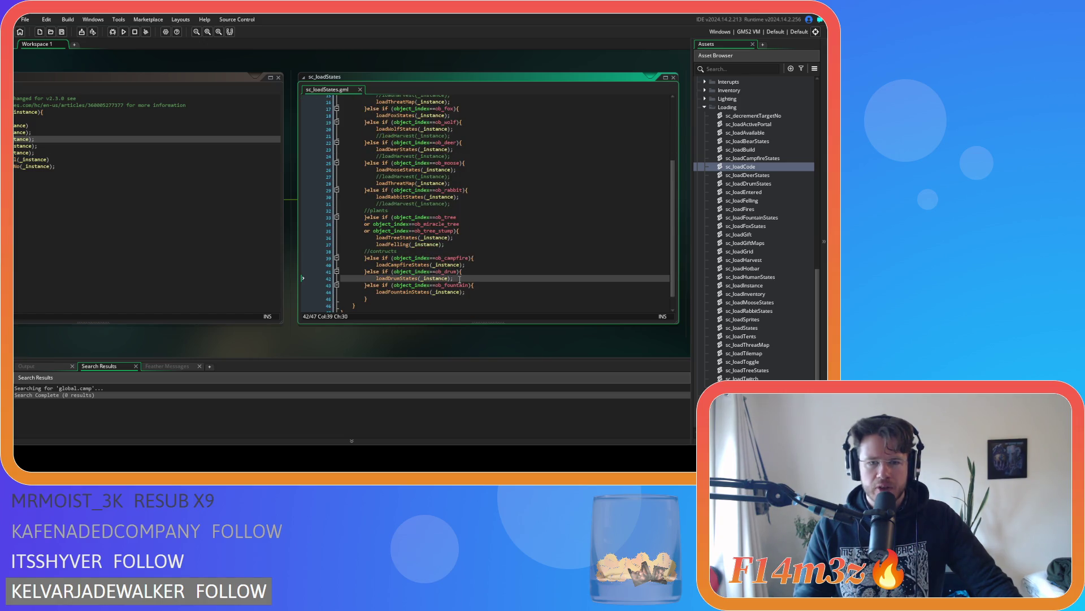
scroll(459, 279, up, 5)
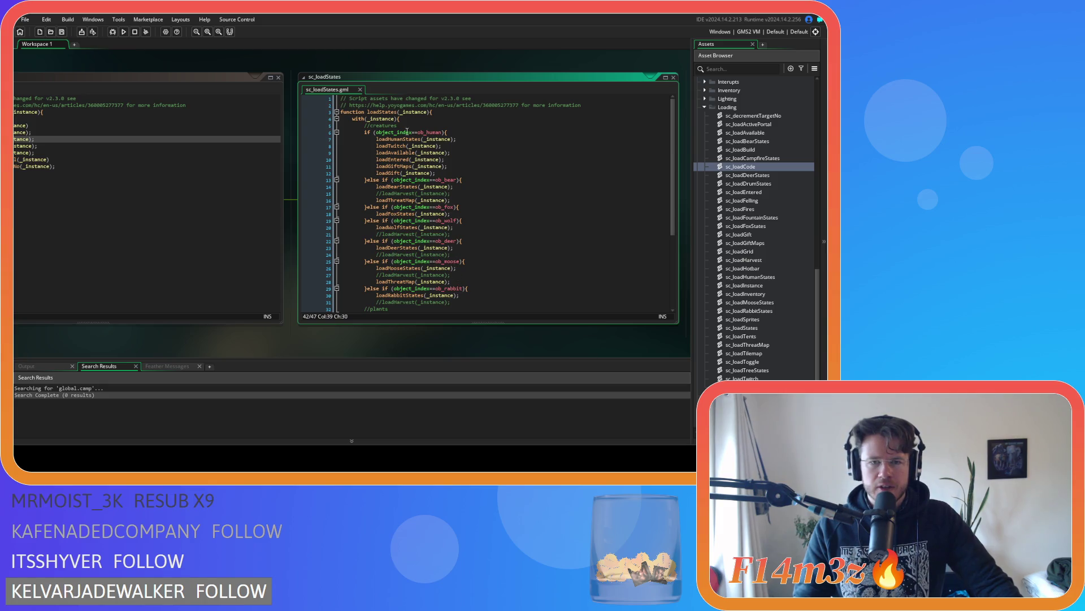
click(360, 90)
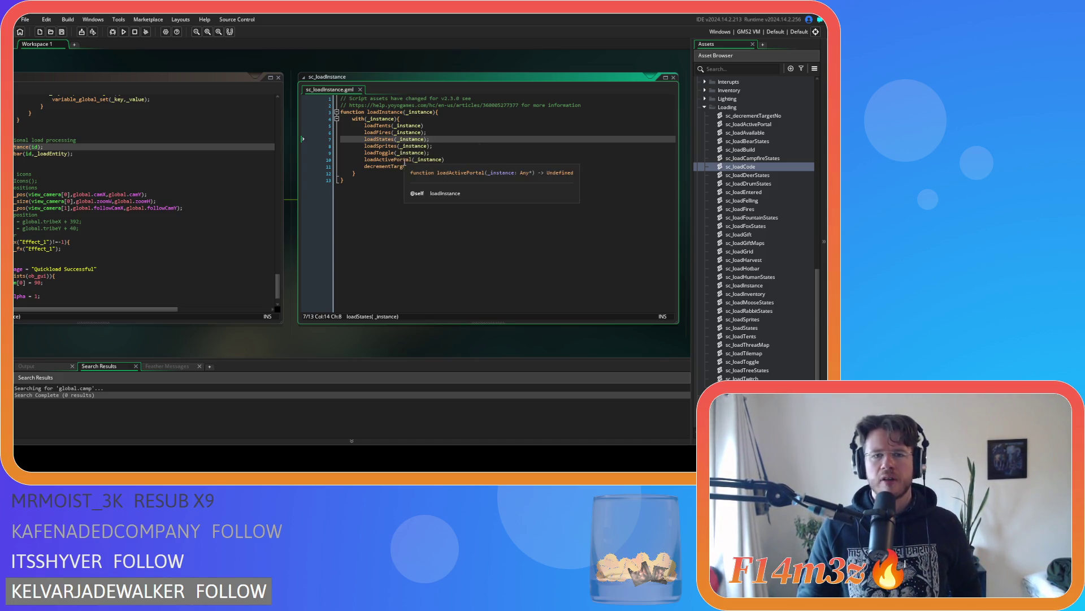
Step: Open sc_loadTents from its call, then briefly open and close sc_loadBuild twice
middle_click(385, 127)
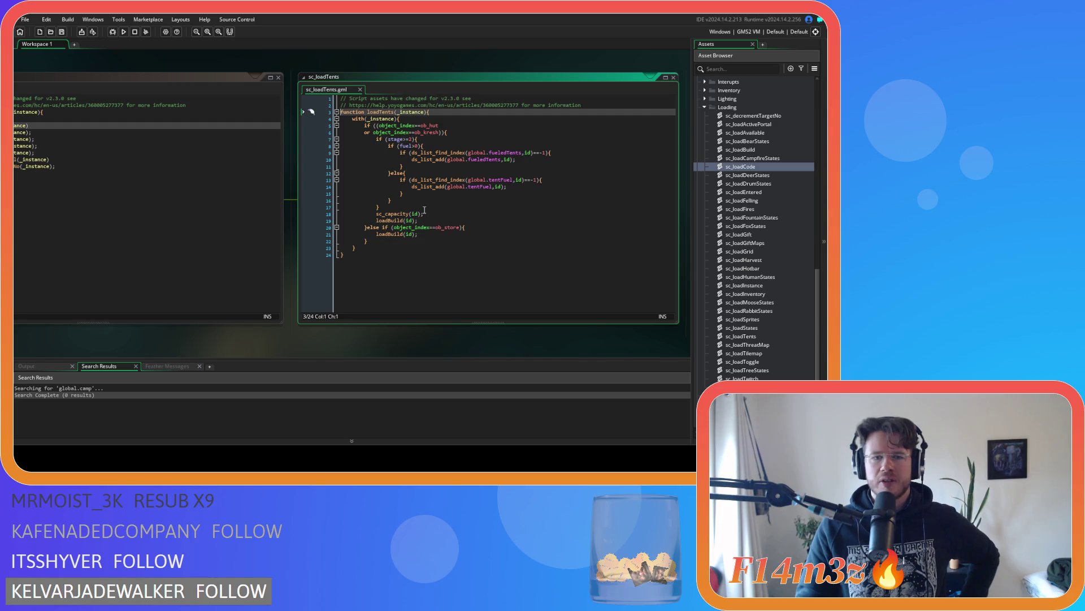
middle_click(383, 221)
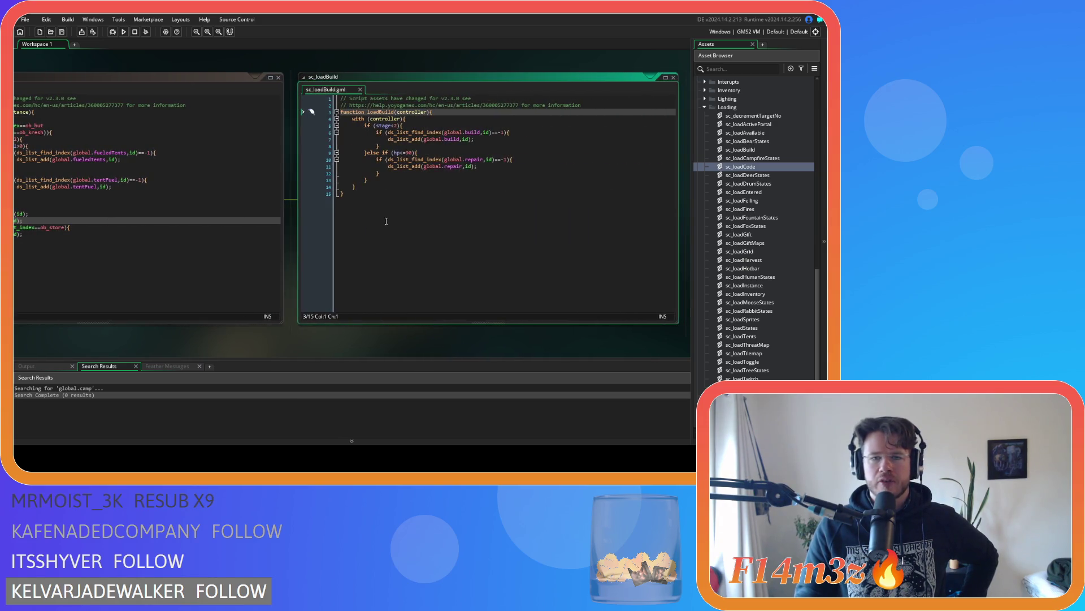
click(360, 89)
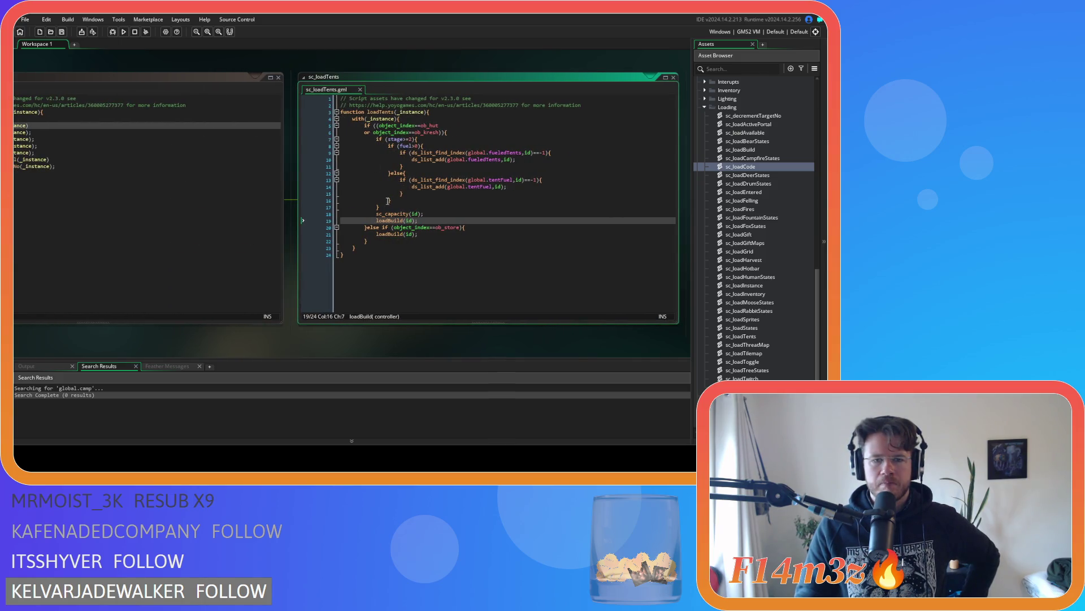
middle_click(387, 221)
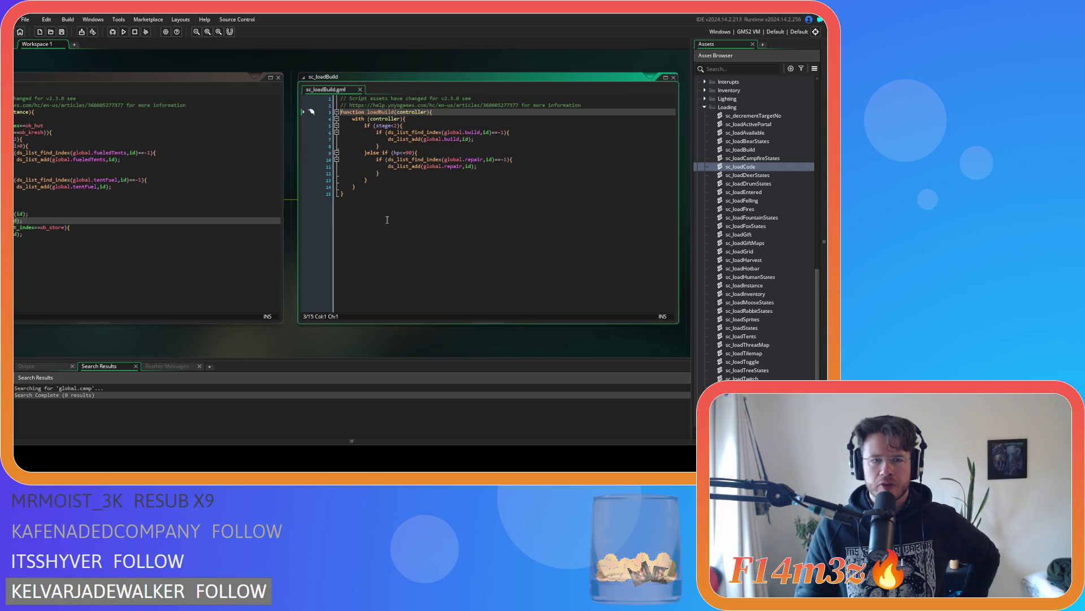
click(360, 90)
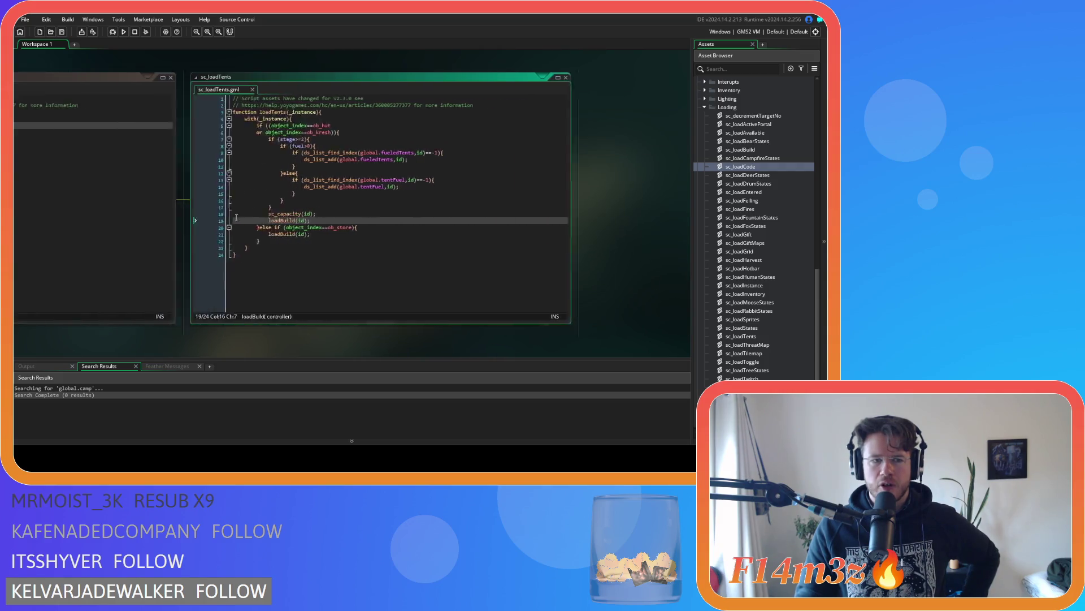
Step: Open sc_loadBuild from the ob_store branch's loadBuild call and place the caret near the function's end
click(405, 240)
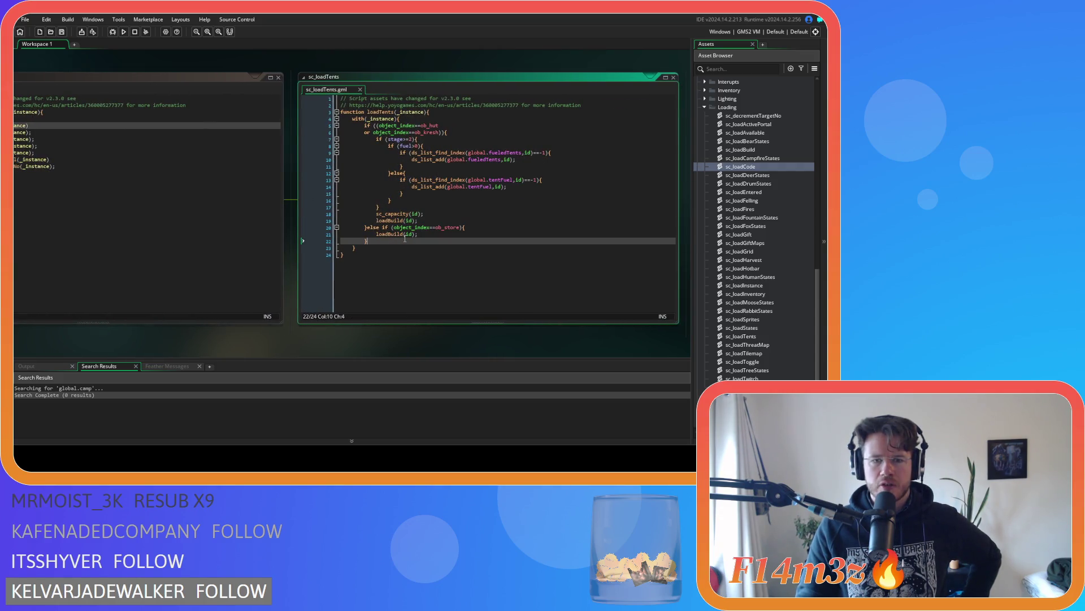
click(405, 234)
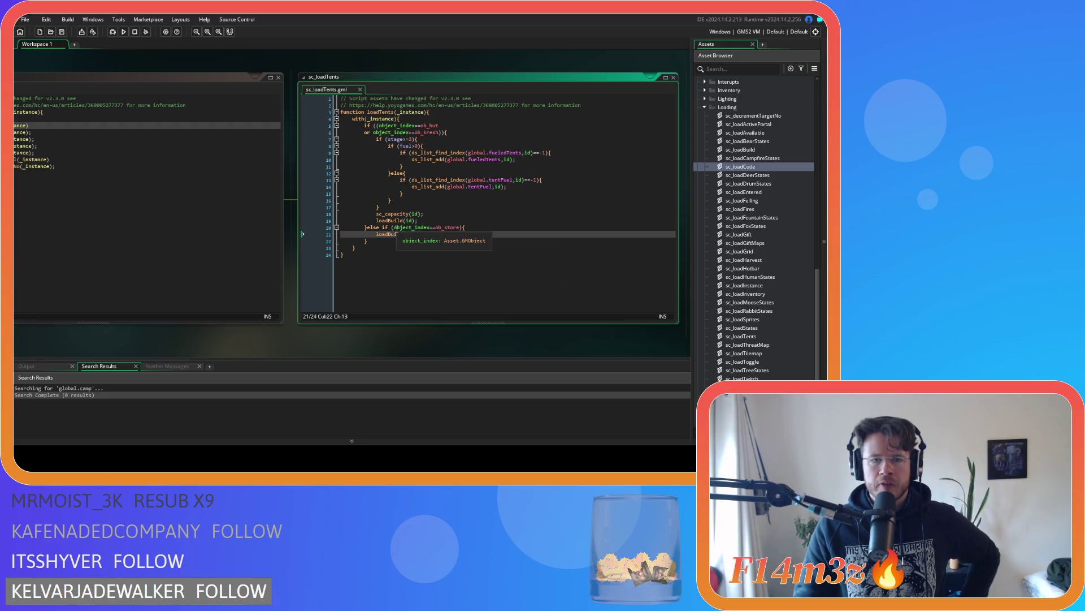
middle_click(389, 221)
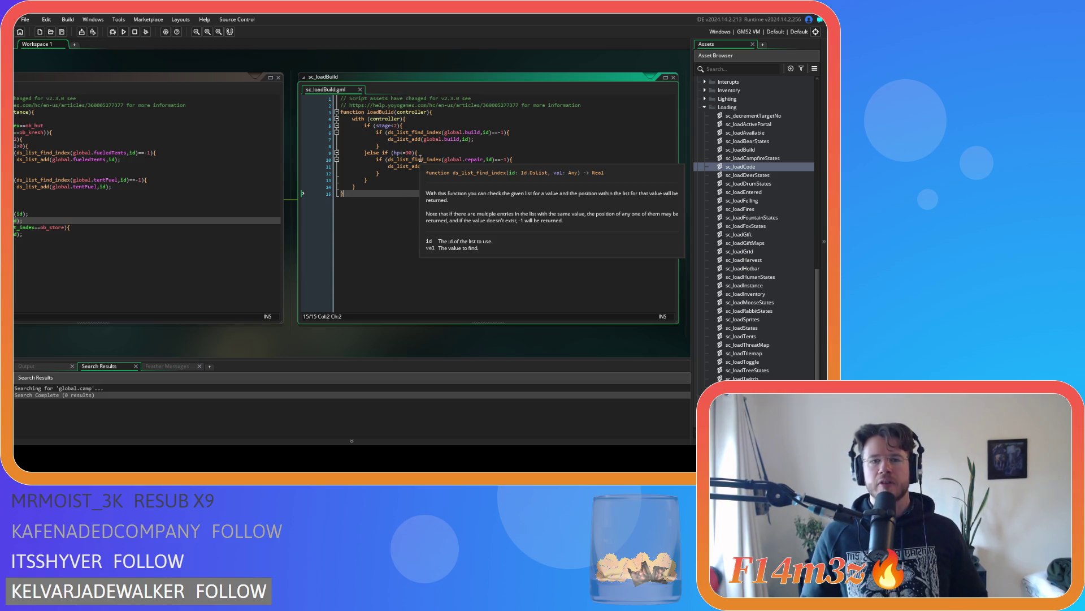
double_click(395, 113)
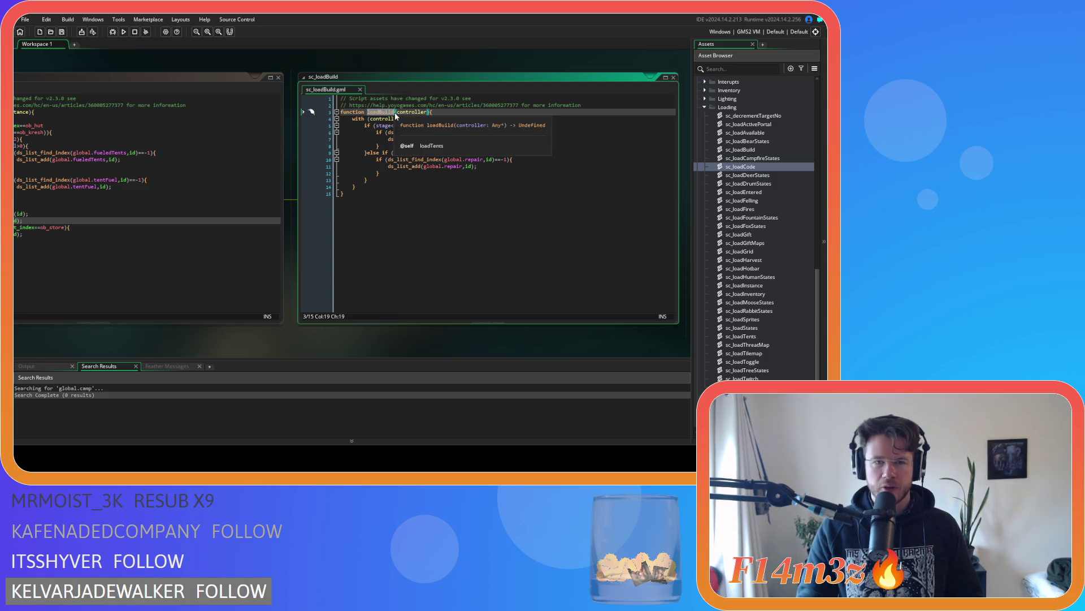
click(365, 114)
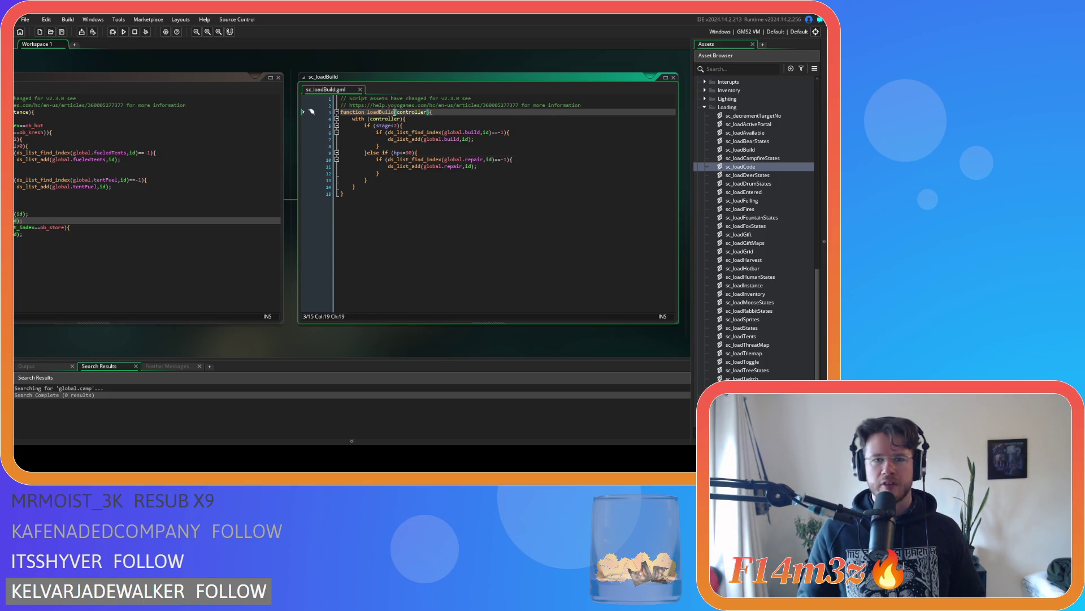
click(369, 115)
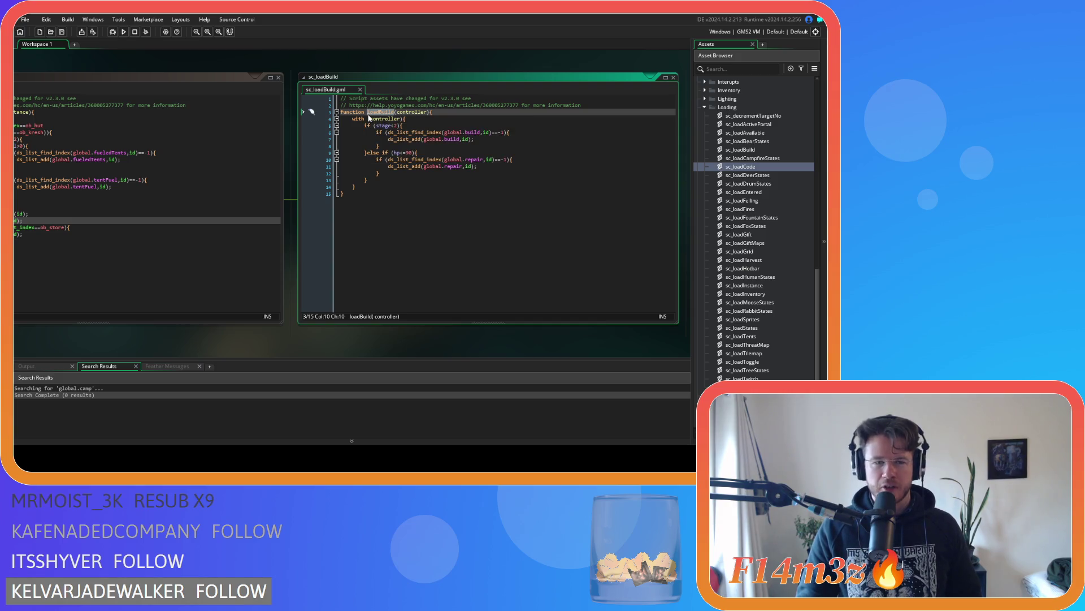
click(390, 181)
click(383, 188)
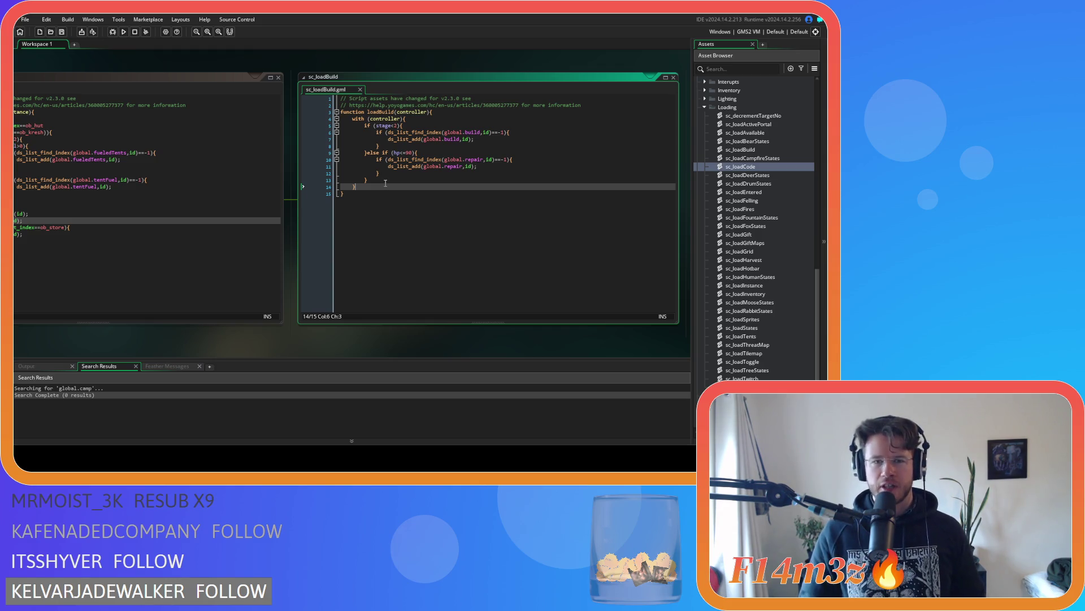
mouse_move(442, 164)
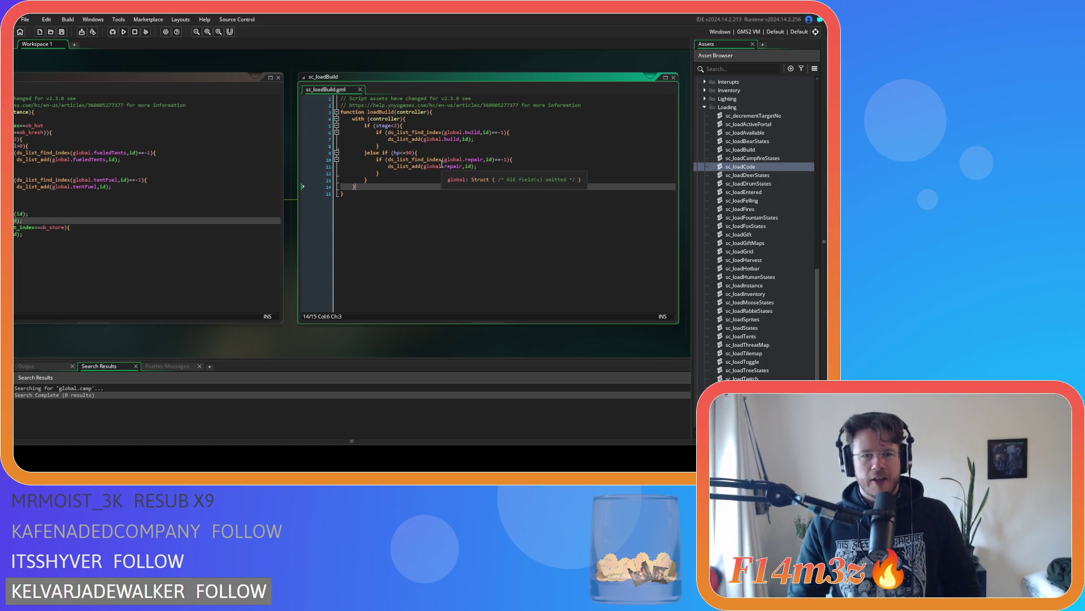
Step: Add a new line after the with block's closing brace and start typing array_push
click(381, 179)
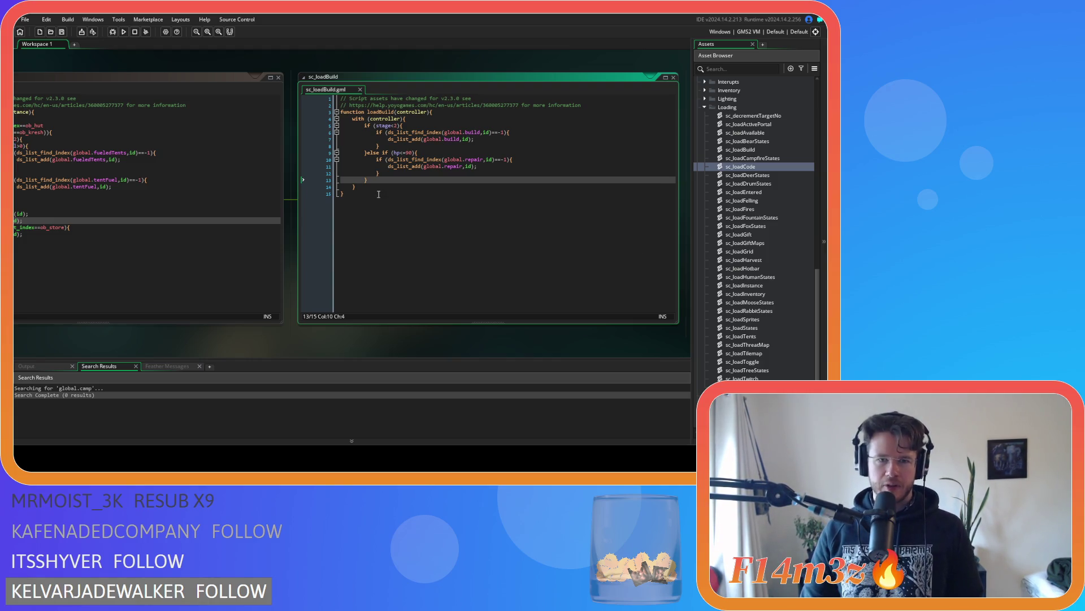
key(Return)
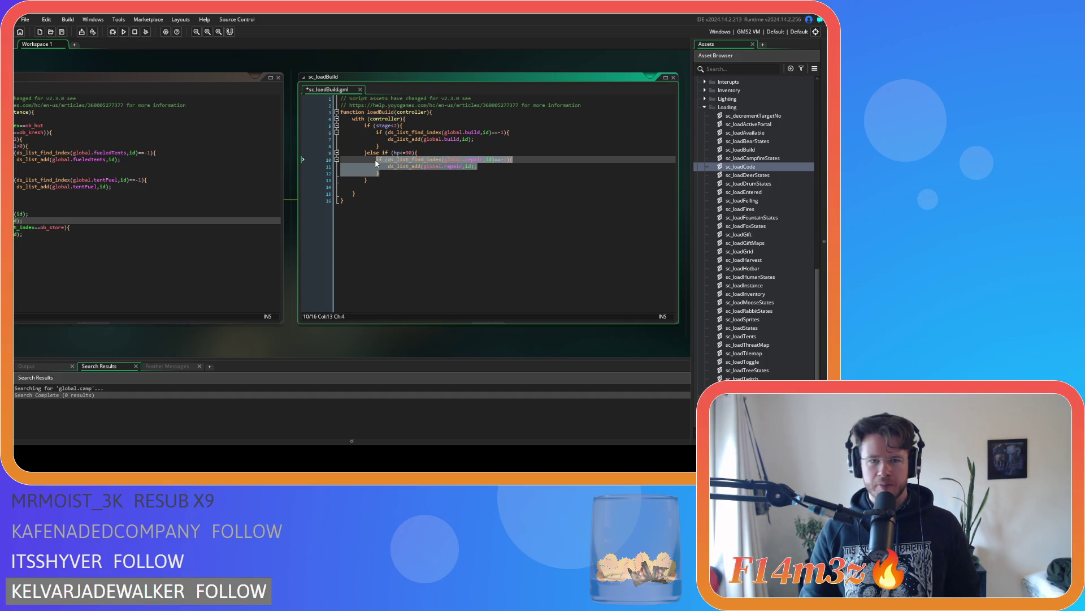
text(array_push)
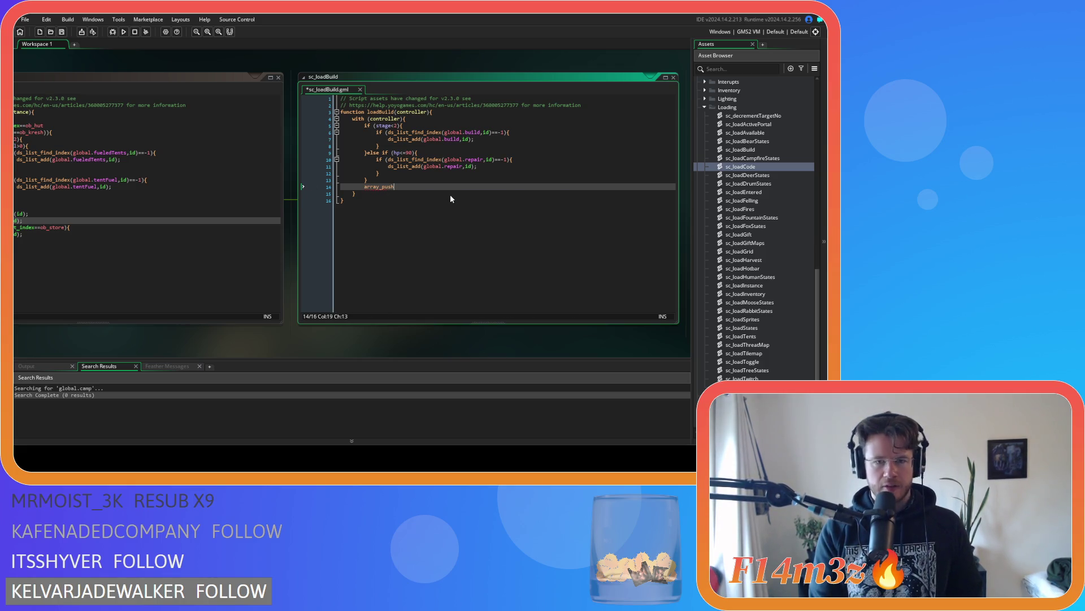